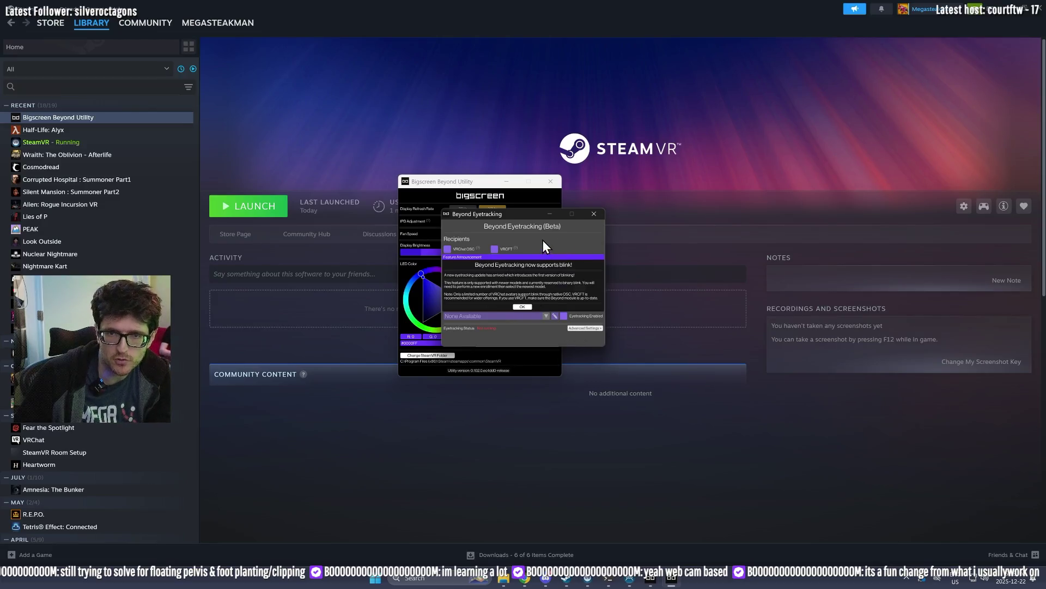
Step: Dismiss the blink support and Dynamic Foveated Rendering announcements in Beyond Eyetracking
left_click(523, 307)
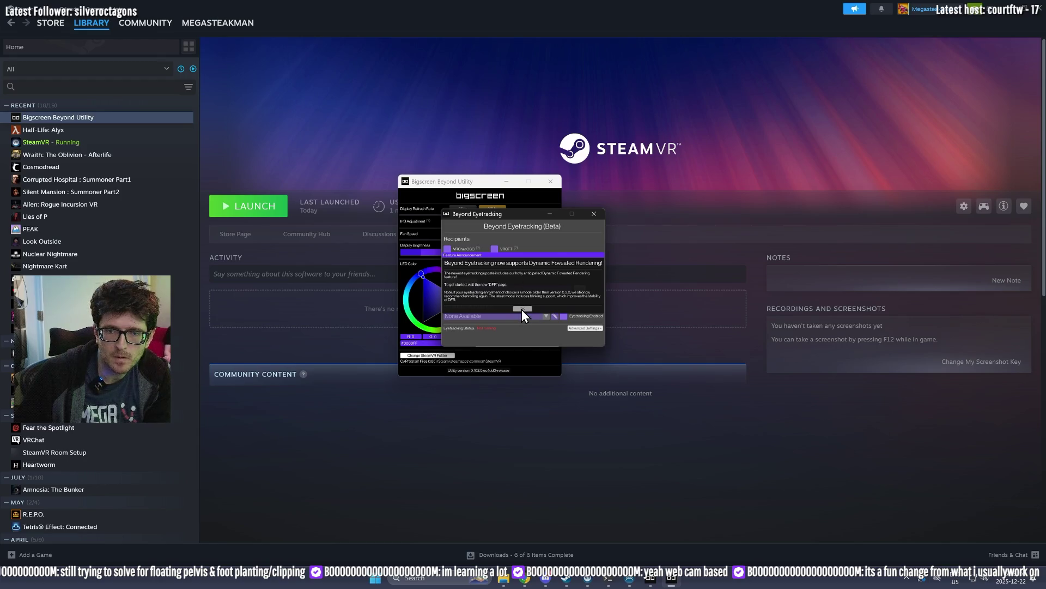
left_click(522, 309)
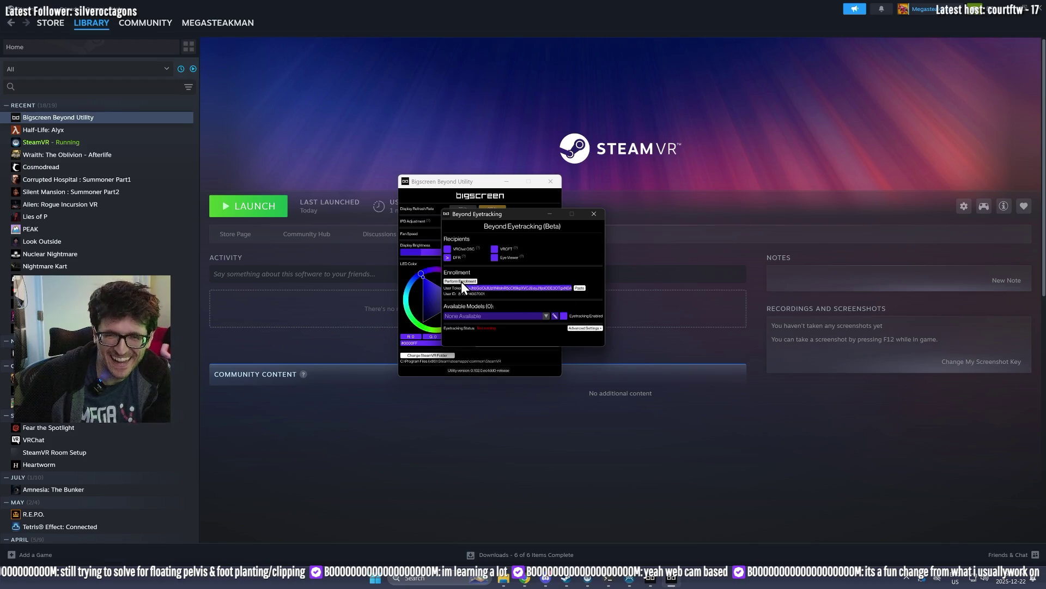
Step: Start eye-tracking enrollment, confirming Start and acknowledging the OpenXR Layers warning
left_click(461, 281)
left_click(511, 296)
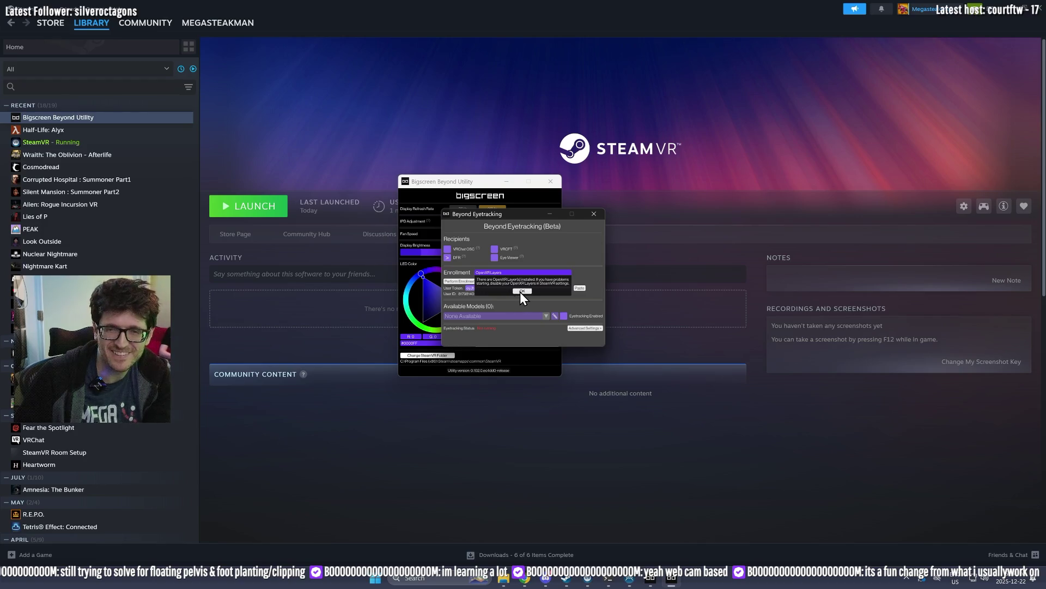
left_click(521, 292)
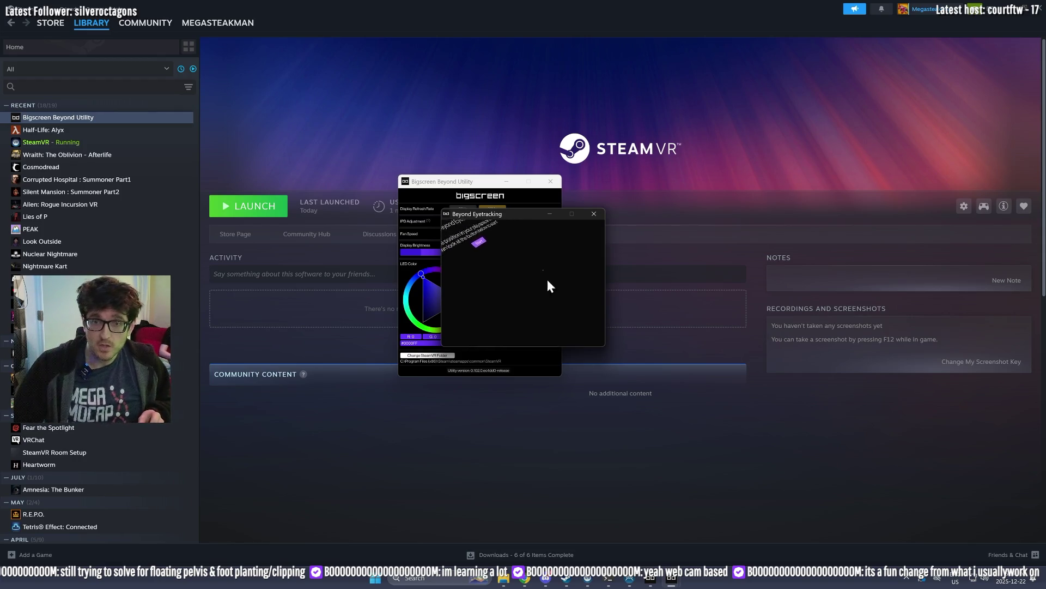
Step: Show the headset's VR view via SteamVR during enrollment, then close the eye-tracking preview window
mouse_move(488, 215)
left_mouse_down()
mouse_move(386, 166)
mouse_move(340, 126)
left_mouse_up()
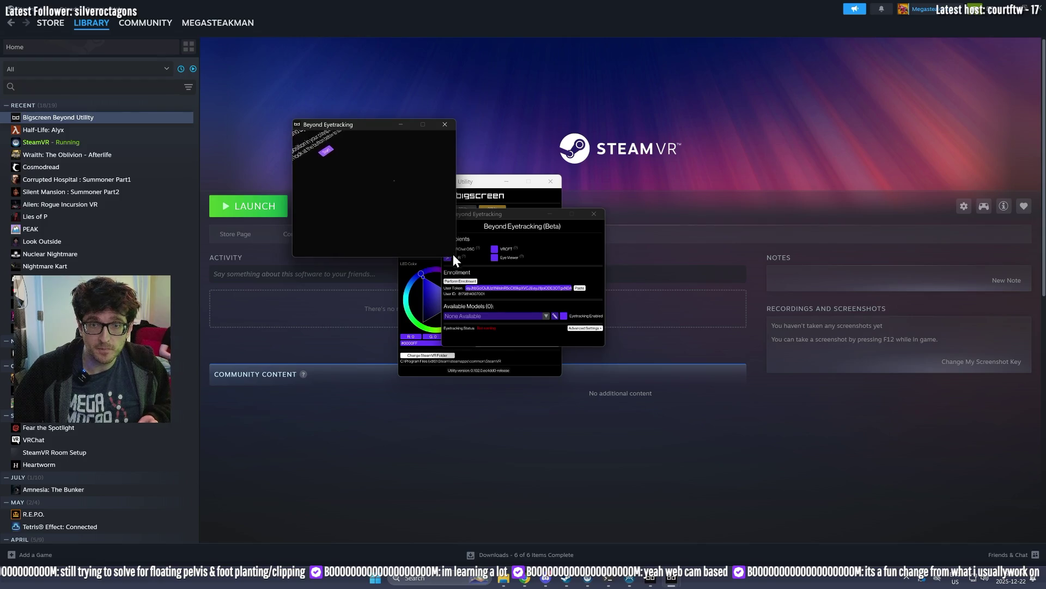
left_click(591, 582)
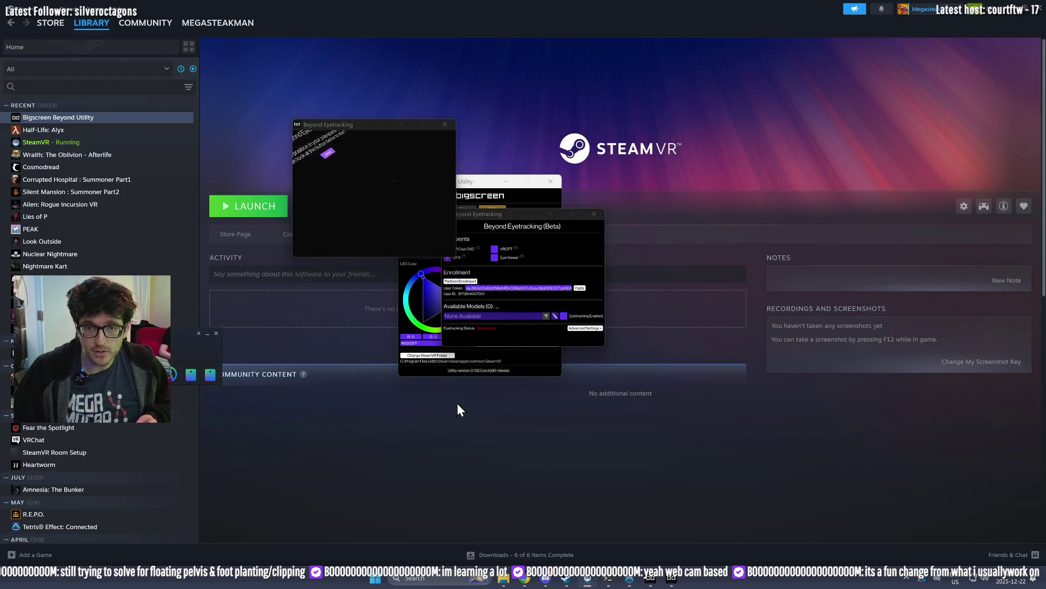
left_click(181, 338)
left_click(229, 393)
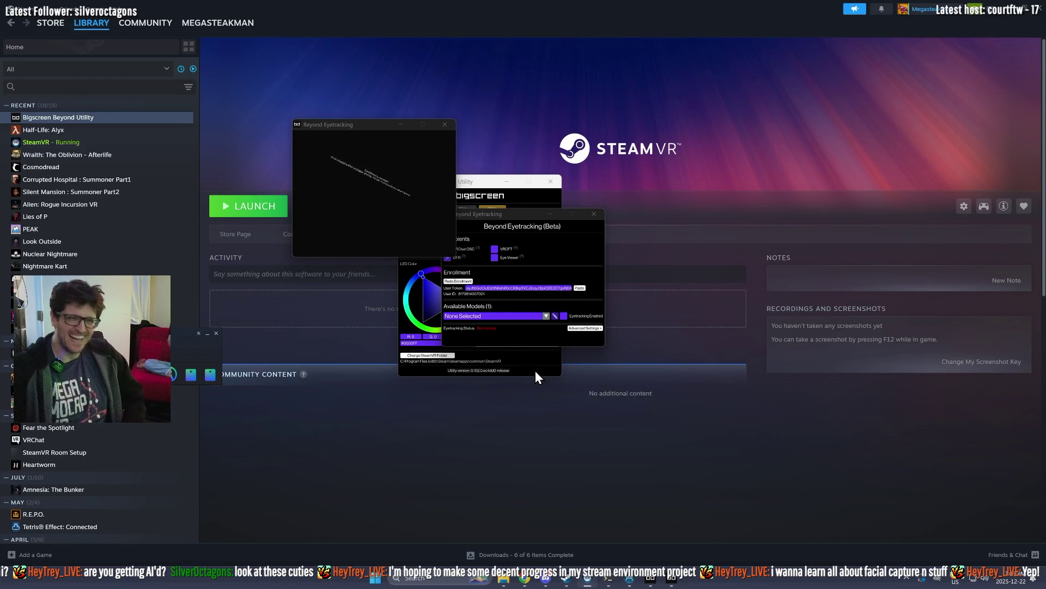
left_click(452, 123)
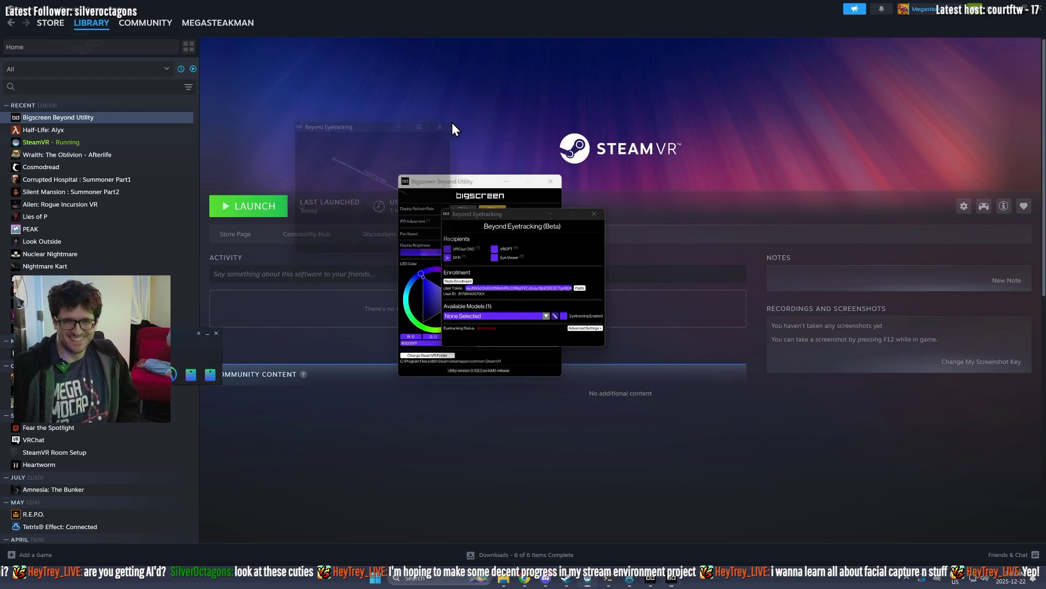
Step: Choose the new 2025-12-22 eyetracking model and dismiss the model-still-training notice
left_click(518, 316)
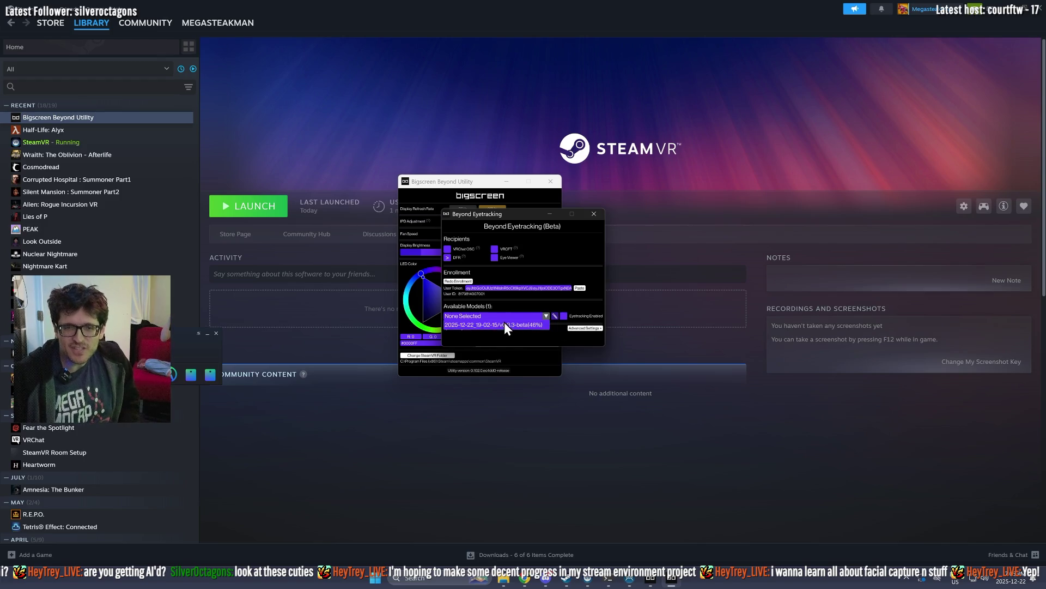
left_click(505, 325)
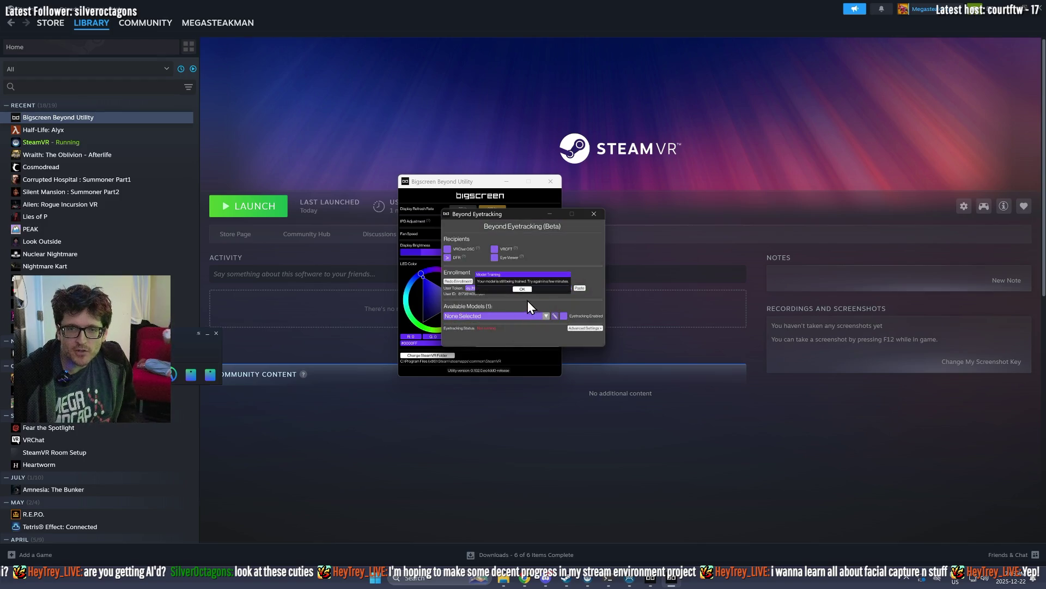
left_click(522, 289)
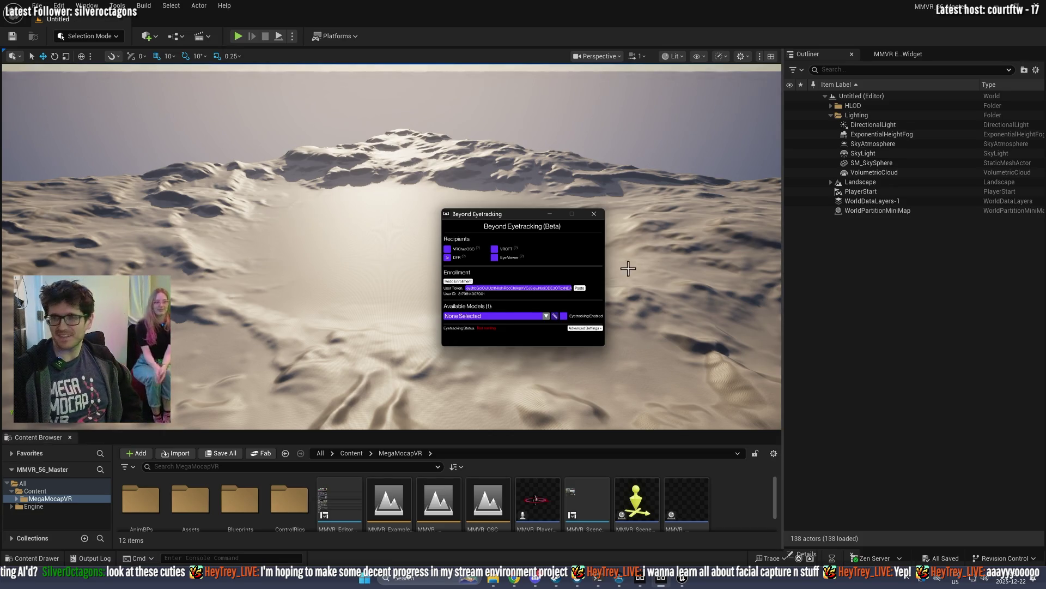
Step: Switch to Unreal and load the MMVR_ExampleLevel map from the MegaMocapVR folder
left_click(339, 498)
double_click(400, 497)
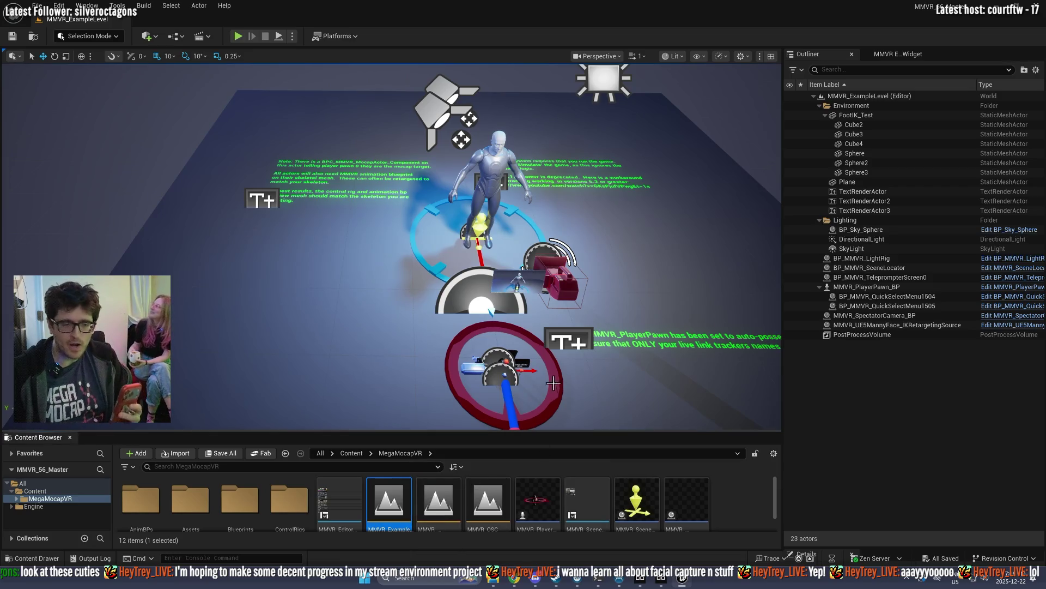
Step: Open the Live Link panel, inspect the ARKit source and browse Add Source options without adding one
left_click(87, 6)
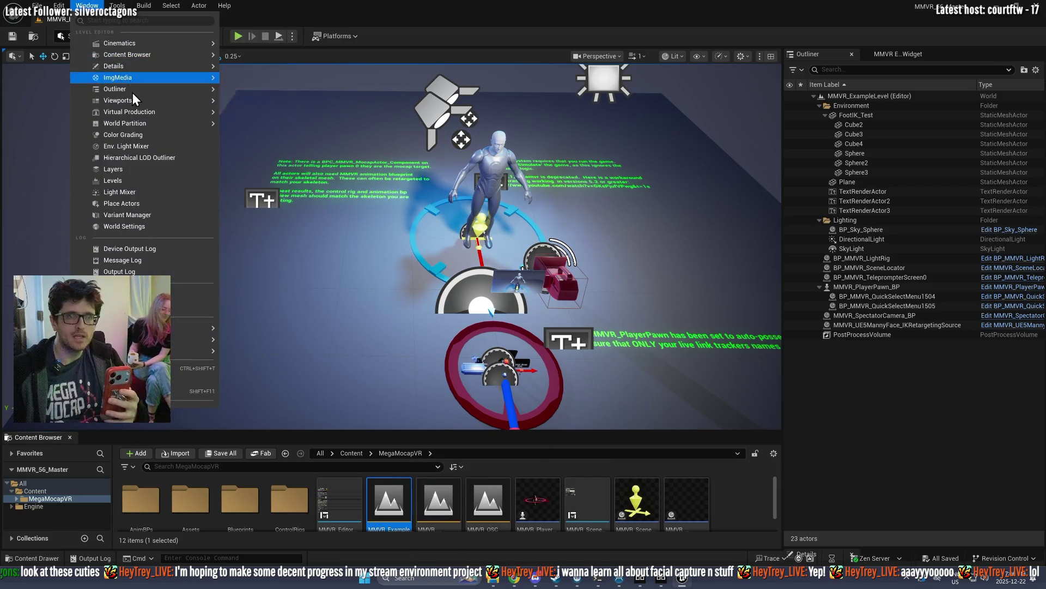
mouse_move(135, 113)
left_click(247, 115)
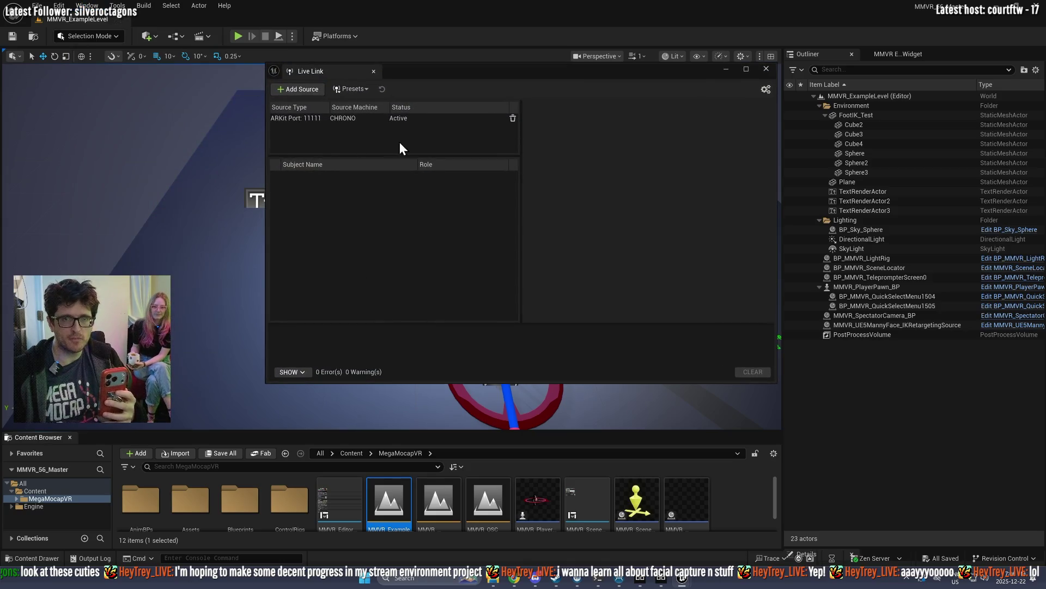
left_click(321, 120)
left_click(299, 90)
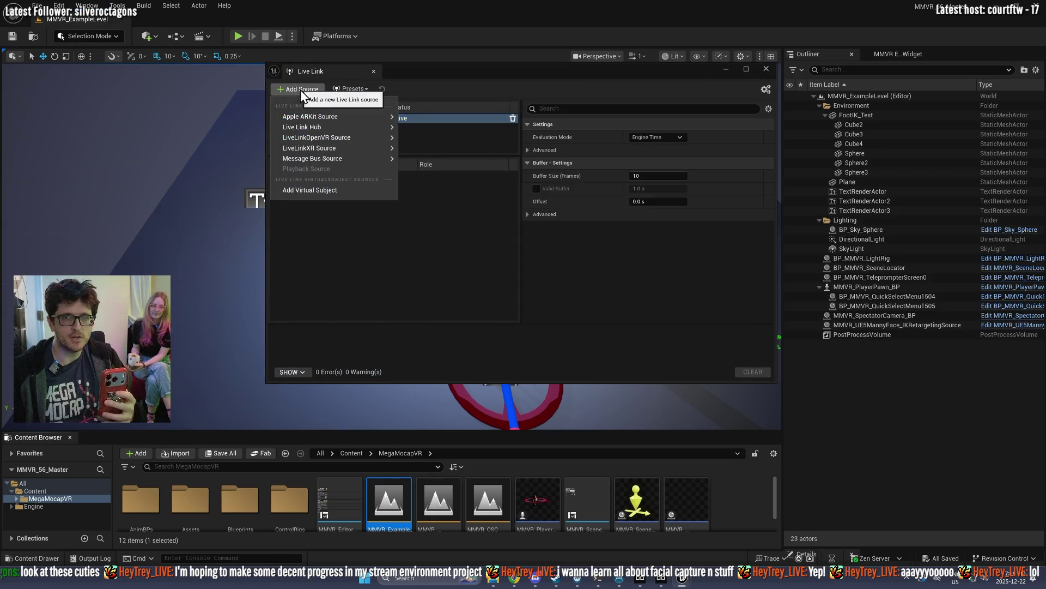
mouse_move(354, 148)
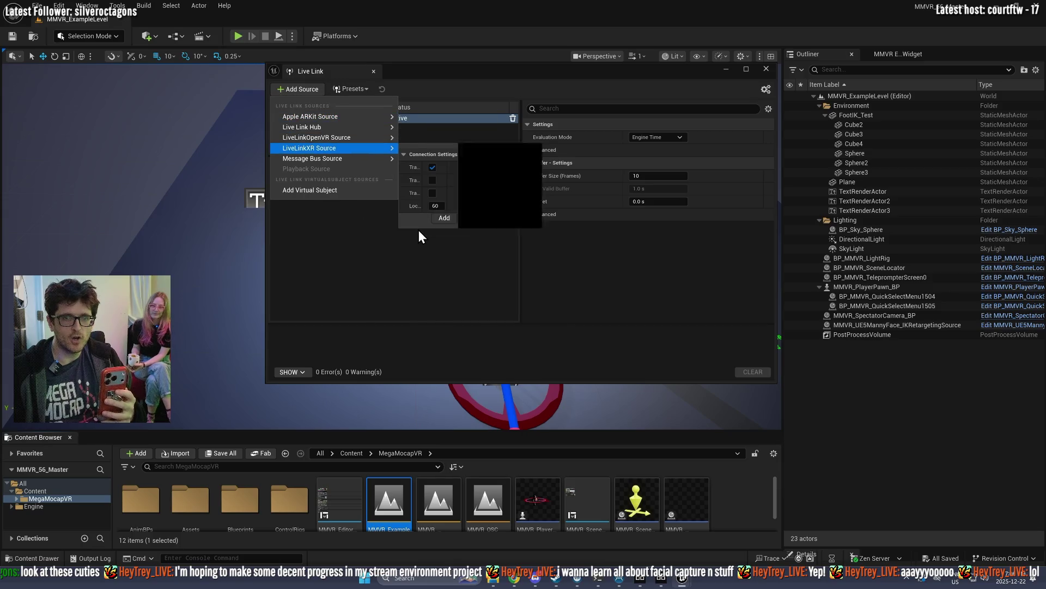
left_click(419, 278)
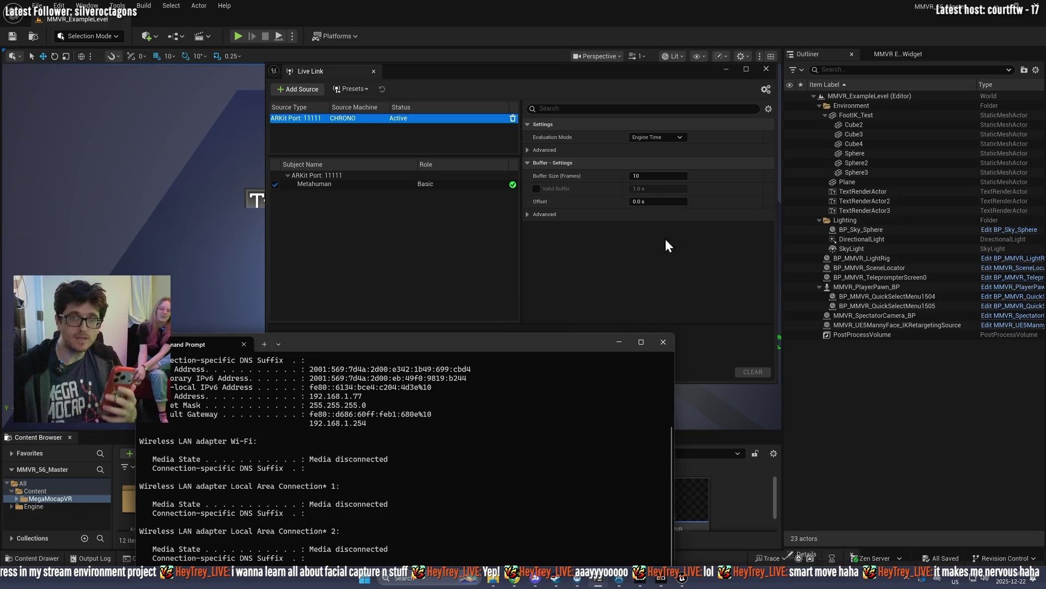
left_click(745, 71)
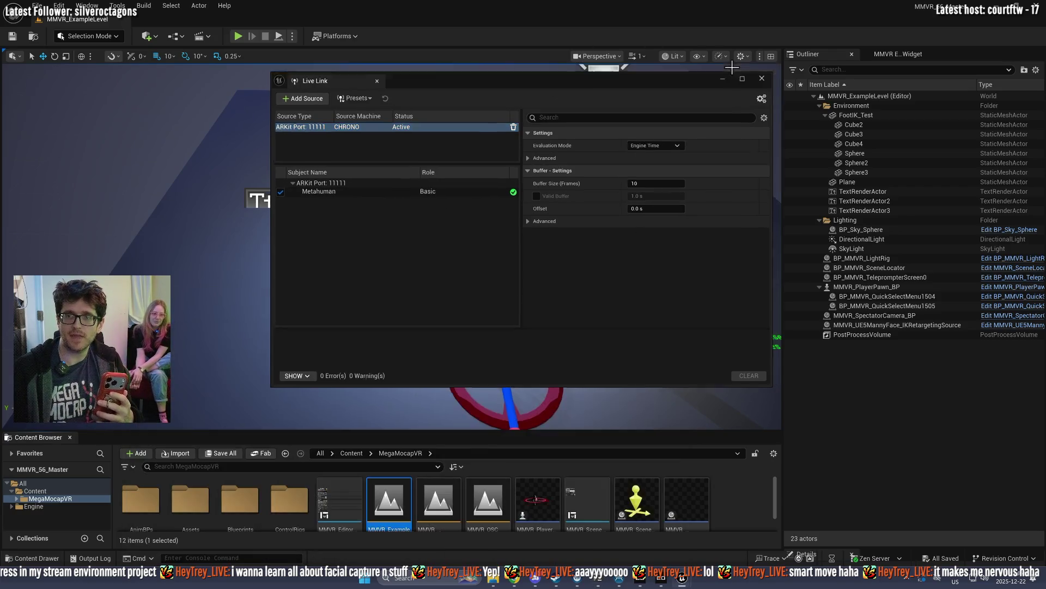
Step: Select MMVR_PlayerPawn_BP and review its tracker and Live Link properties in a detached Details panel
left_click(726, 70)
left_click(510, 380)
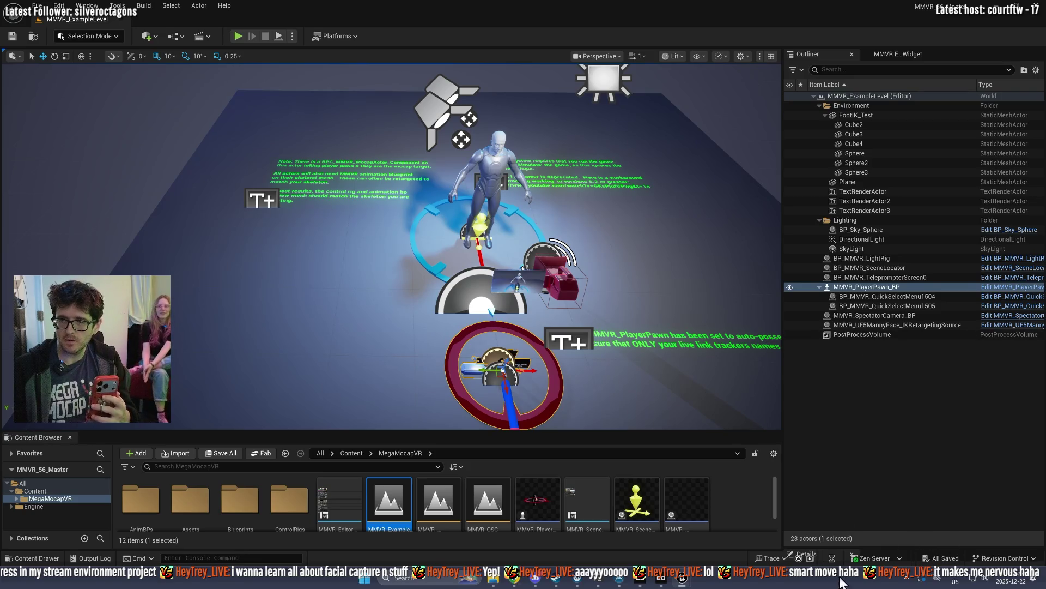
mouse_move(857, 549)
left_mouse_down()
mouse_move(858, 424)
mouse_move(898, 508)
left_mouse_up()
scroll(880, 462, "down", 5)
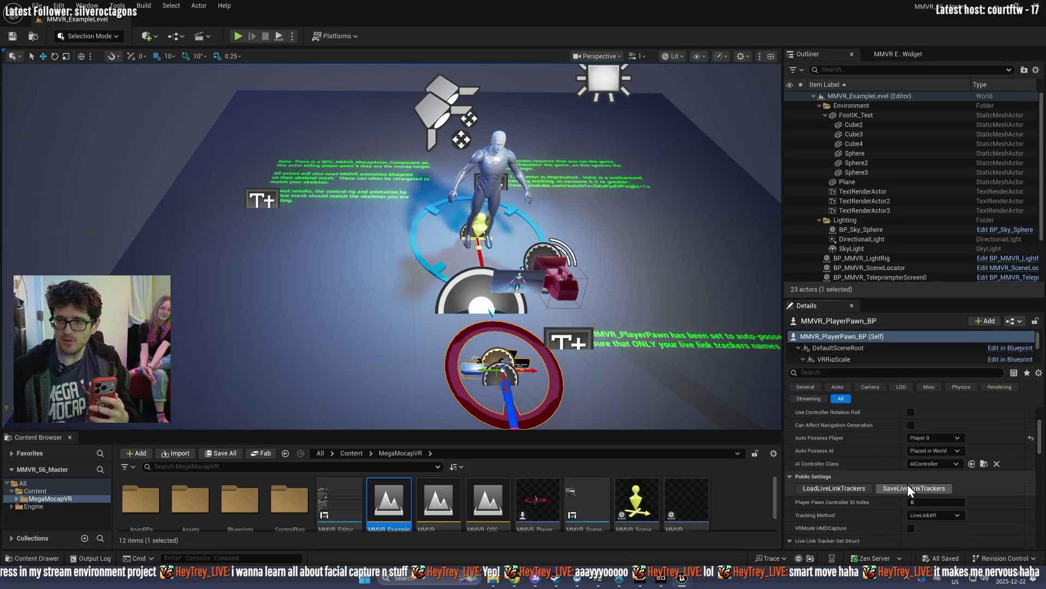
scroll(924, 475, "down", 3)
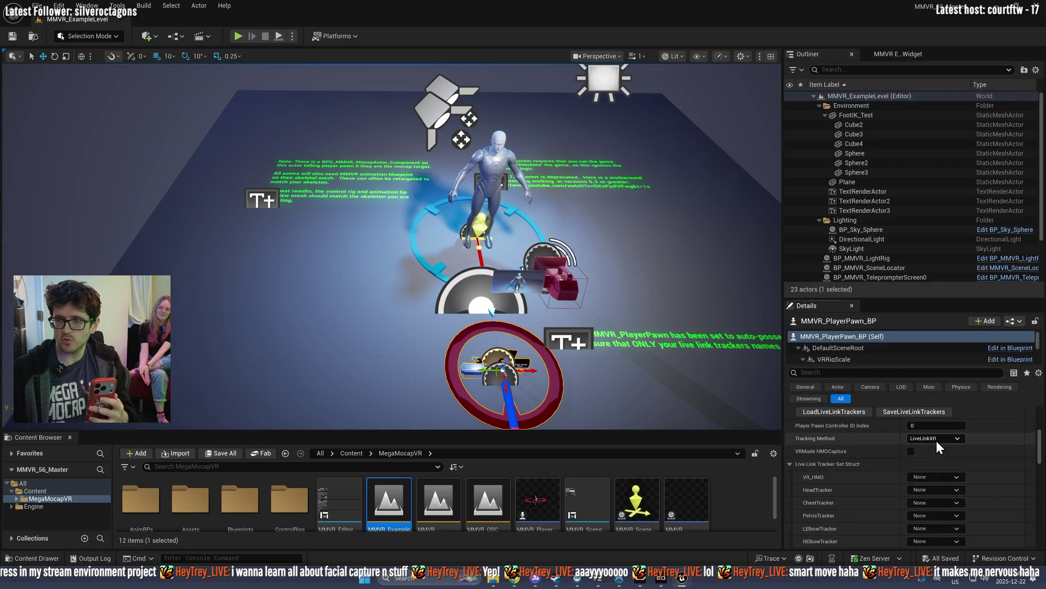
scroll(898, 481, "down", 10)
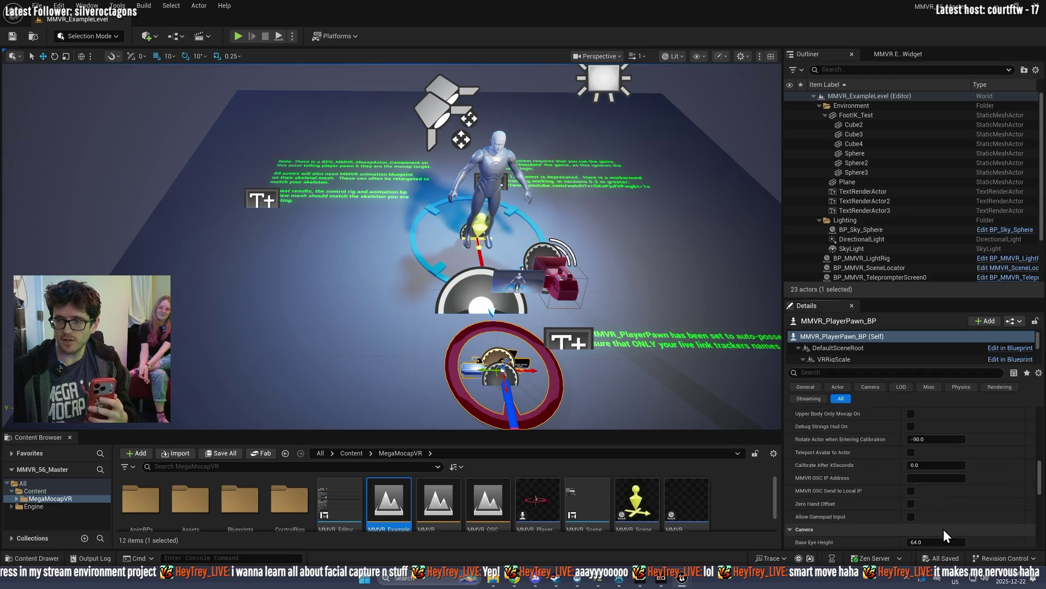
scroll(935, 488, "up", 4)
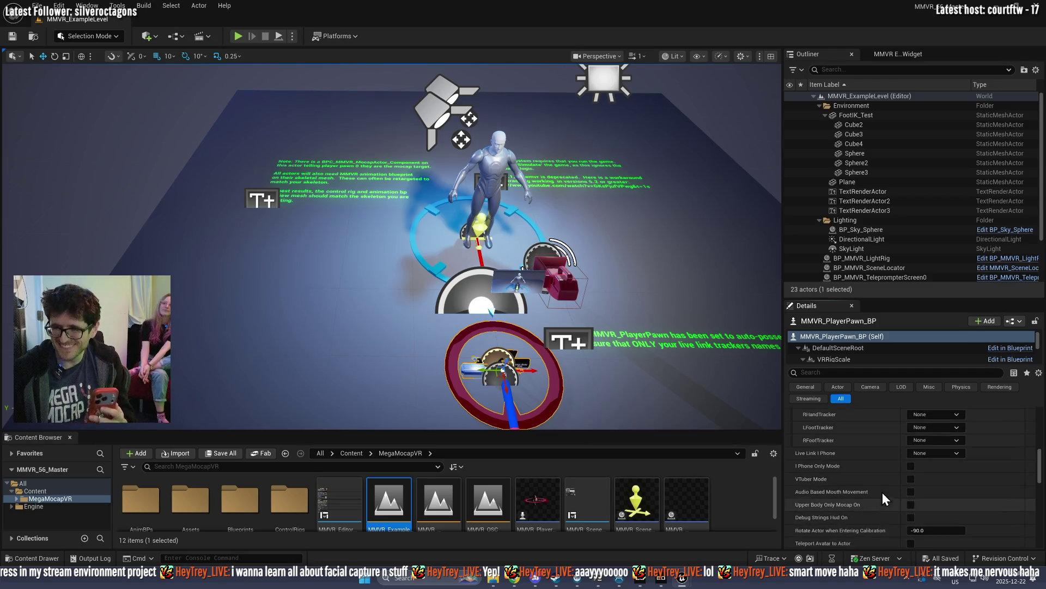
Step: Set the pawn's Live Link I Phone subject to Metahuman and start a play test
left_click(941, 457)
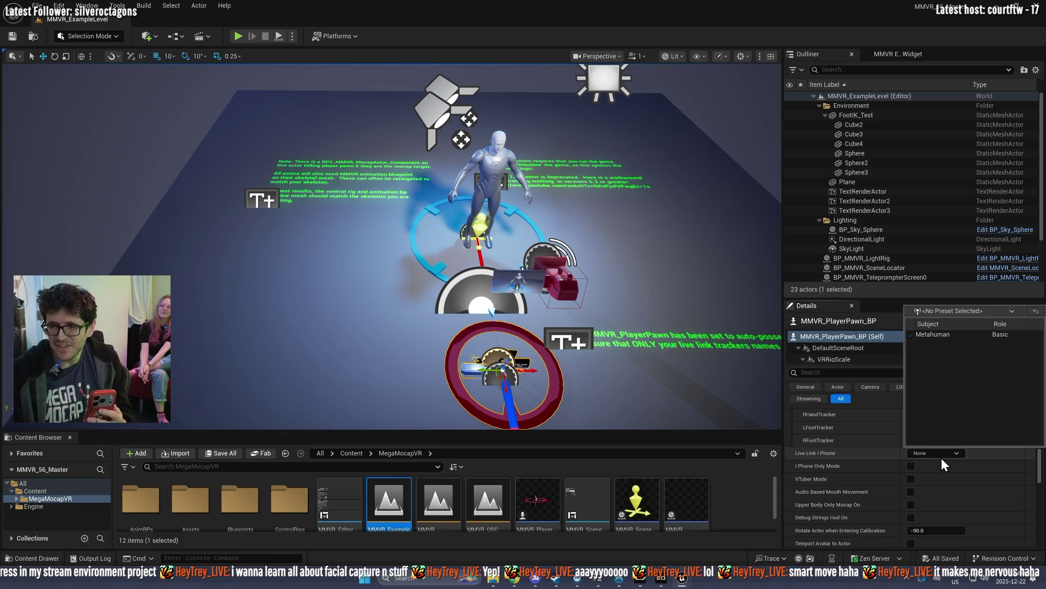
left_click(948, 335)
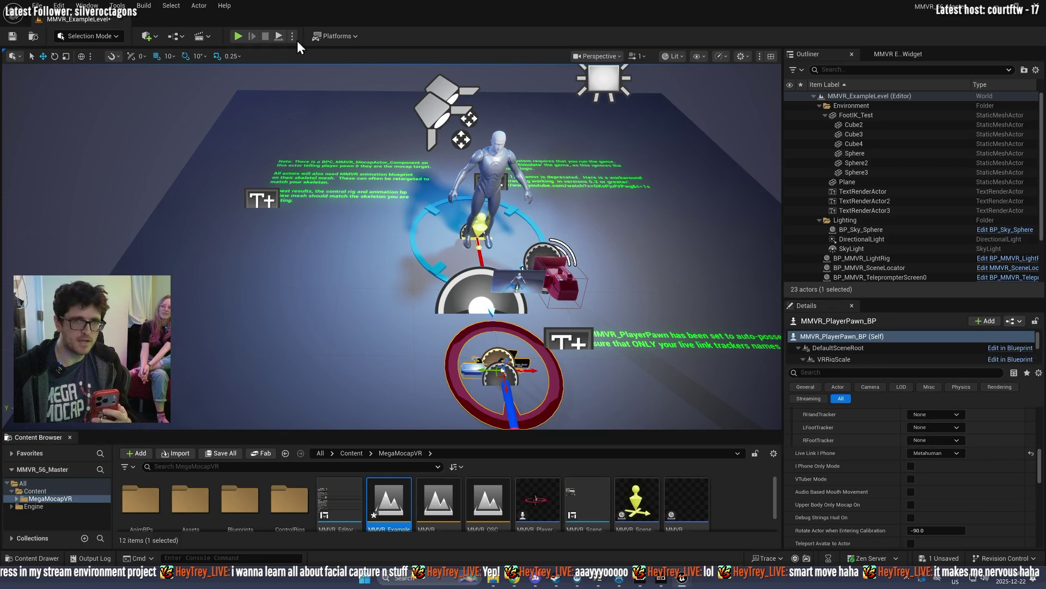
left_click(239, 36)
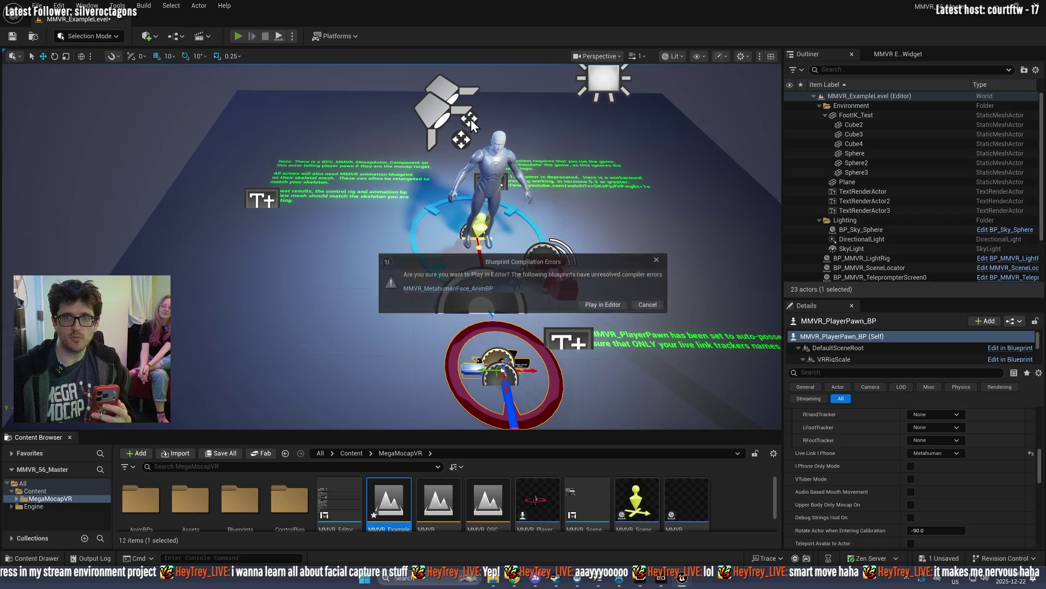
Step: Play in Editor despite compile errors, enlarge the MegaMocap VR panel and switch to ActorMode
left_click(606, 306)
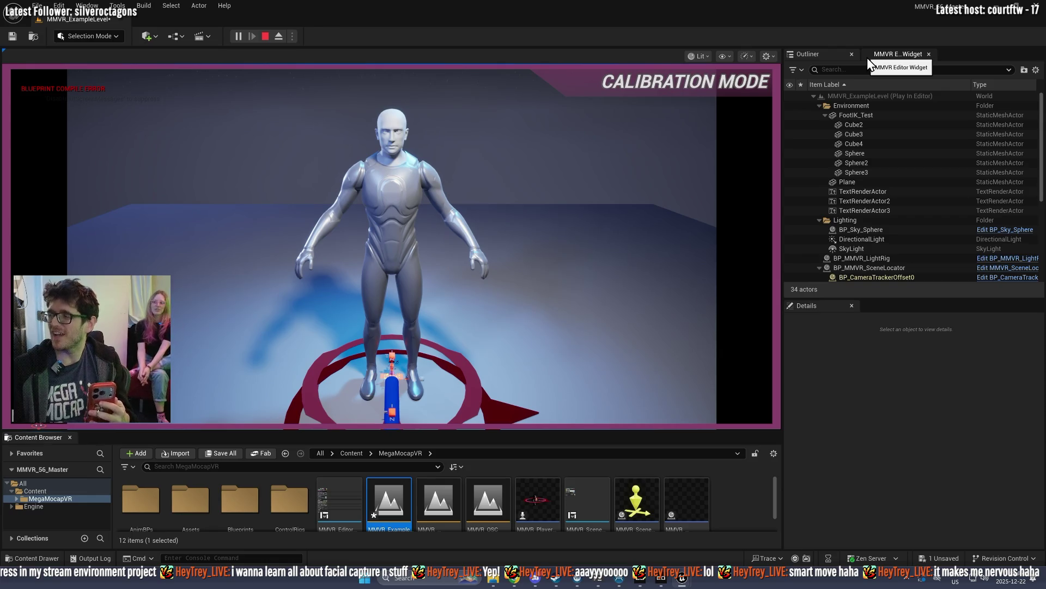
left_click(887, 53)
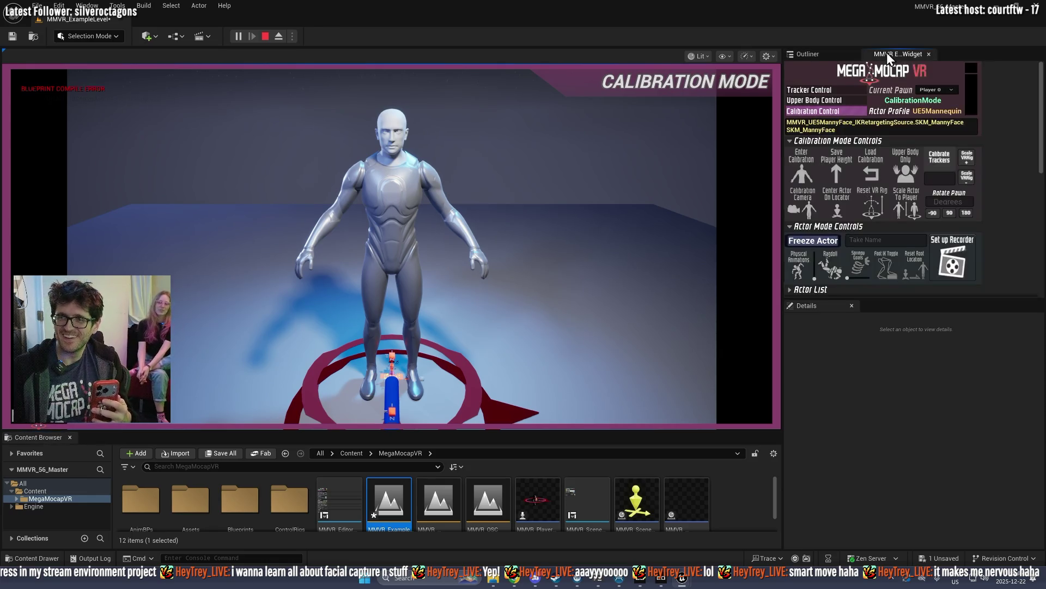
left_click_drag(925, 299, 926, 402)
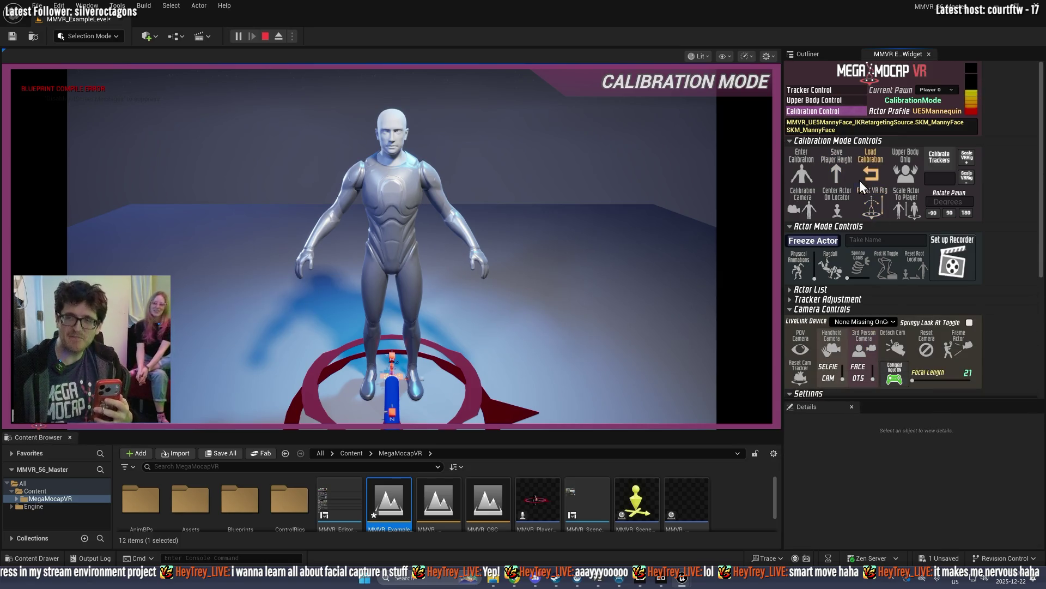
left_click(937, 162)
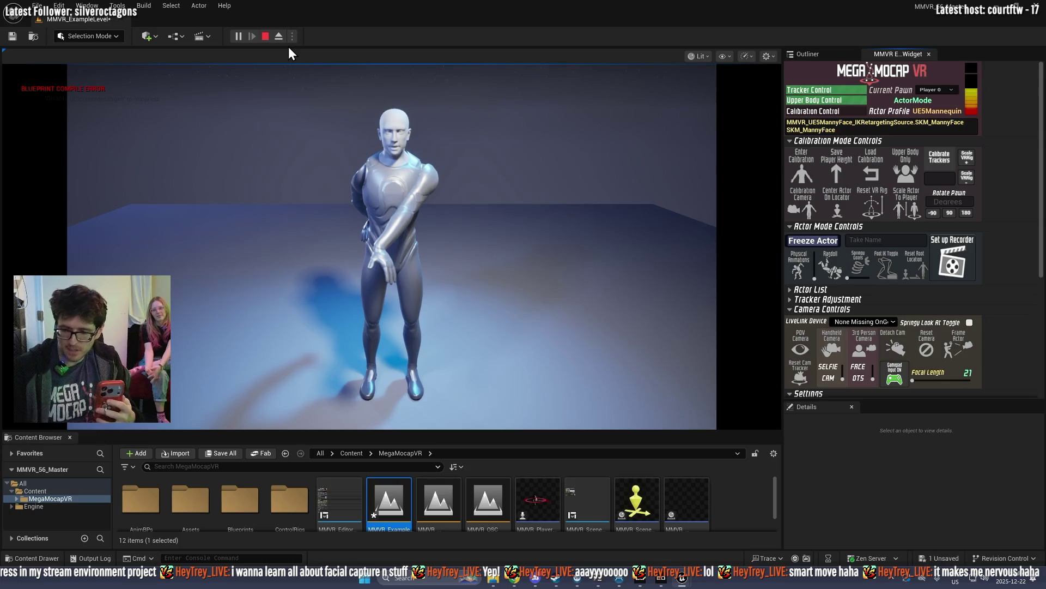
Step: Eject from the player with F8 to watch the mannequin, then stop the play session
key("F8")
scroll(392, 246, "up", 5)
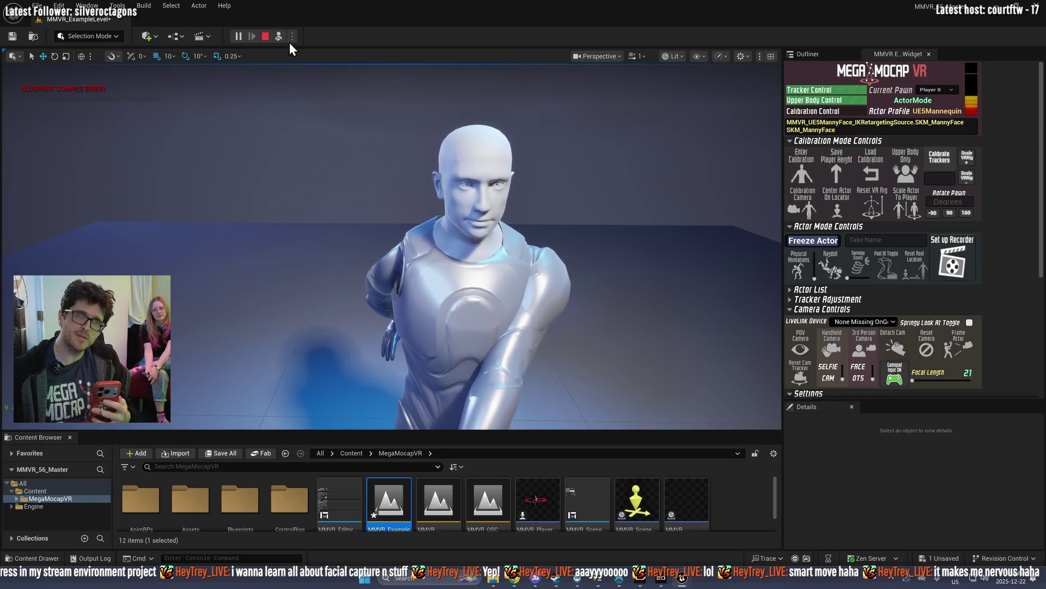
left_click(266, 37)
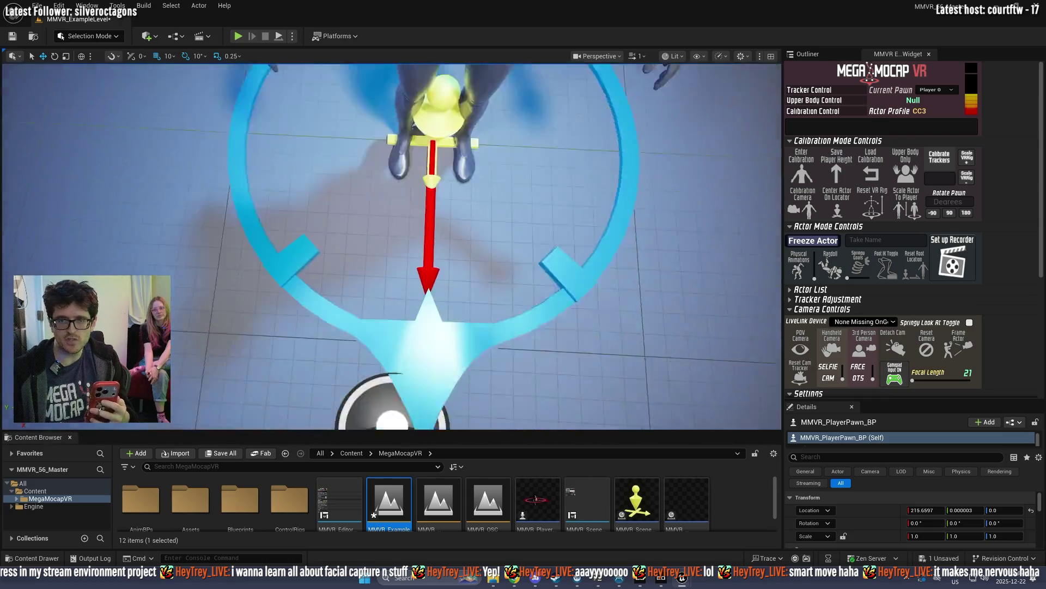
left_click_drag(491, 327, 491, 380)
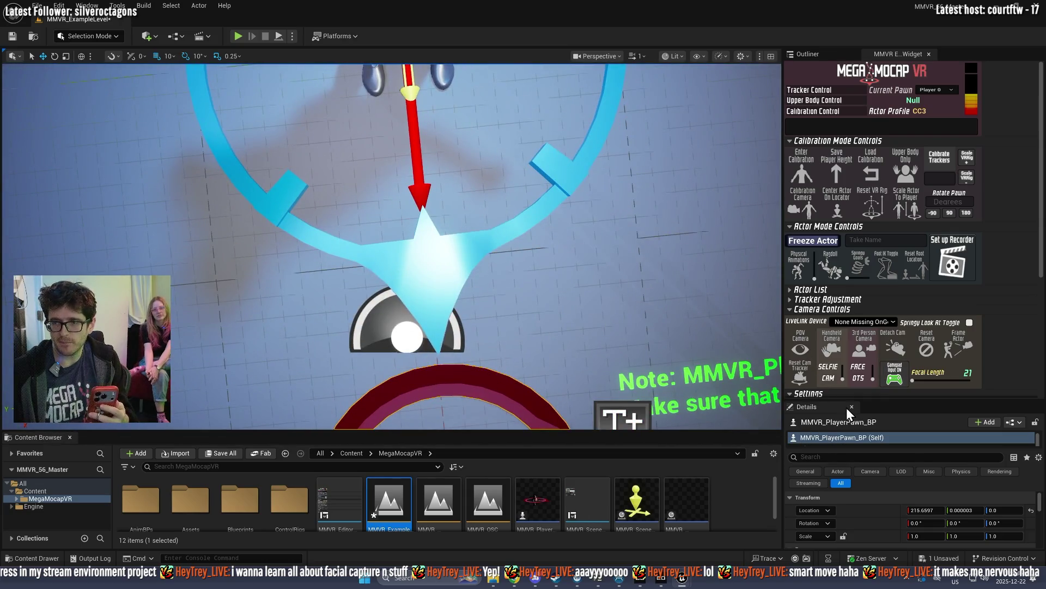
Step: Enlarge the Details area and tick I Phone Only Mode on MMVR_PlayerPawn_BP
left_click_drag(844, 401, 836, 176)
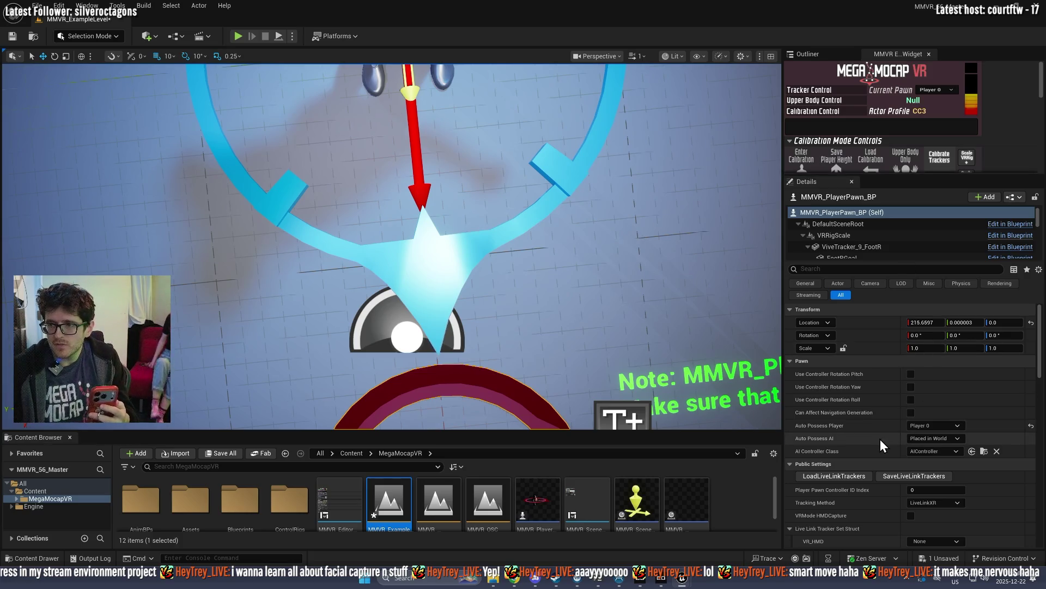
scroll(881, 440, "down", 5)
left_click(912, 440)
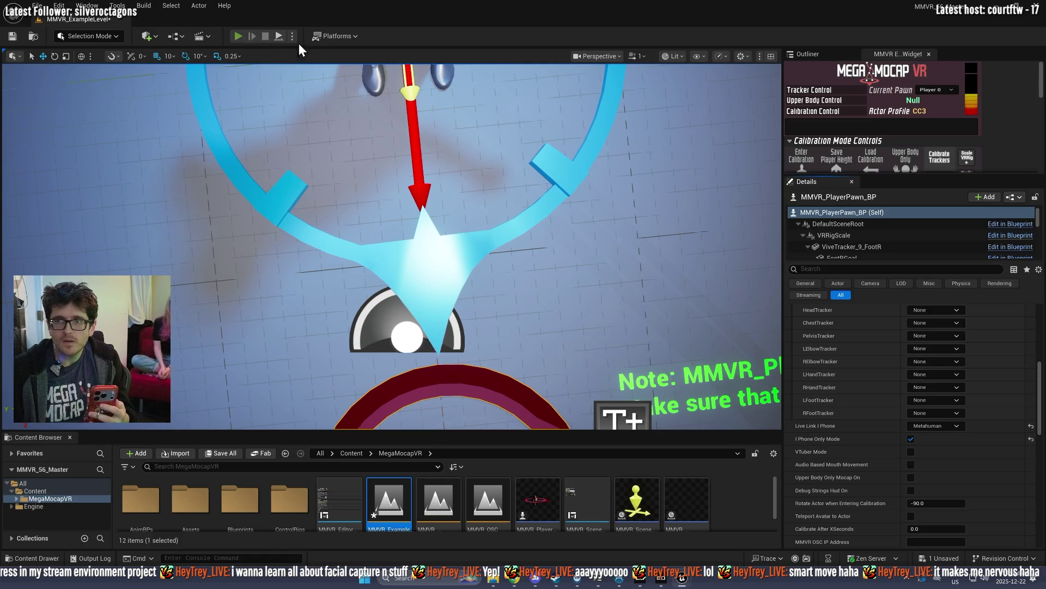
Step: Start a new play session, eject with F8, and expand the MegaMocap VR panel to Face Performance
left_click(276, 39)
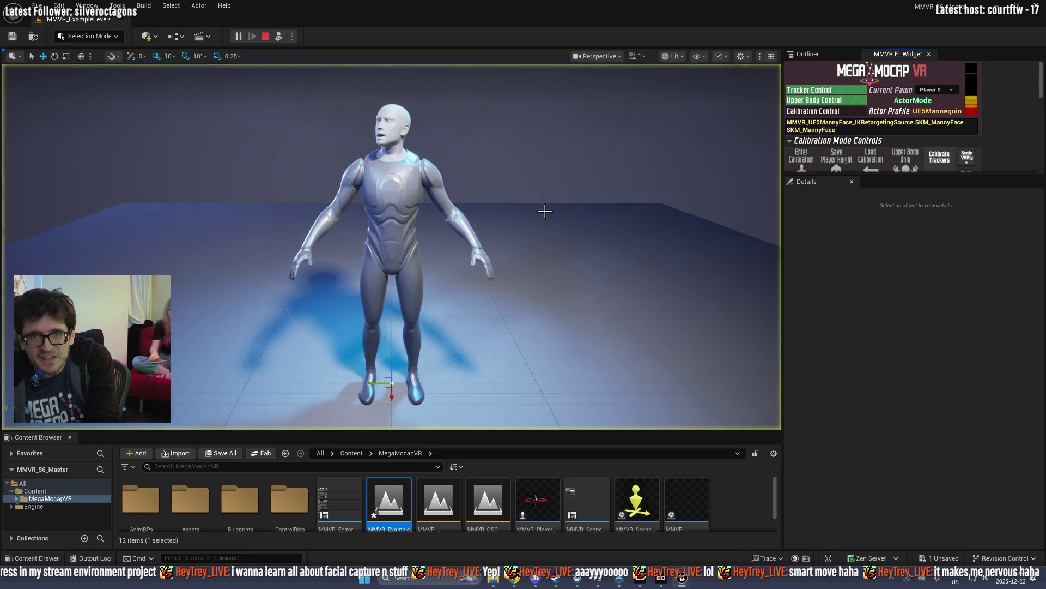
key("F8")
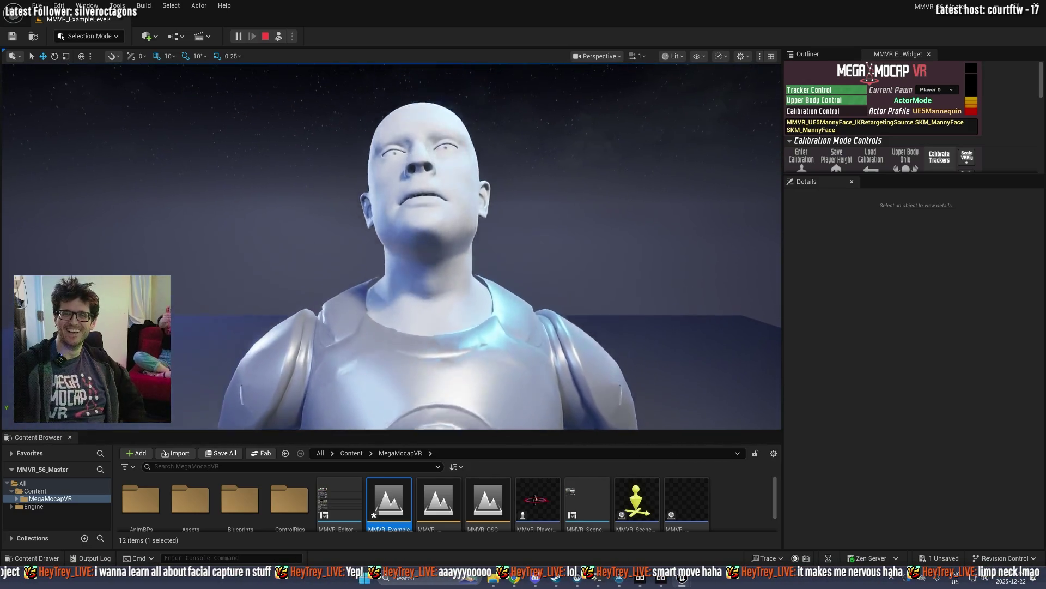
left_click_drag(862, 174, 872, 524)
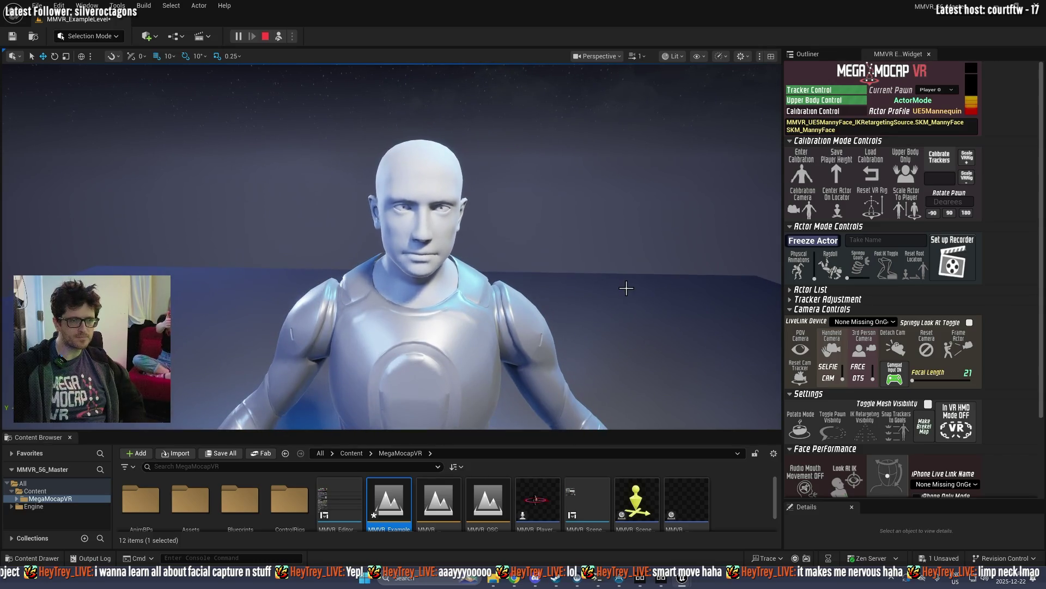
Step: Toggle the Face Performance head option, switch Ragdoll on then off, and stop the play session
left_click(885, 476)
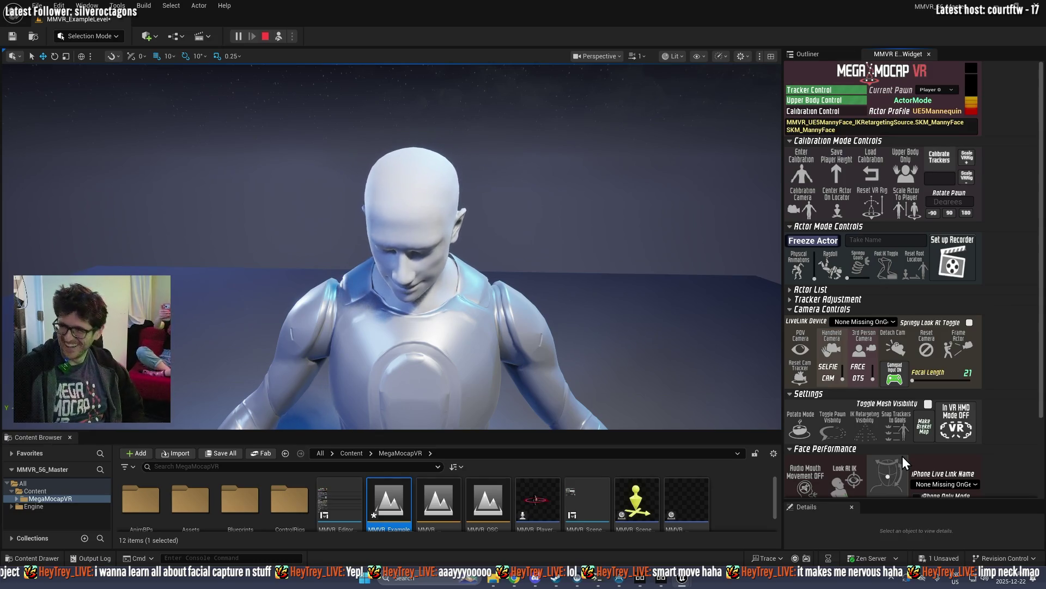
left_click(829, 272)
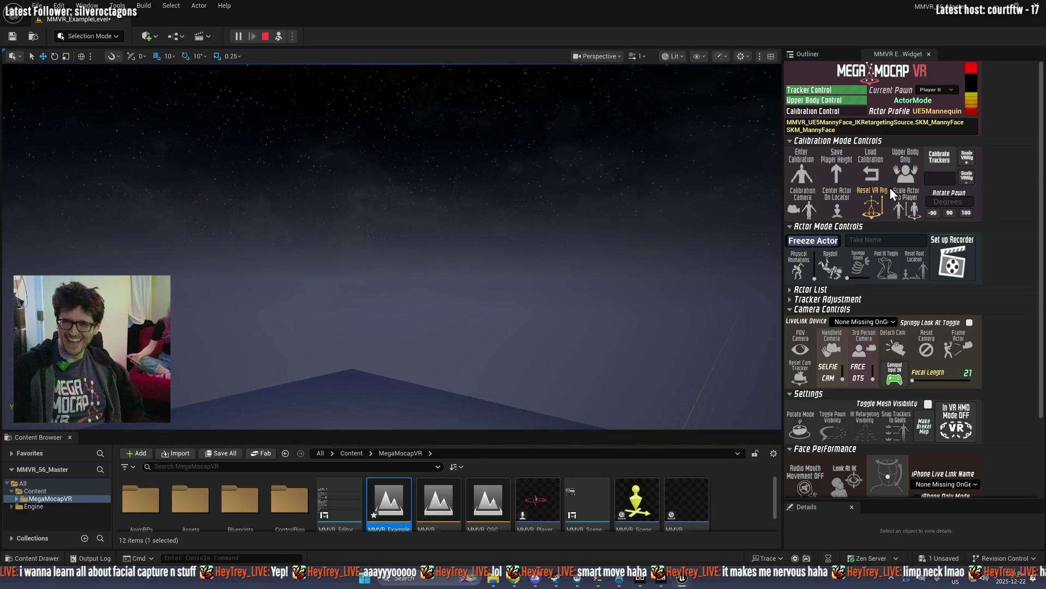
left_click(838, 271)
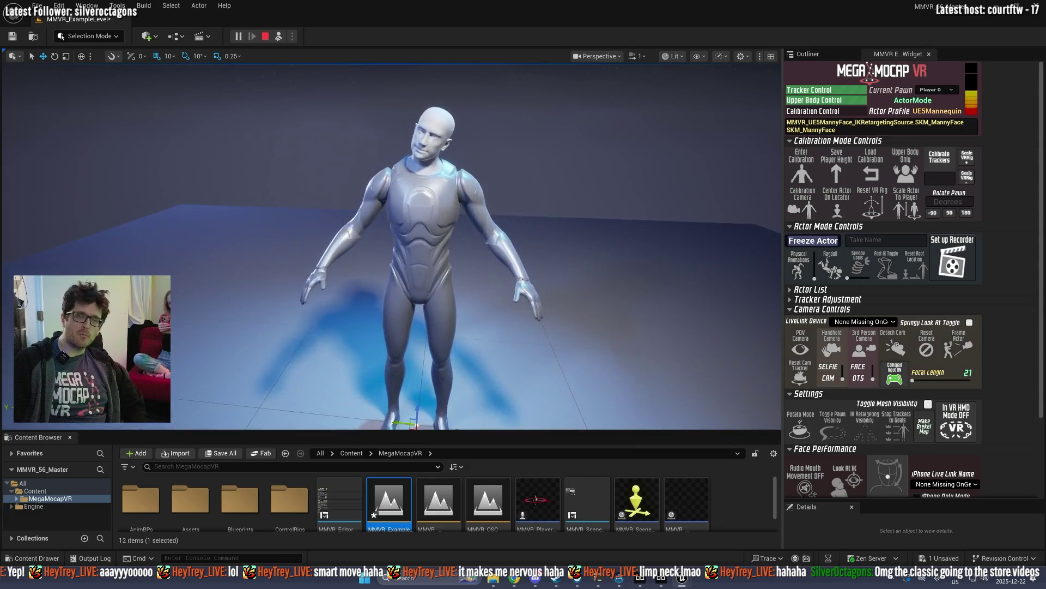
left_click(265, 36)
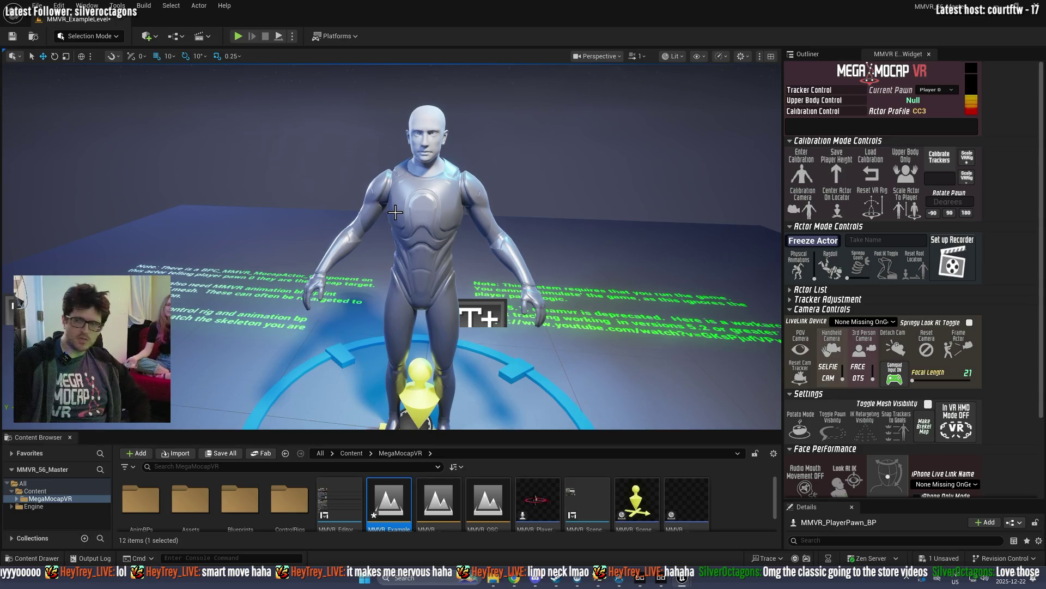
Step: Run and stop another Play test, then watch the going to the store video full screen
left_click(238, 36)
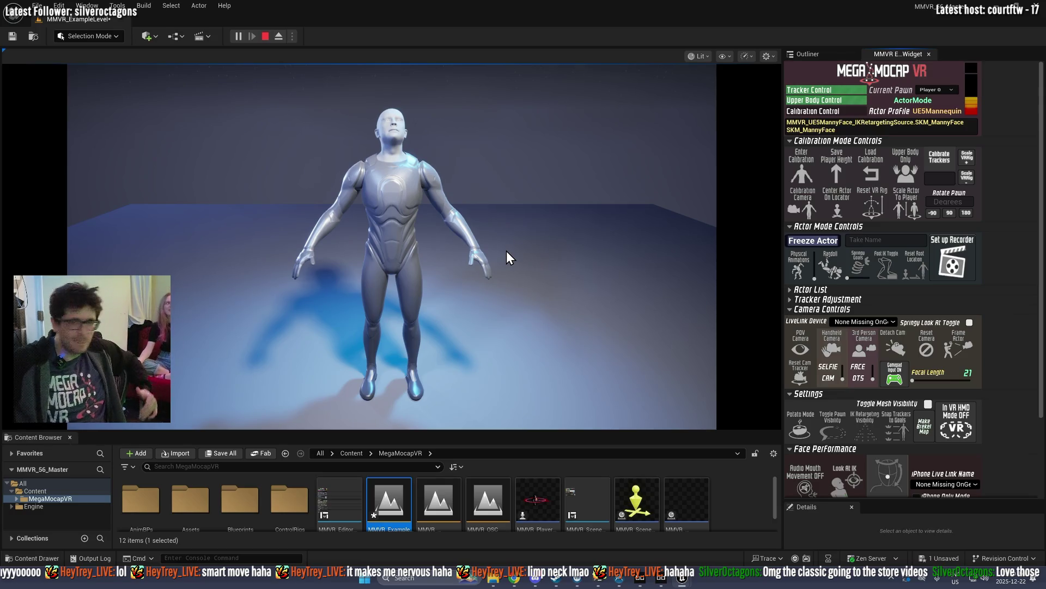
left_click(264, 35)
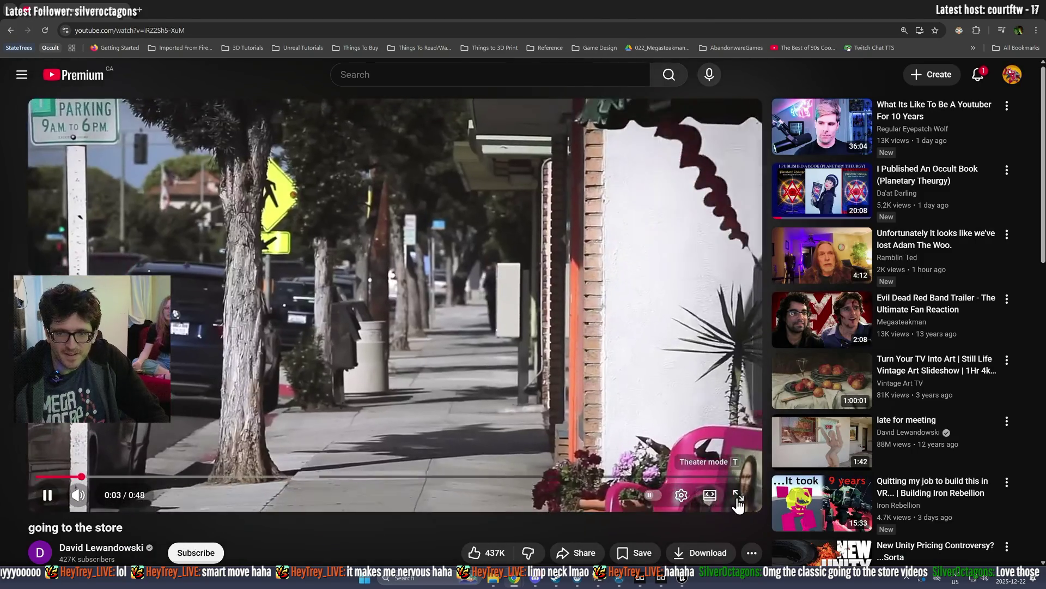
left_click(738, 495)
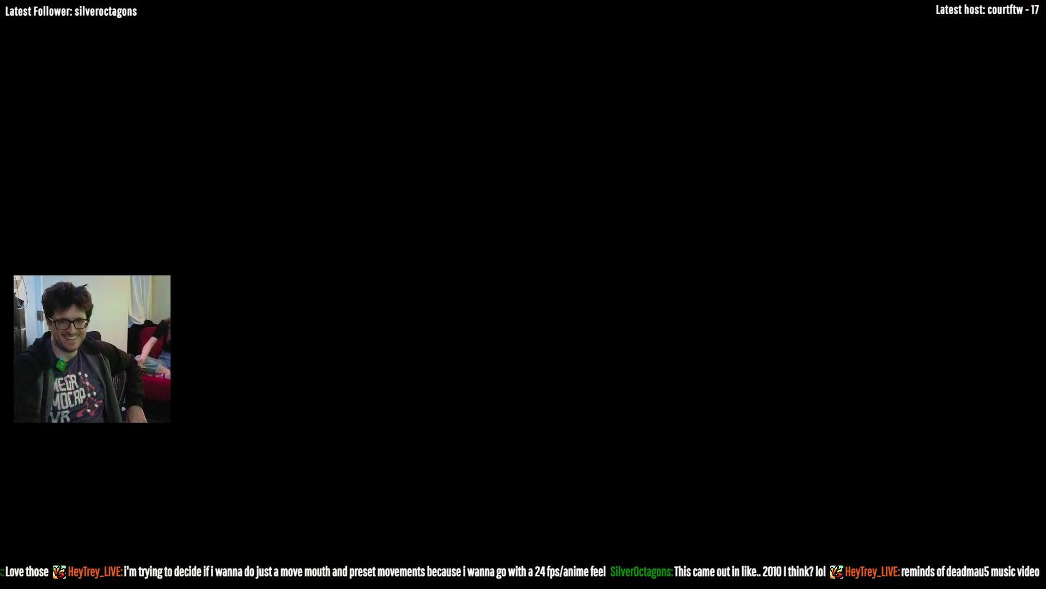
Step: Exit full screen after the video ends, scroll to the comments, and return to Unreal Editor
key("Escape")
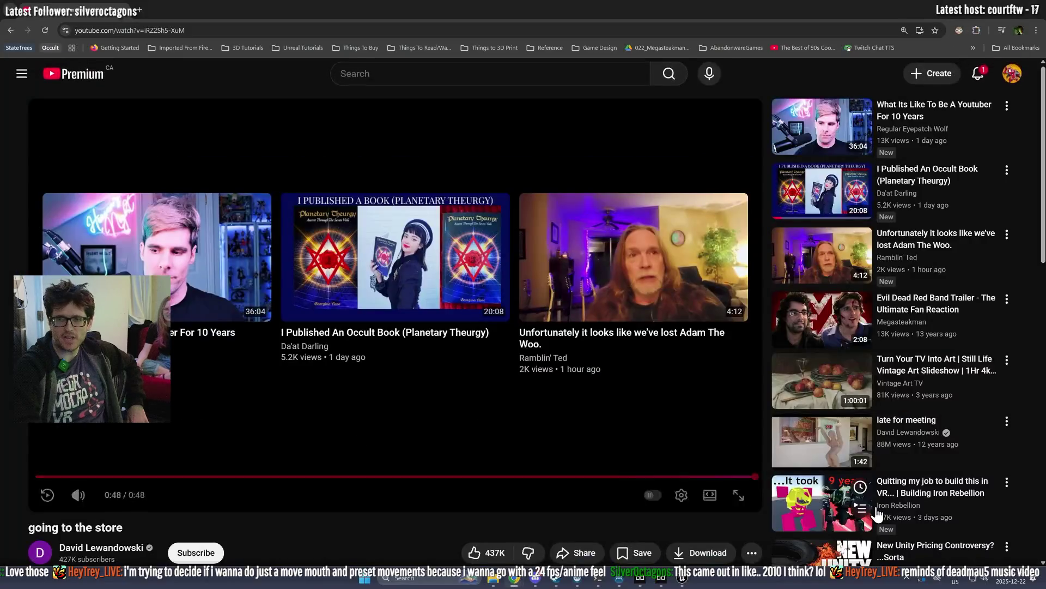
scroll(500, 443, "down", 5)
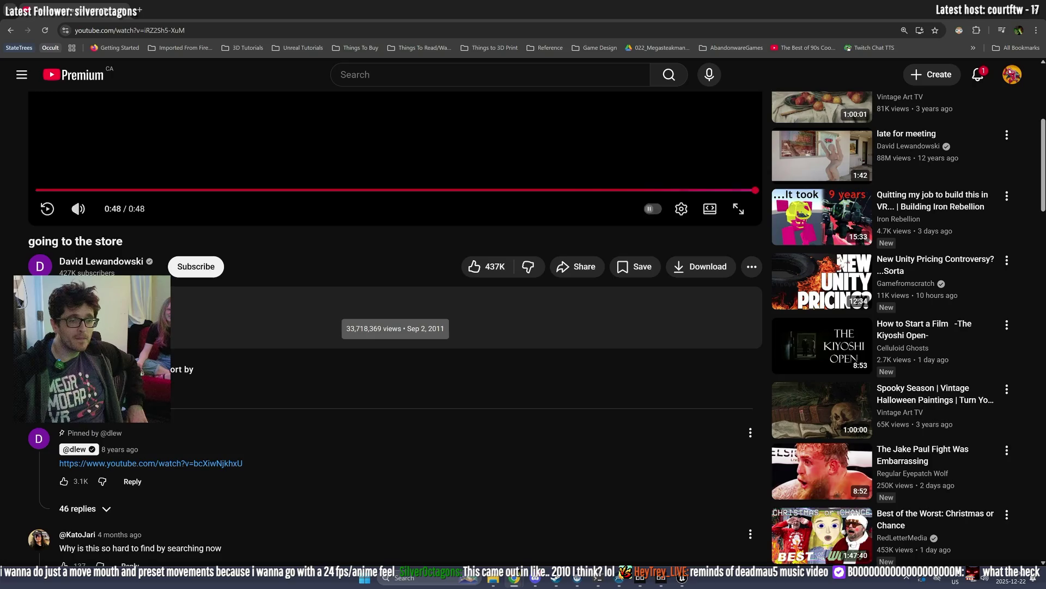
scroll(395, 311, "down", 2)
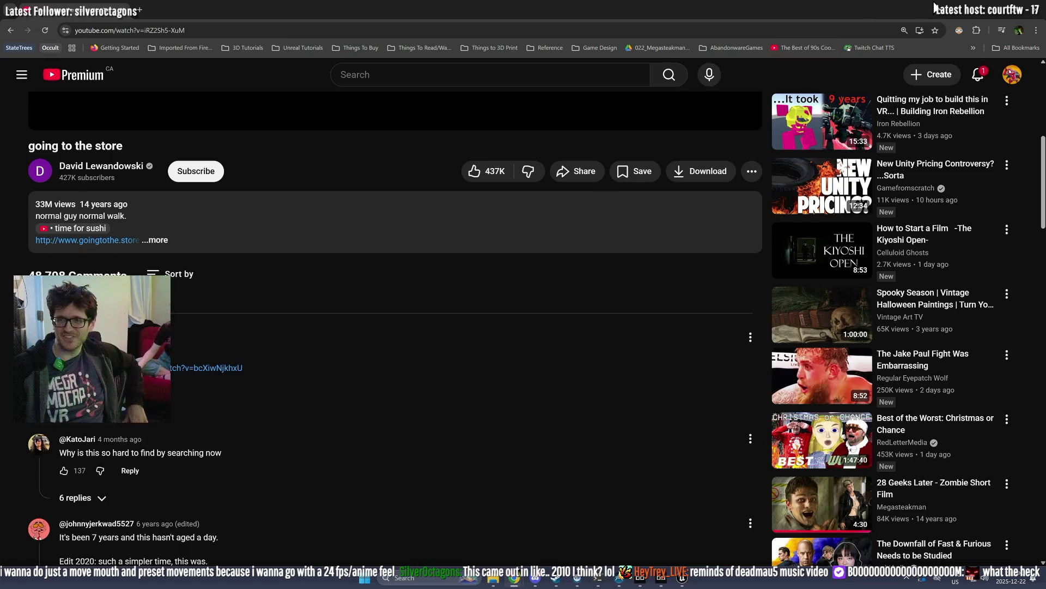
key("alt+Tab")
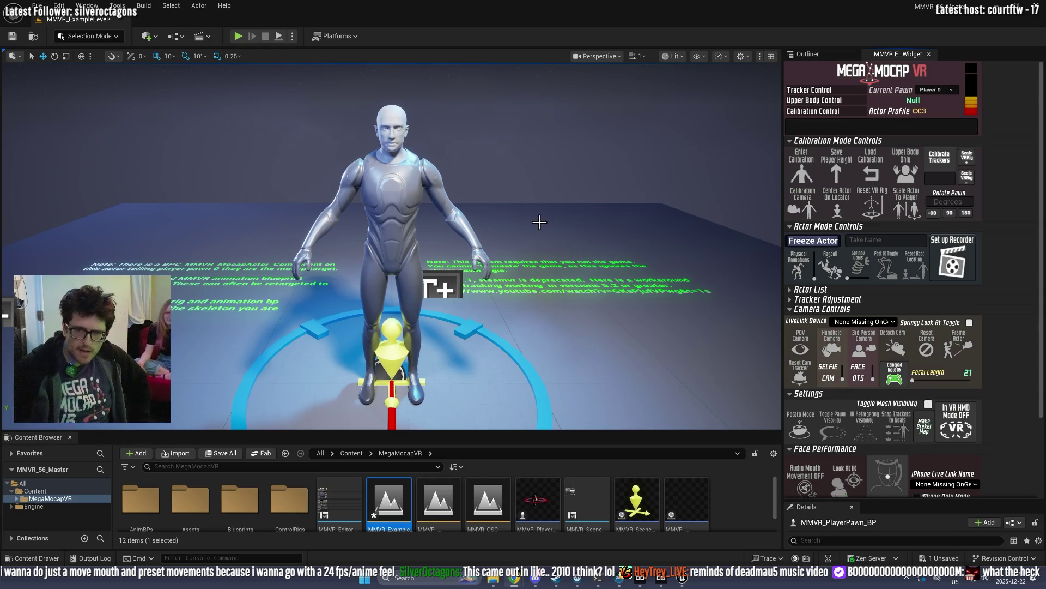
Step: Select the 2025-12-22_19-02-15/v0.3.3-beta model without renaming it, open Advanced Settings, and move the window aside
left_click(660, 585)
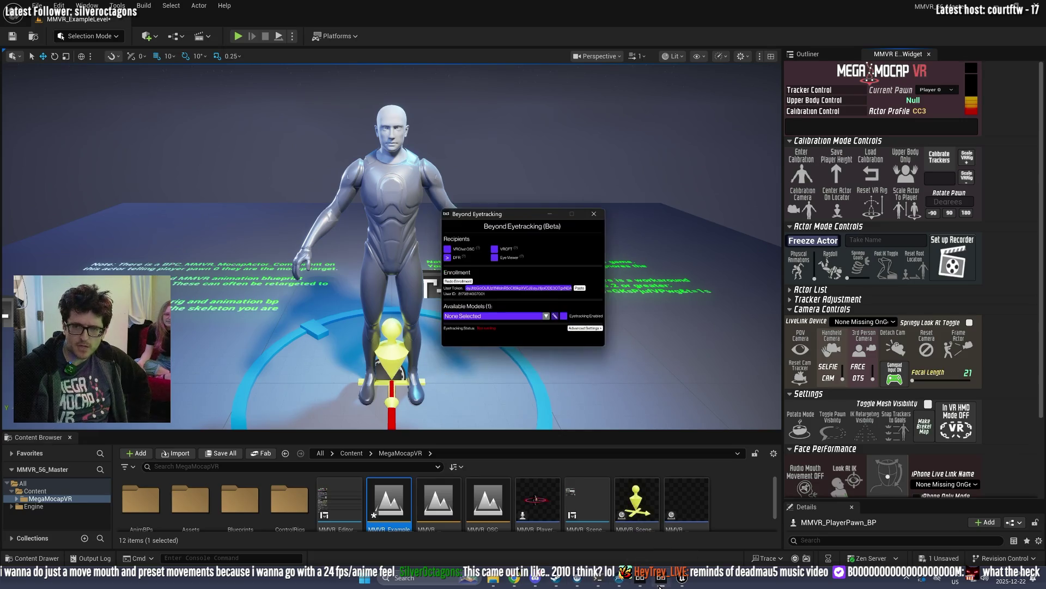
left_click(529, 318)
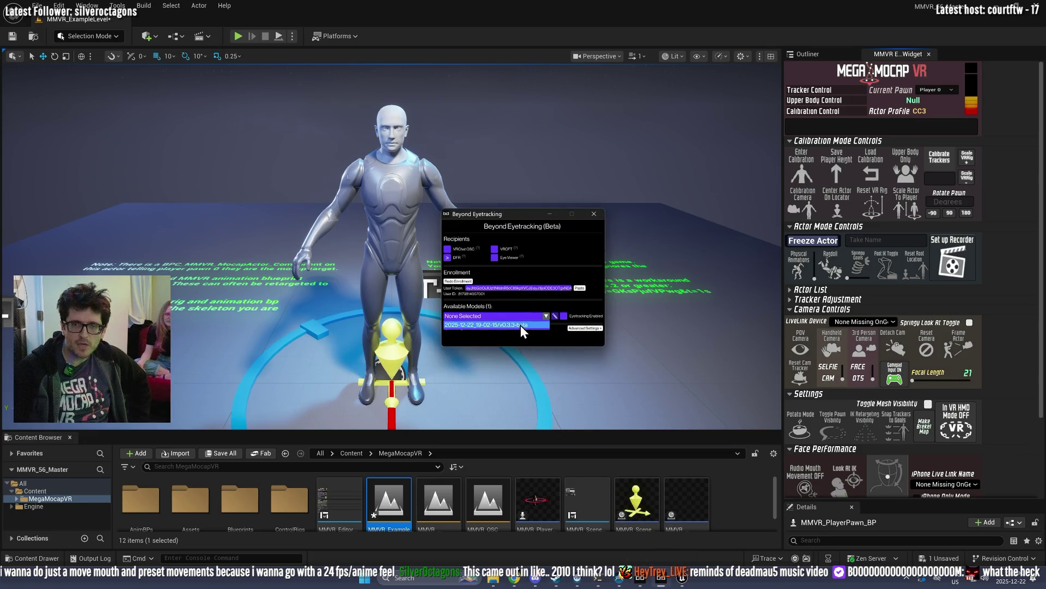
left_click(521, 325)
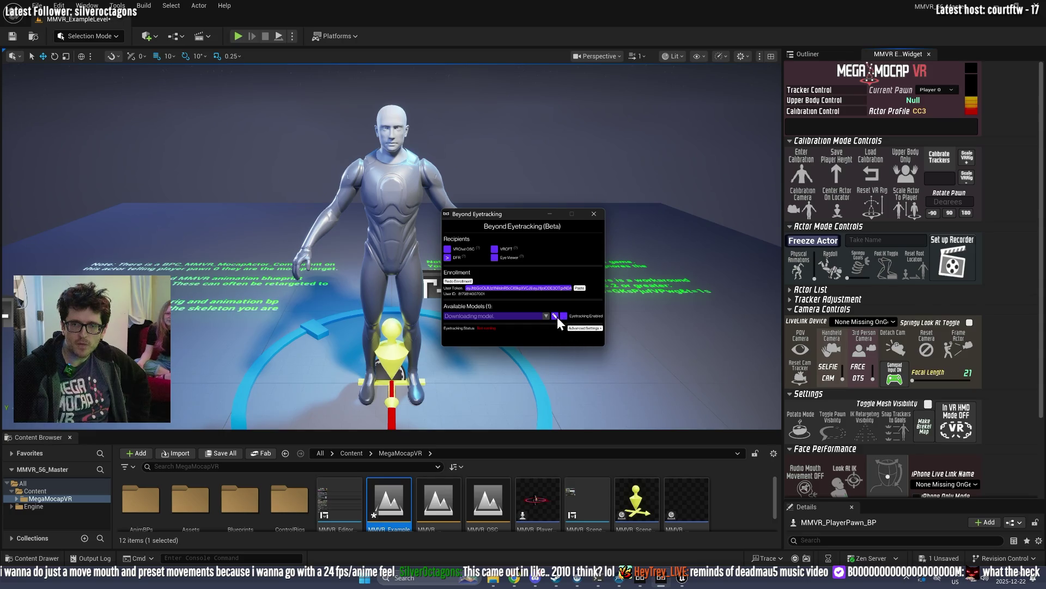
left_click(555, 317)
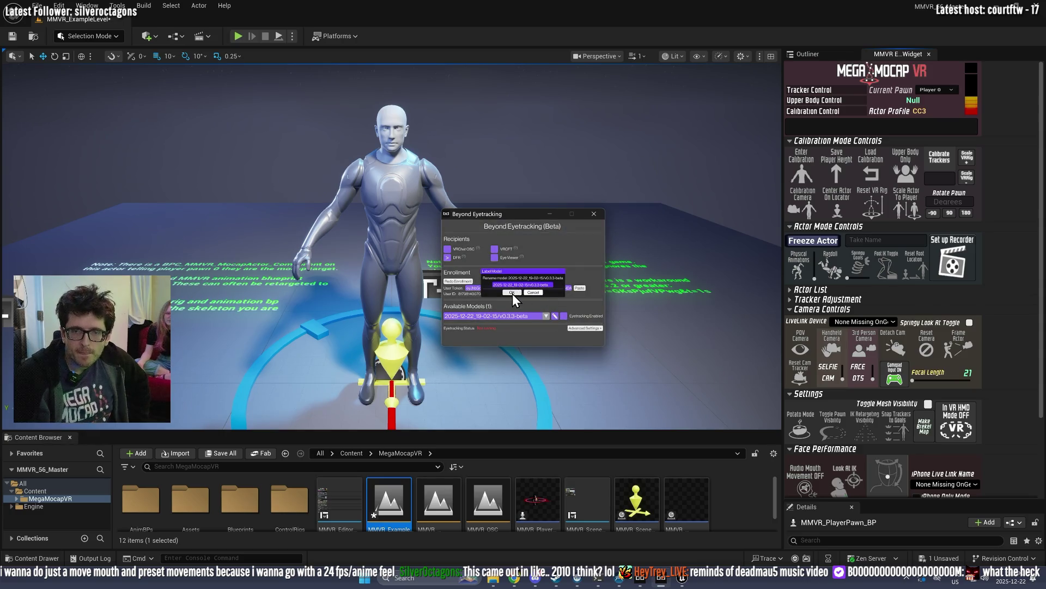
left_click(533, 292)
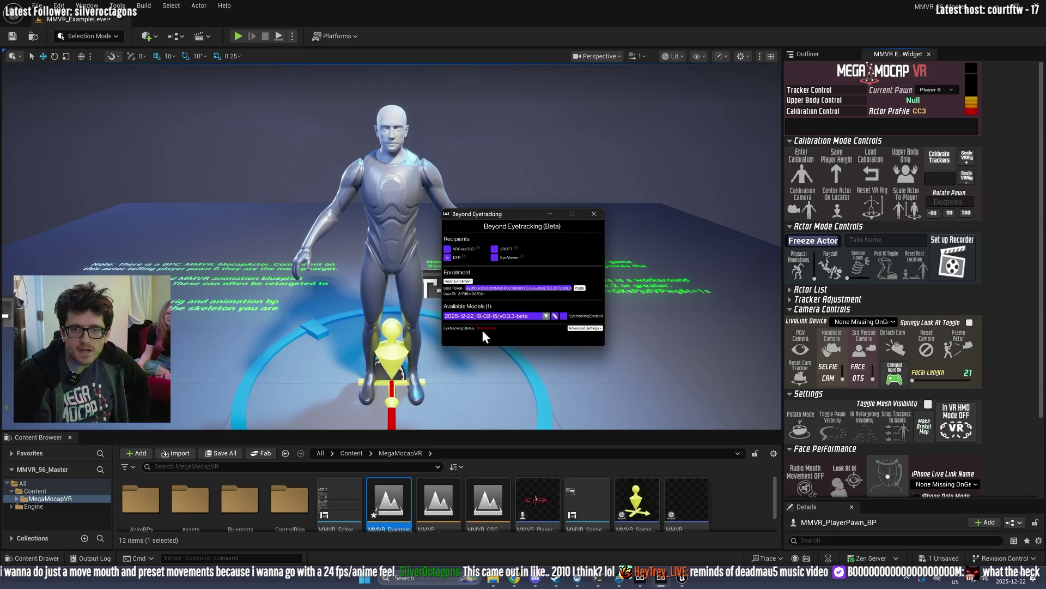
left_click(583, 328)
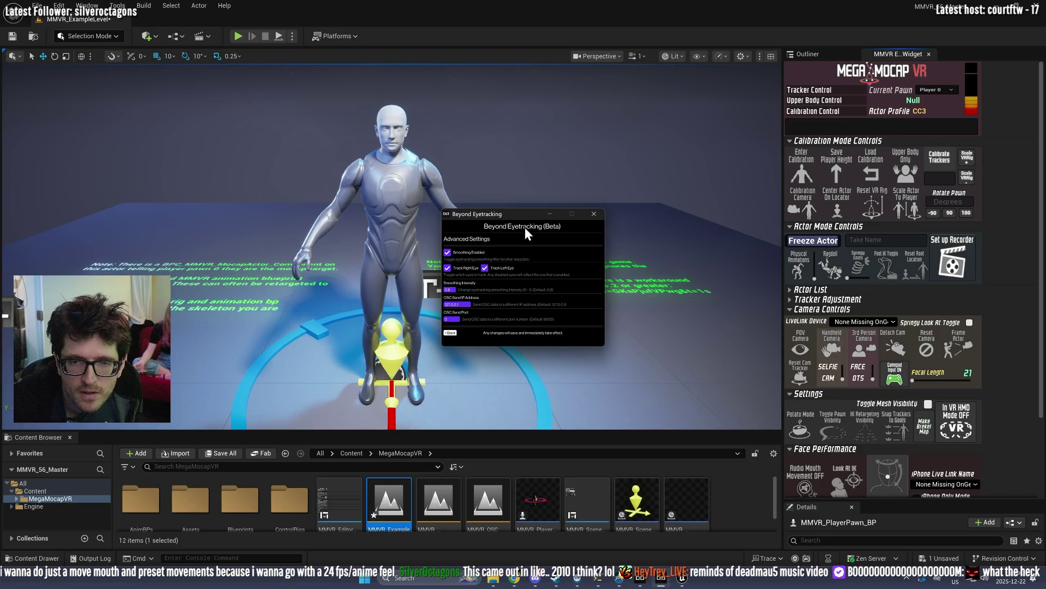
mouse_move(514, 215)
left_mouse_down()
mouse_move(273, 242)
mouse_move(0, 229)
mouse_move(135, 177)
mouse_move(170, 175)
left_mouse_up()
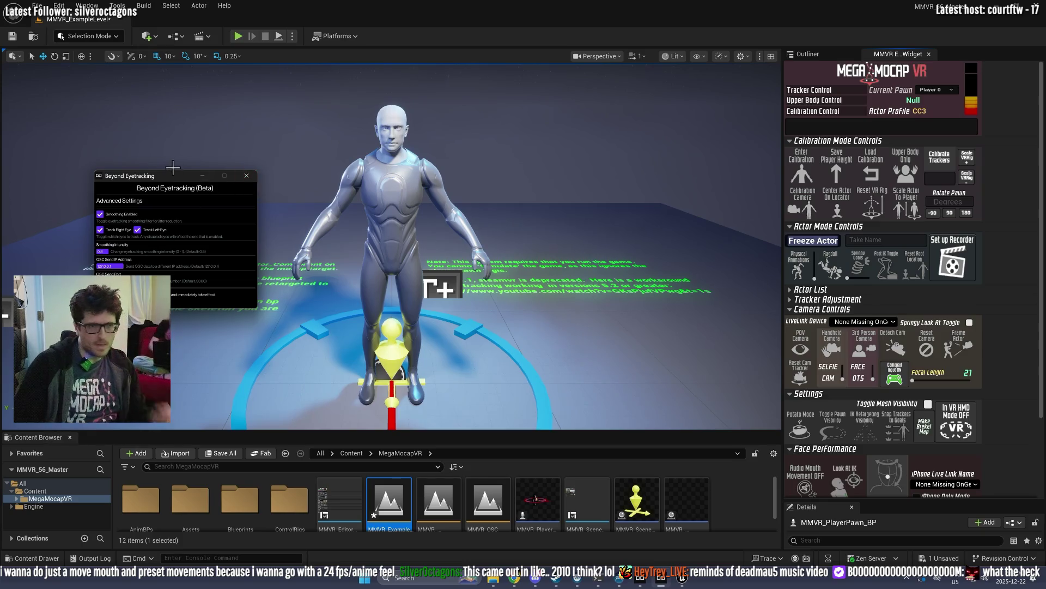
Step: Move the Beyond Eyetracking Advanced Settings window back toward the centre, over the character's head
mouse_move(172, 179)
left_mouse_down()
mouse_move(373, 166)
mouse_move(368, 130)
left_mouse_up()
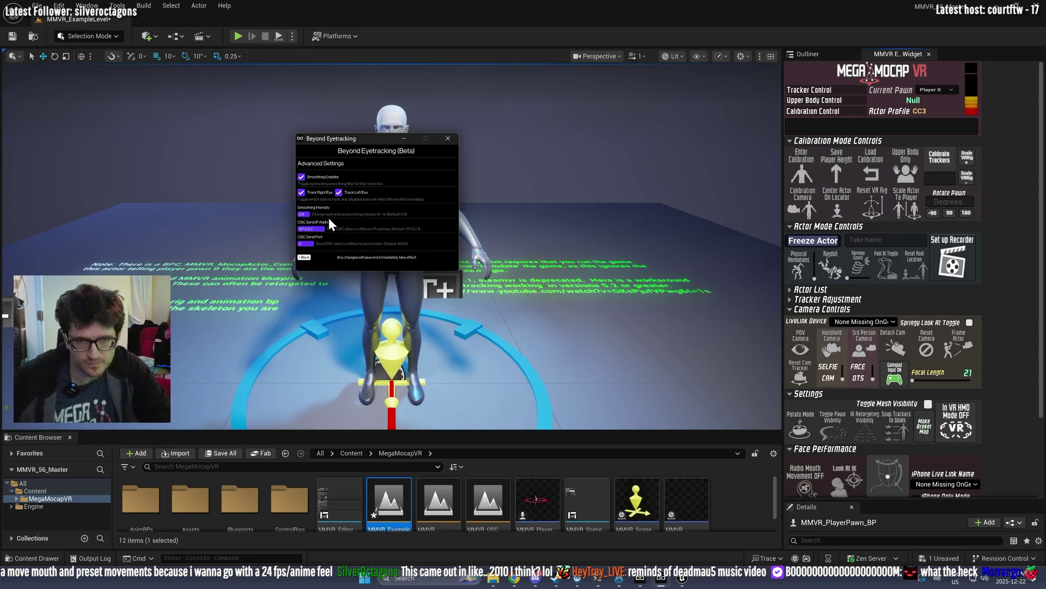
key("super")
Step: Search 'maxong', dismiss the search, and zoom Magnifier to 200% to read the OSC settings
type("maxon")
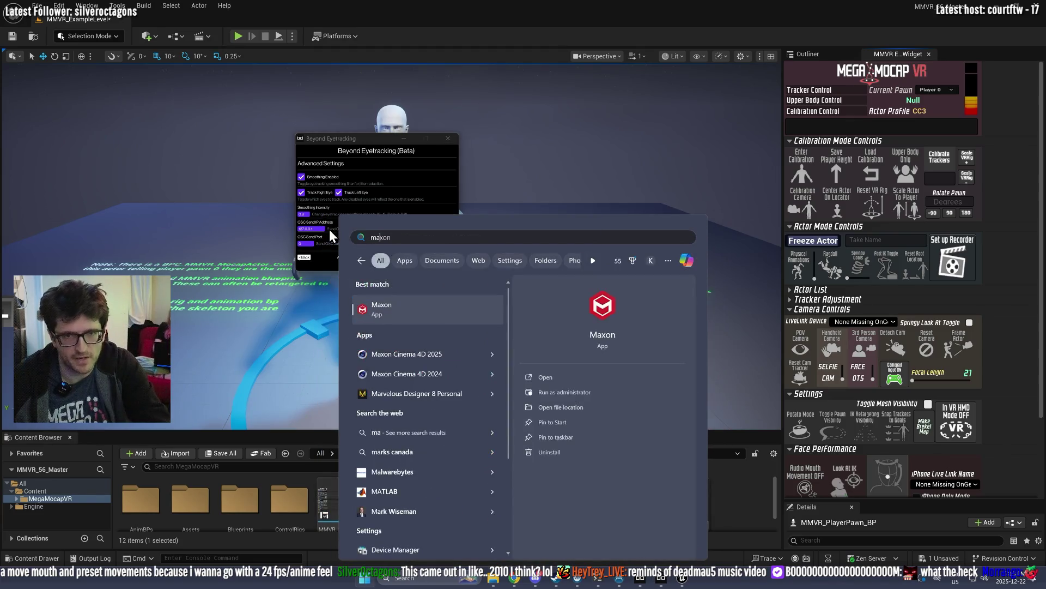
type("g")
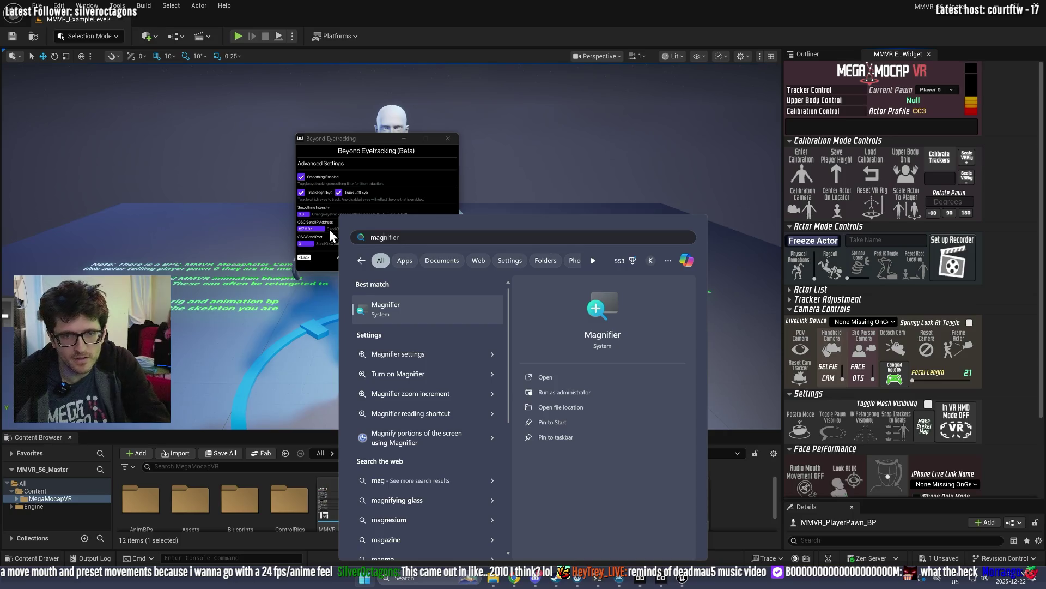
key("Escape")
left_click(116, 106)
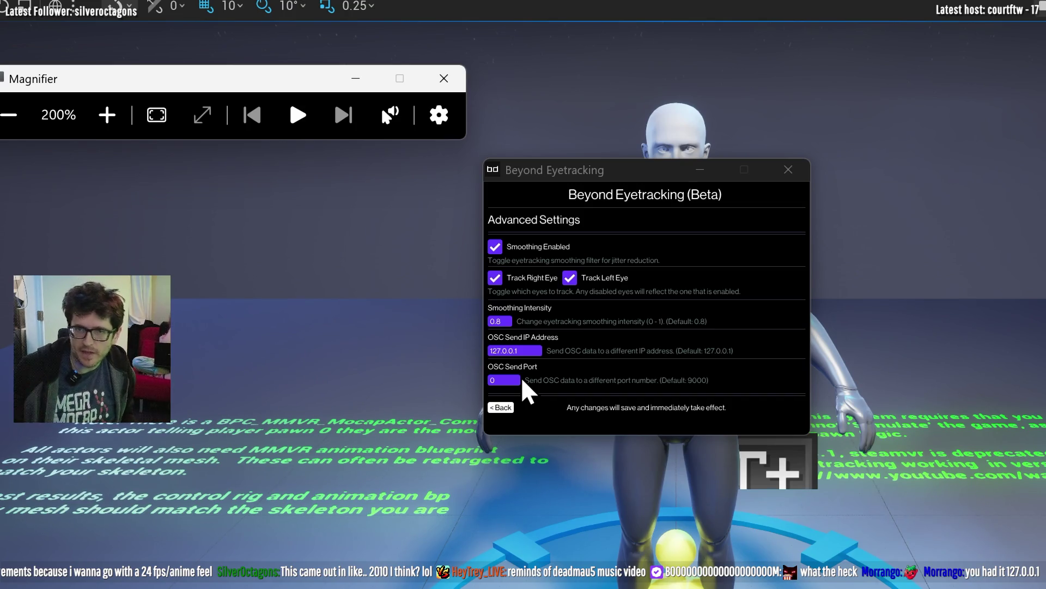
Step: Close the Beyond Eyetracking settings window and Magnifier, returning to the unzoomed Unreal Editor
left_click(793, 174)
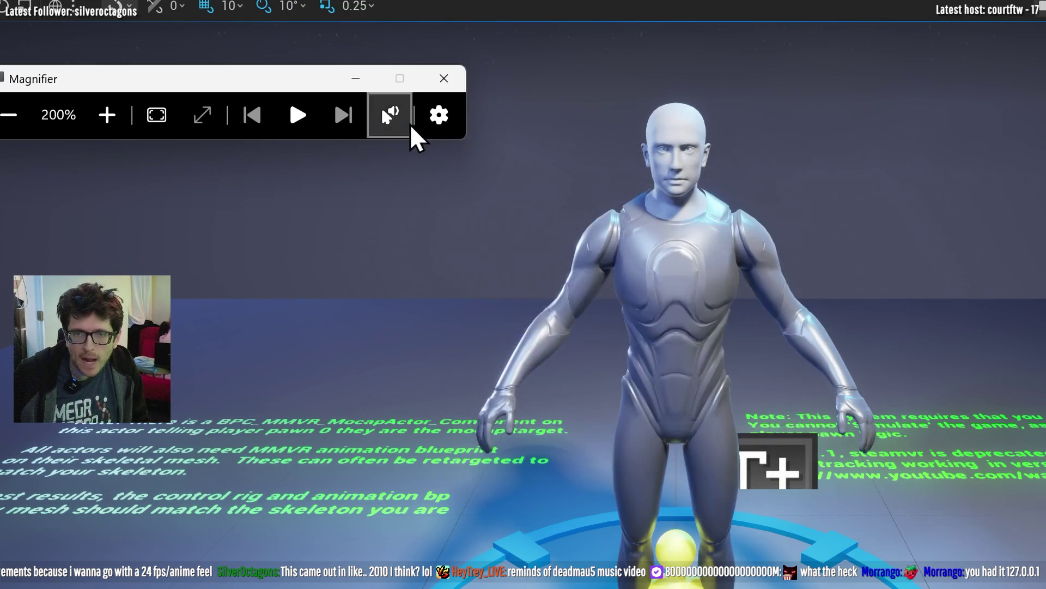
left_click(444, 78)
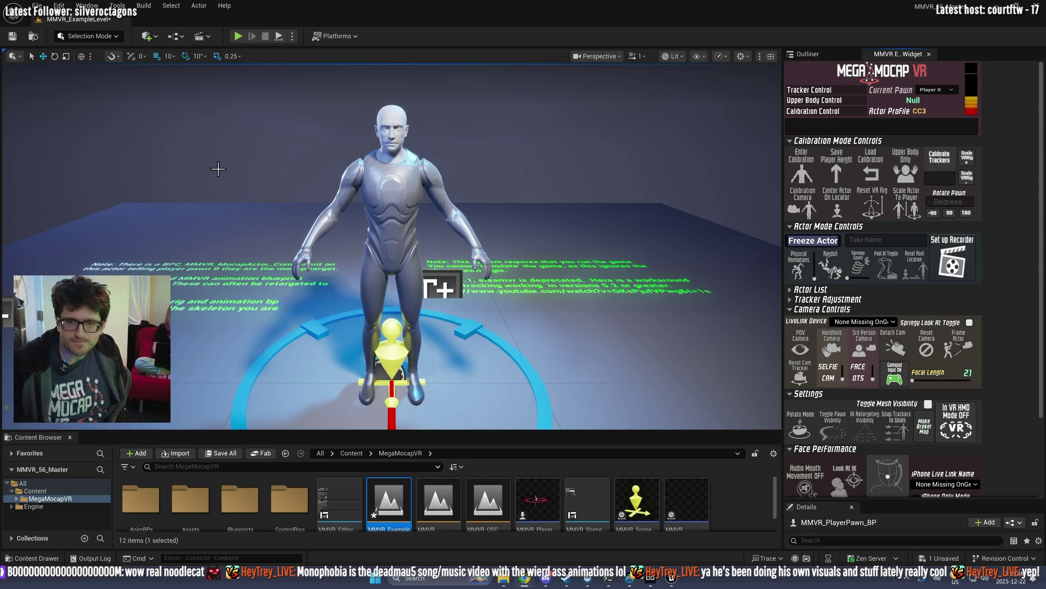
left_click(60, 6)
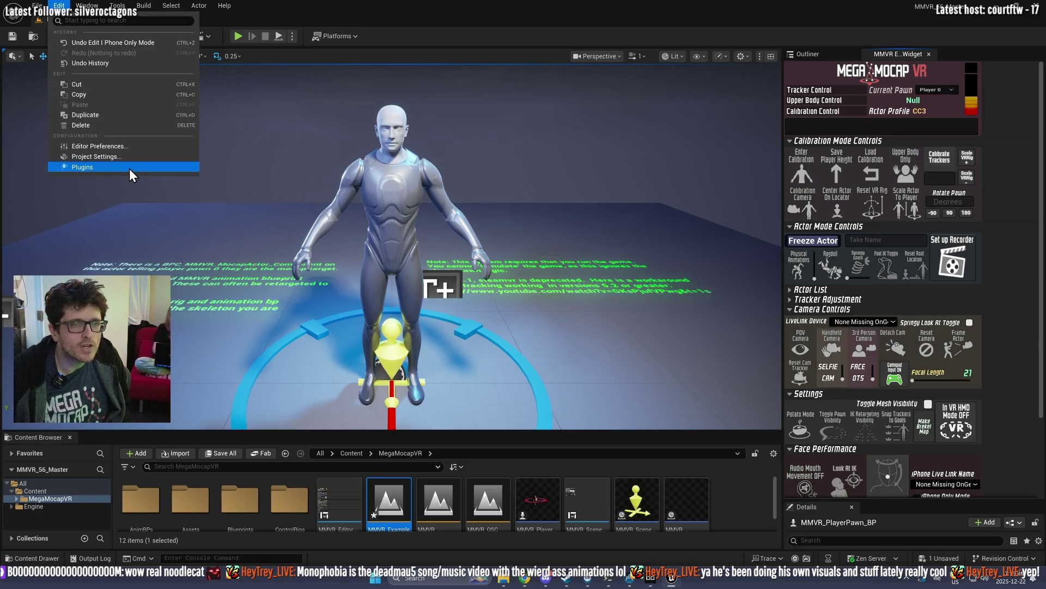
Step: Open Edit > Project Settings, then bring the level editor viewport back to the front
left_click(98, 157)
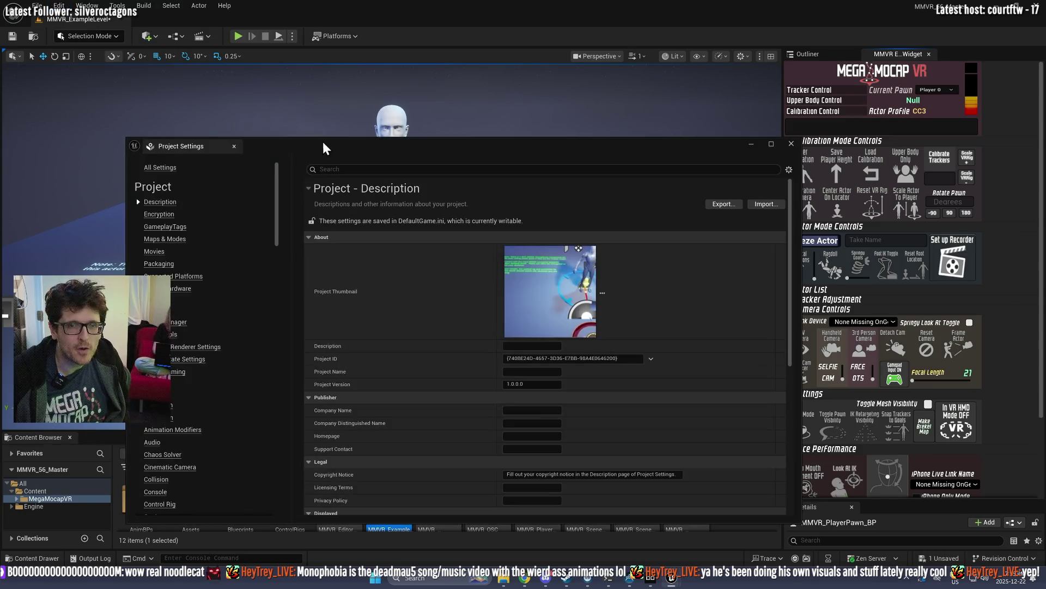
left_click(320, 136)
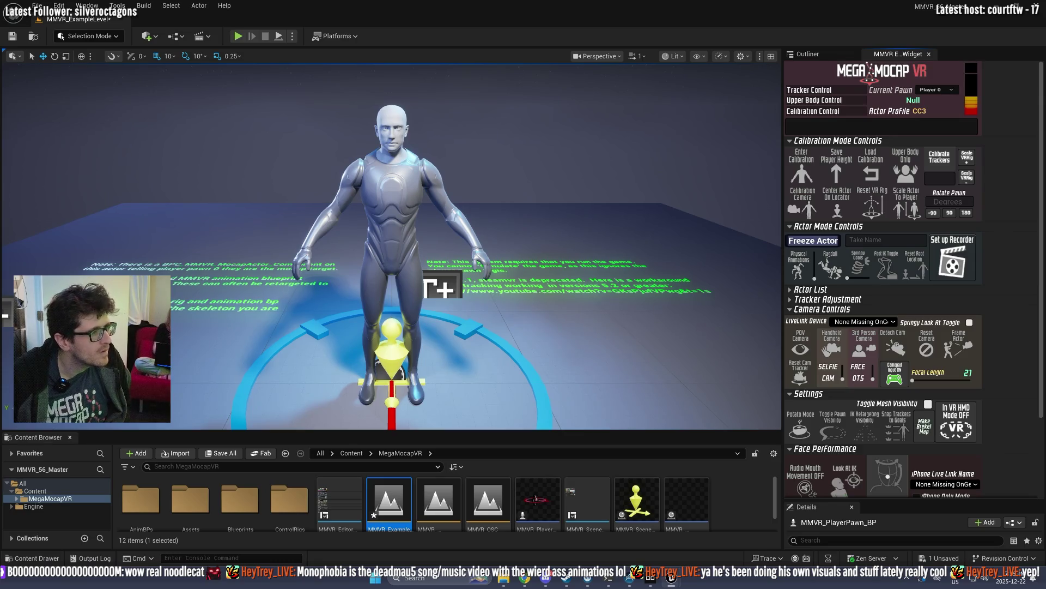
left_click(87, 6)
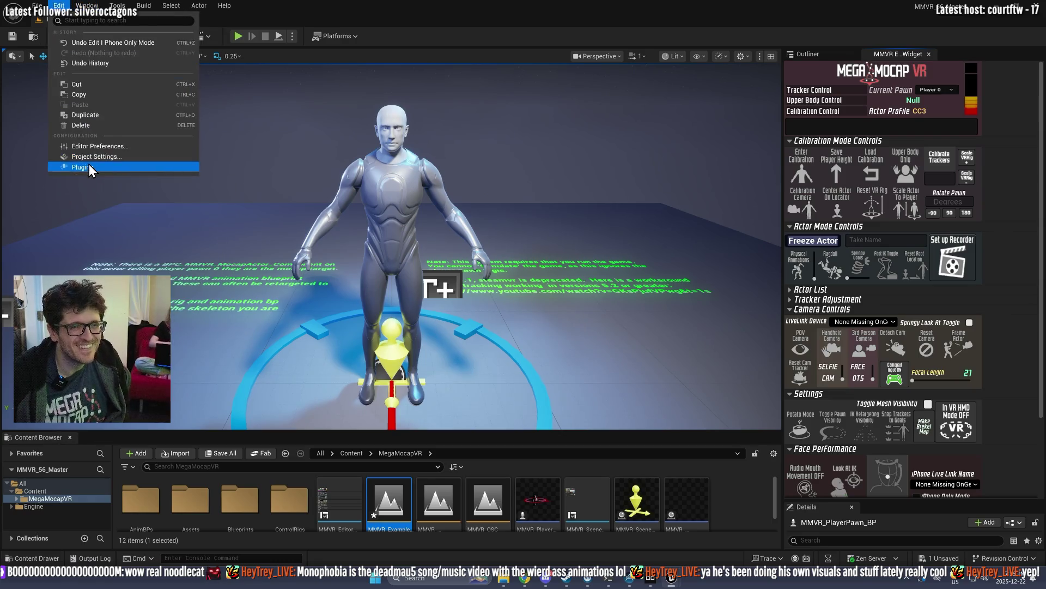
left_click(90, 164)
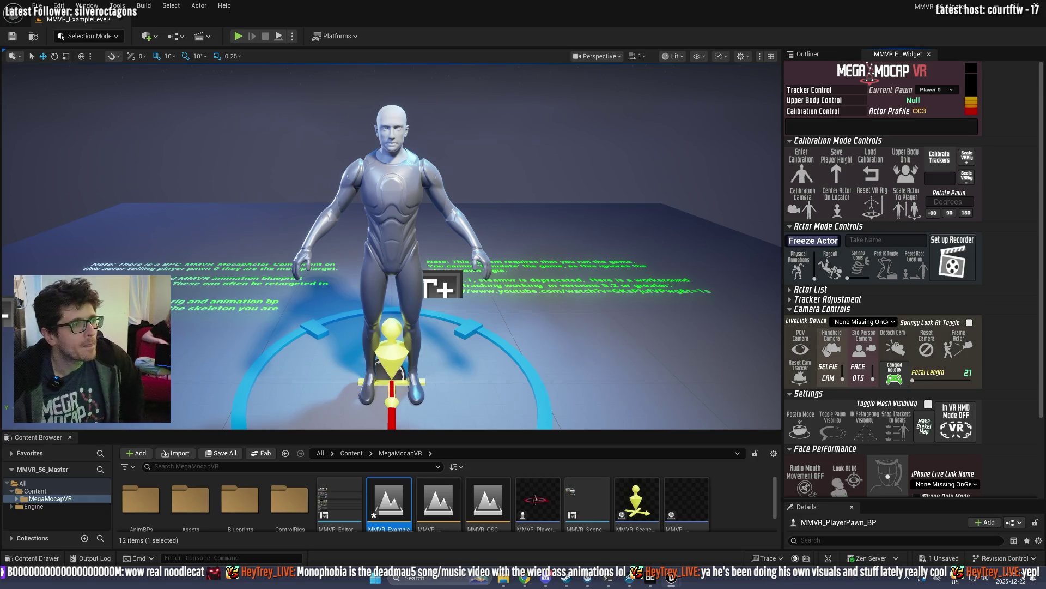
left_click_drag(442, 128, 648, 100)
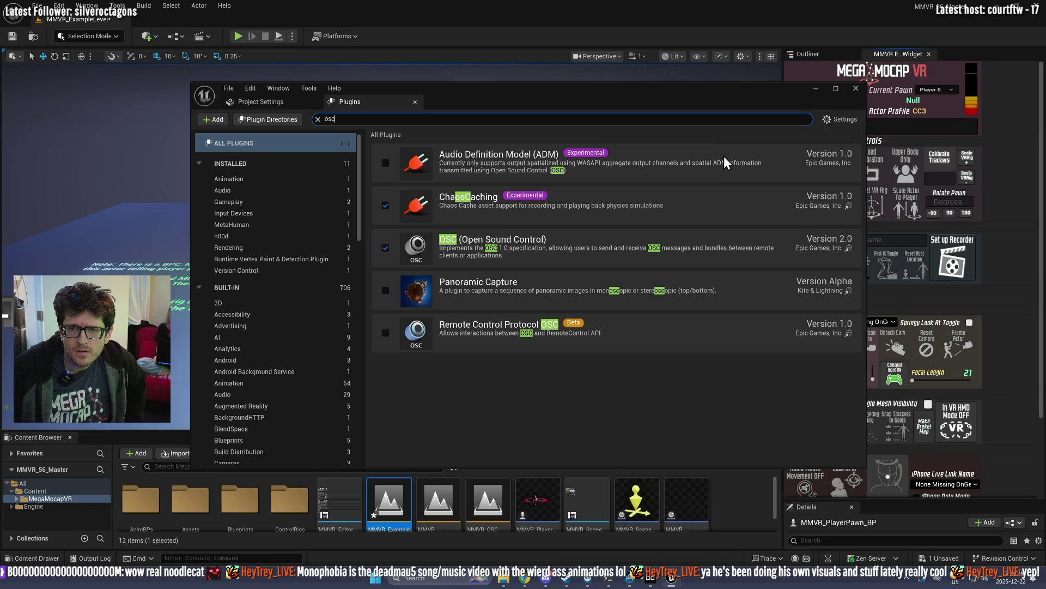
left_click(856, 89)
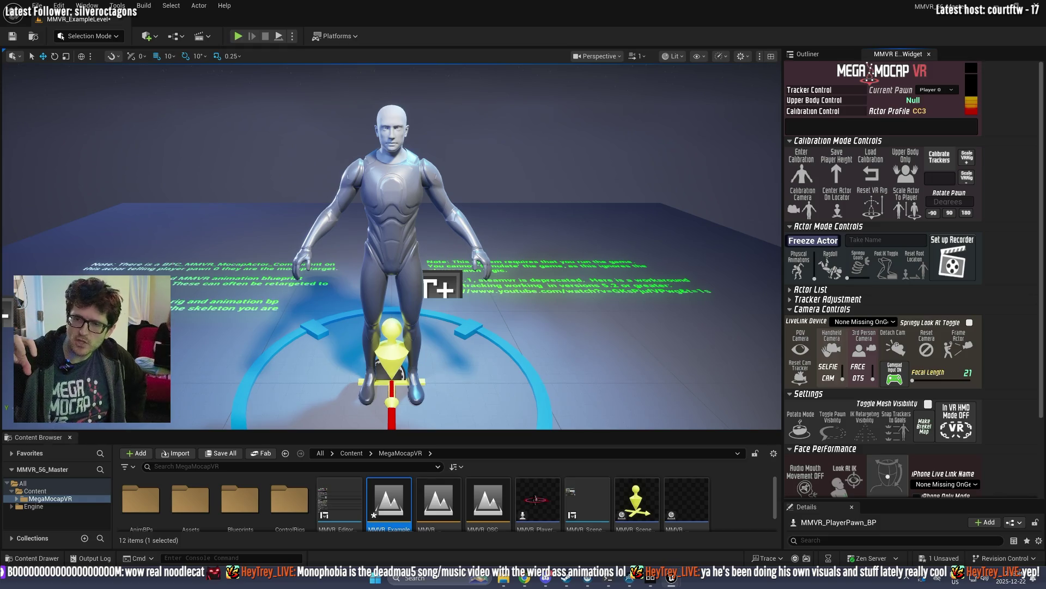
Step: Filter the Content Browser to 'osc', enlarge it, and open BPC_MMVR_OSCReceiver
left_click(348, 468)
type("osc")
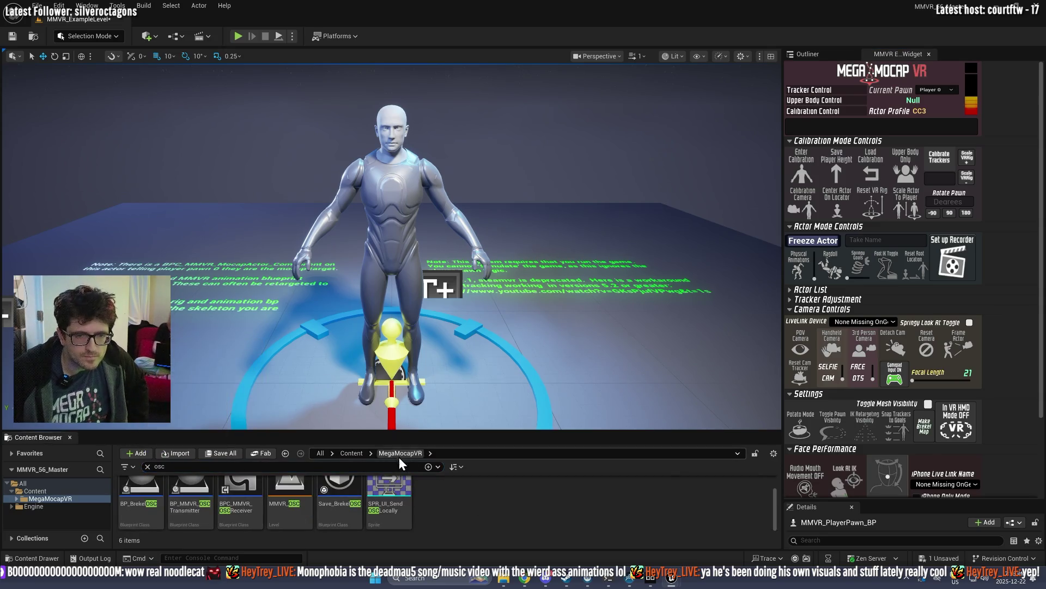
left_click_drag(405, 429, 406, 333)
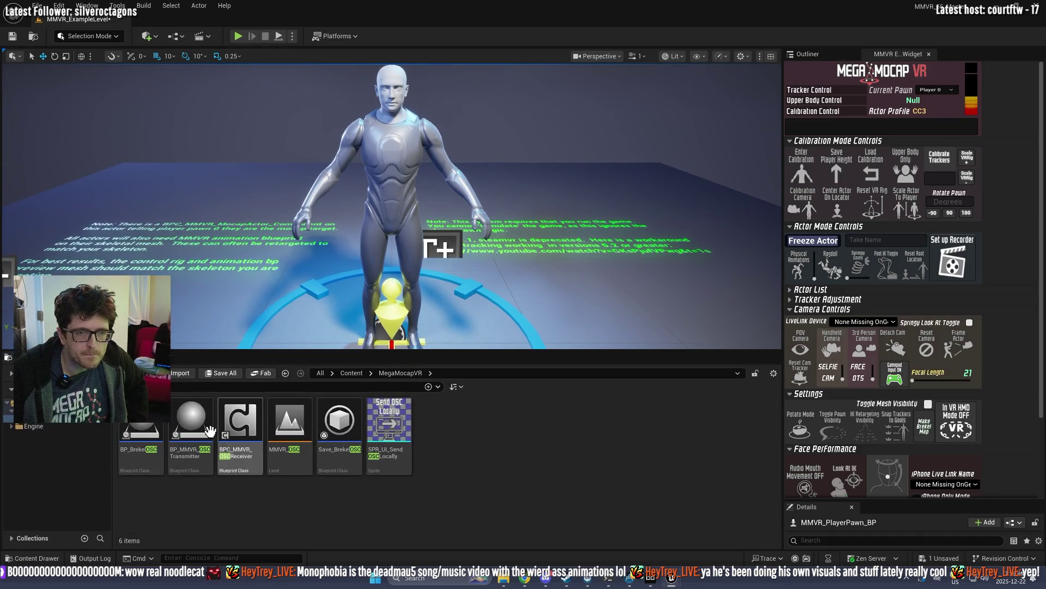
left_click(238, 419)
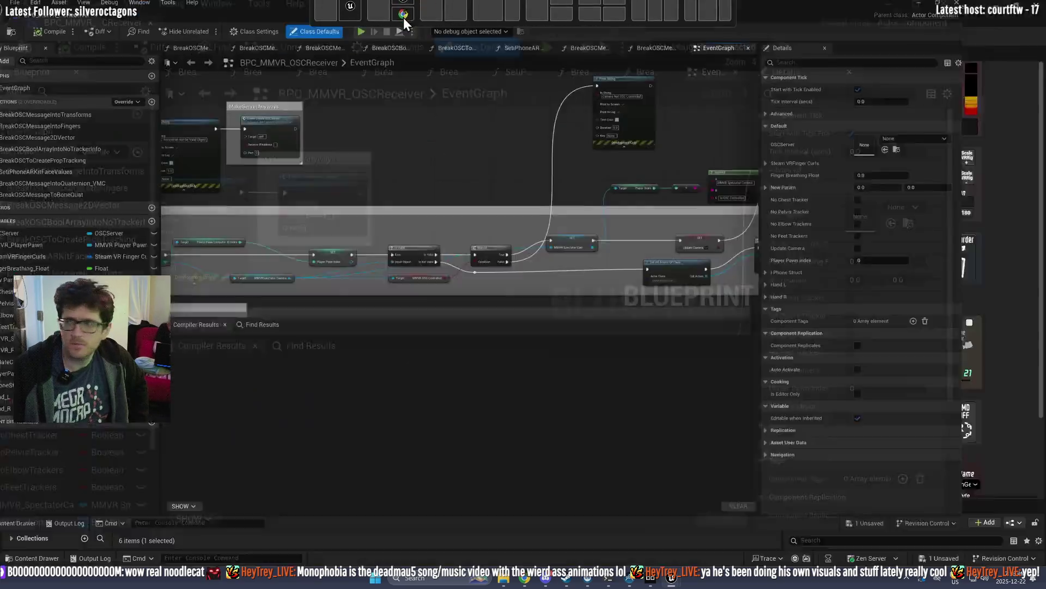
Step: Select Event_CreateOSCServer and pan the graph to the debug Contains and Print String nodes
scroll(624, 173, "down", 3)
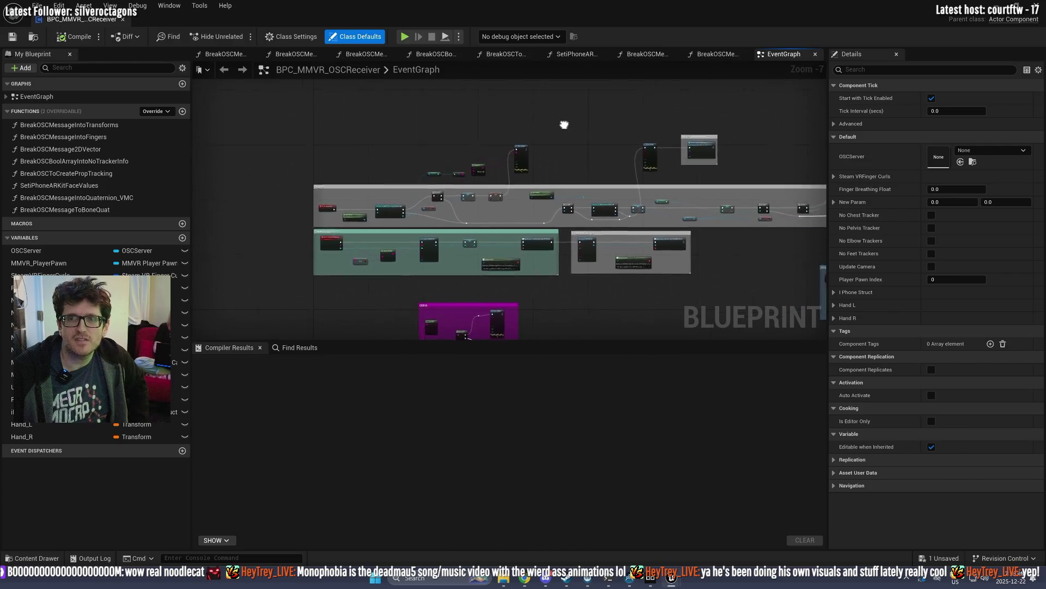
scroll(518, 215, "up", 6)
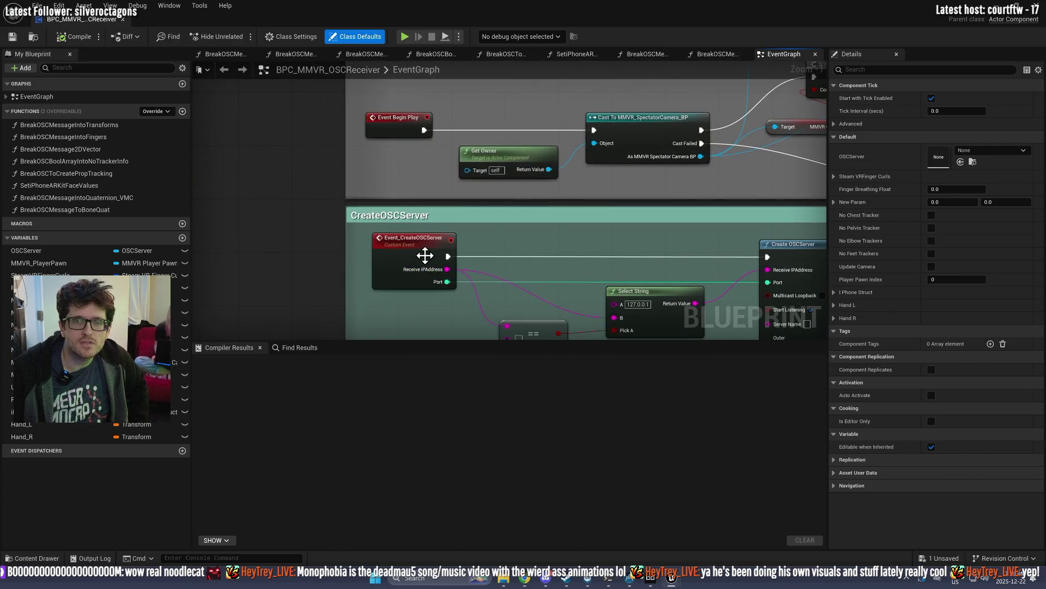
left_click(414, 240)
mouse_move(584, 269)
left_mouse_down()
mouse_move(533, 180)
mouse_move(326, 203)
mouse_move(415, 164)
mouse_move(310, 287)
left_mouse_up()
scroll(326, 204, "down", 2)
scroll(310, 288, "up", 3)
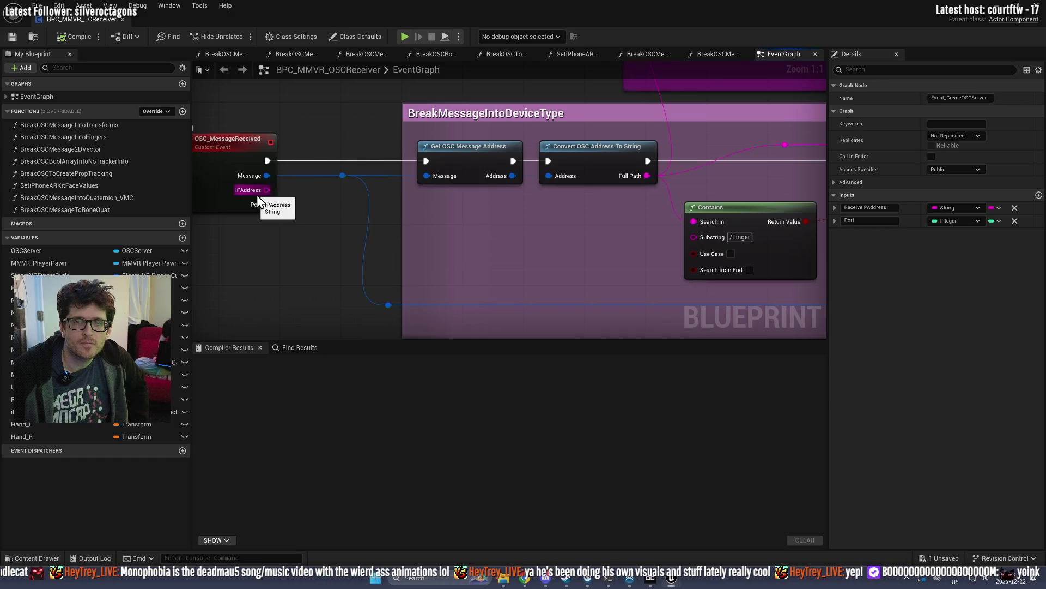
mouse_move(512, 135)
left_mouse_down()
mouse_move(243, 225)
mouse_move(358, 208)
left_mouse_up()
left_click_drag(367, 152, 397, 141)
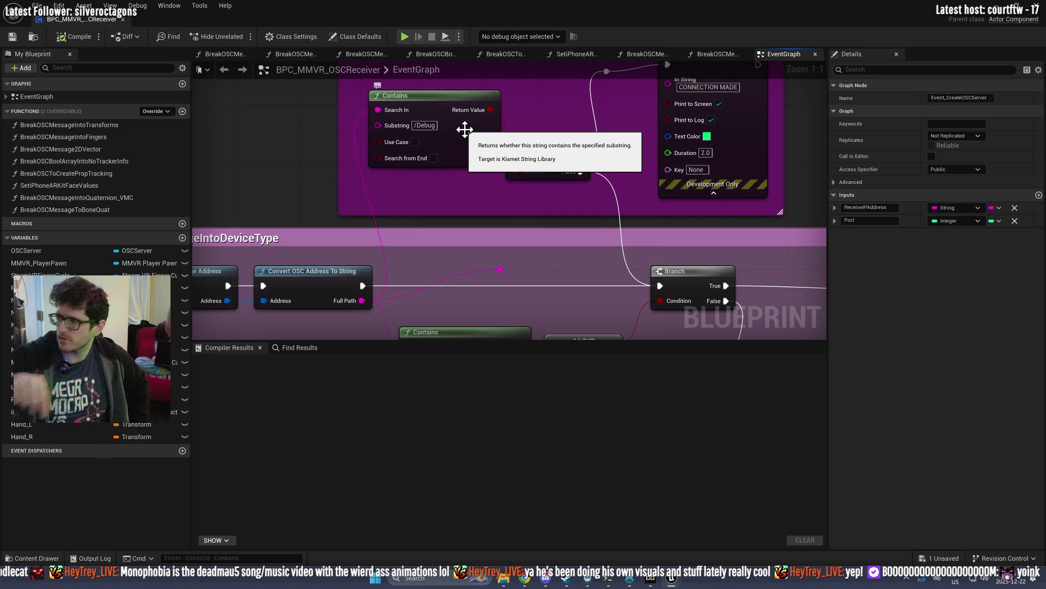
scroll(412, 160, "down", 3)
scroll(383, 182, "down", 3)
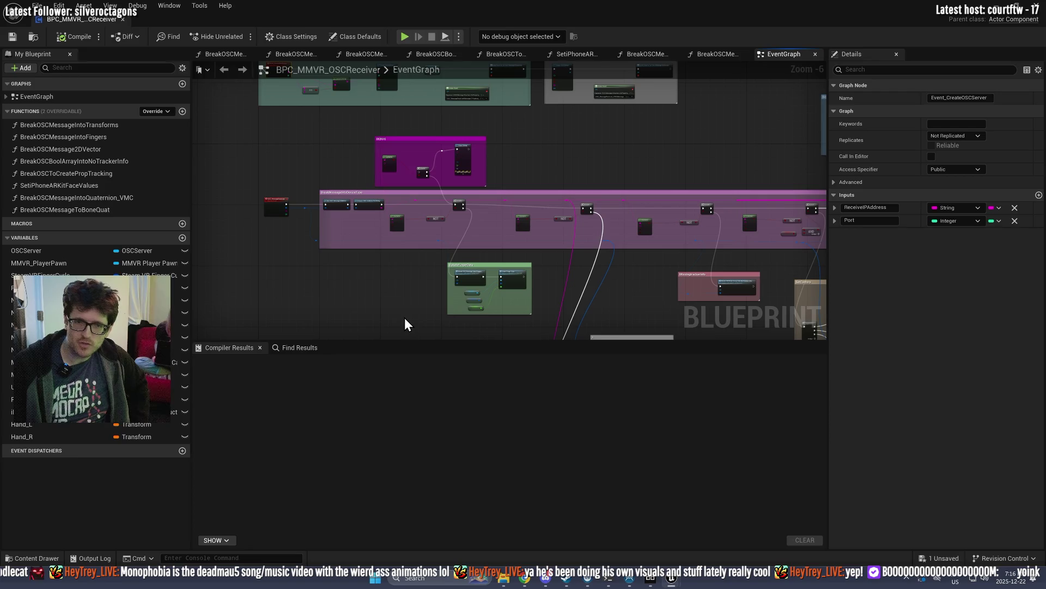
Step: Drag the Compiler Results splitter down and restore the blueprint window to reveal the level editor
mouse_move(394, 340)
left_mouse_down()
mouse_move(407, 390)
mouse_move(368, 449)
left_mouse_up()
scroll(416, 188, "up", 4)
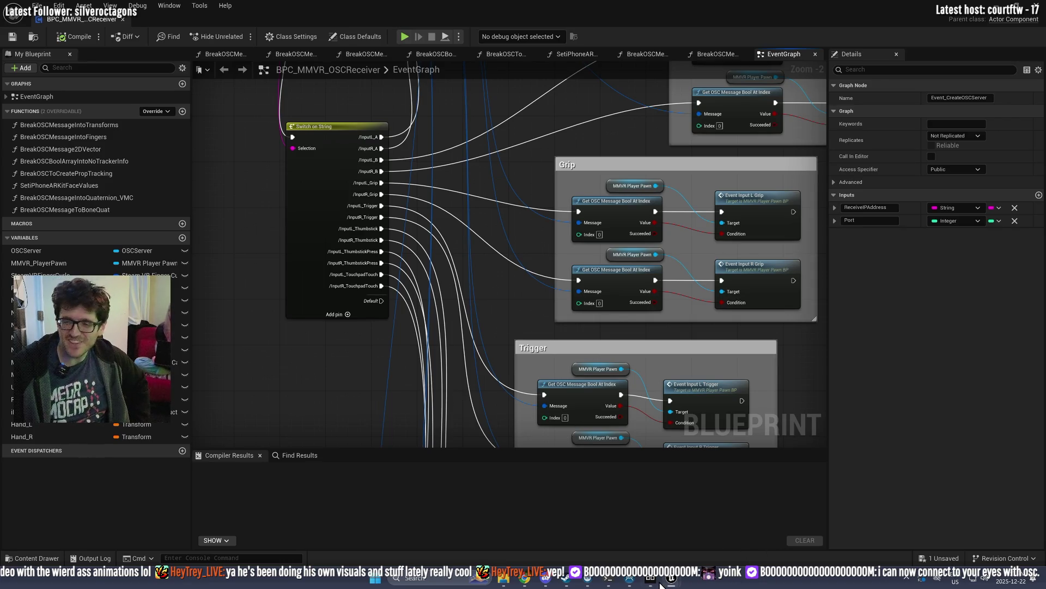
mouse_move(567, 572)
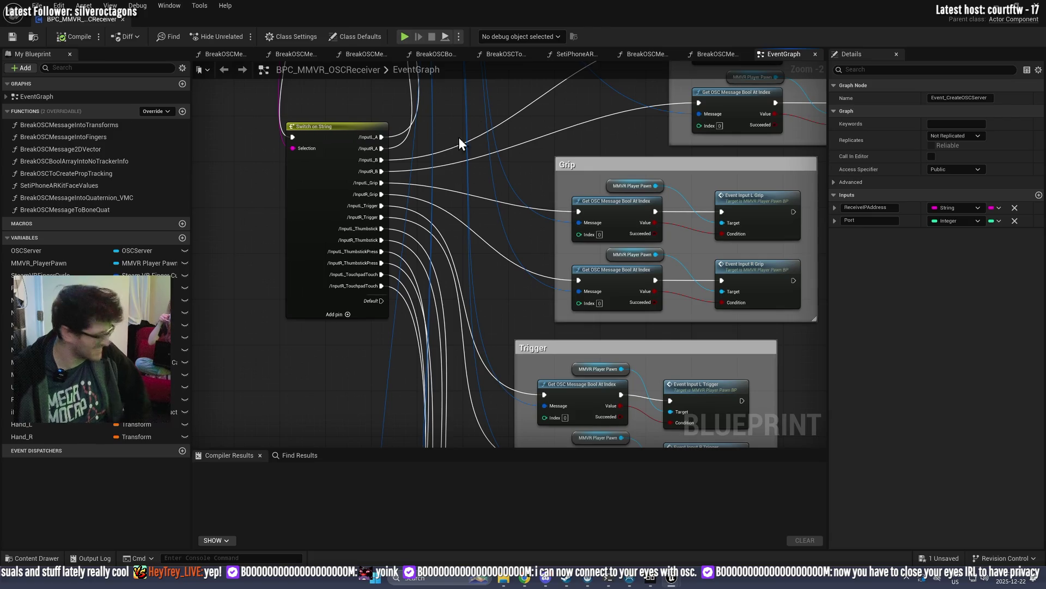
mouse_move(744, 1)
left_mouse_down()
mouse_move(731, 14)
mouse_move(727, 152)
mouse_move(644, 215)
mouse_move(551, 218)
mouse_move(541, 169)
mouse_move(523, 162)
mouse_move(531, 142)
left_mouse_up()
left_click(59, 5)
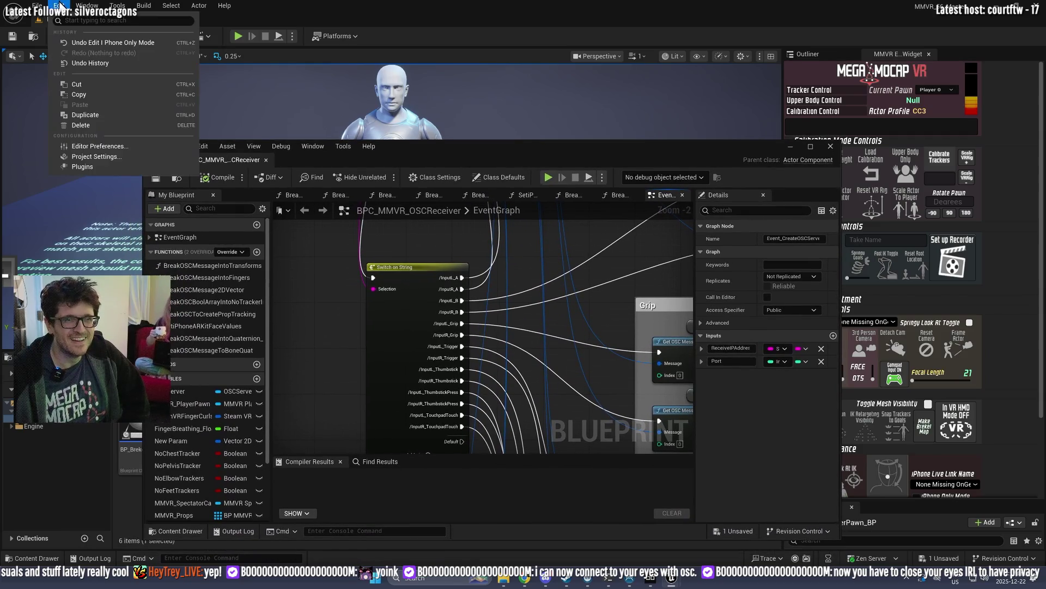
left_click(133, 157)
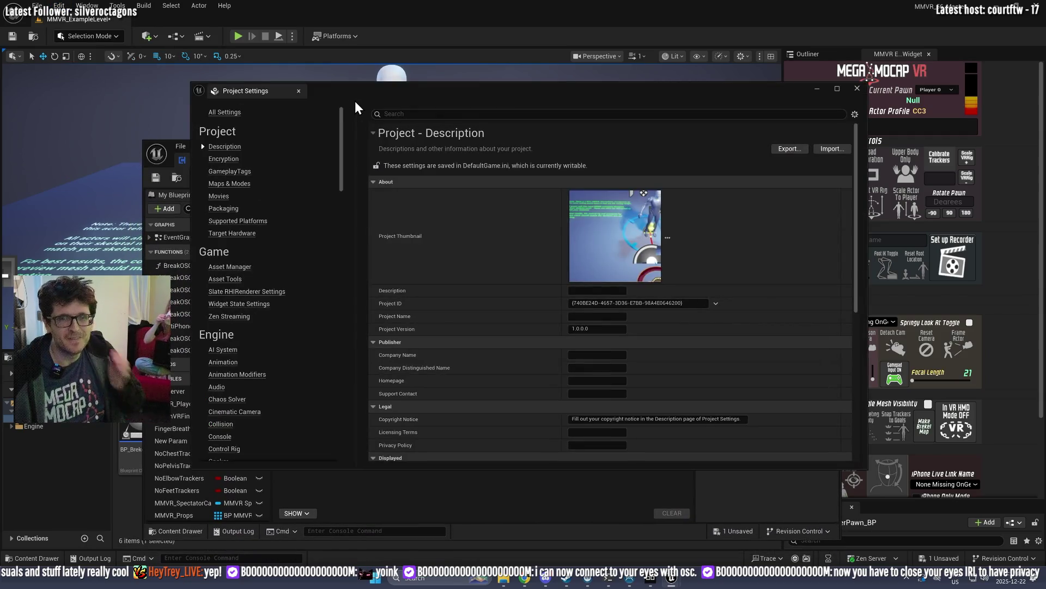
left_click_drag(356, 93, 358, 109)
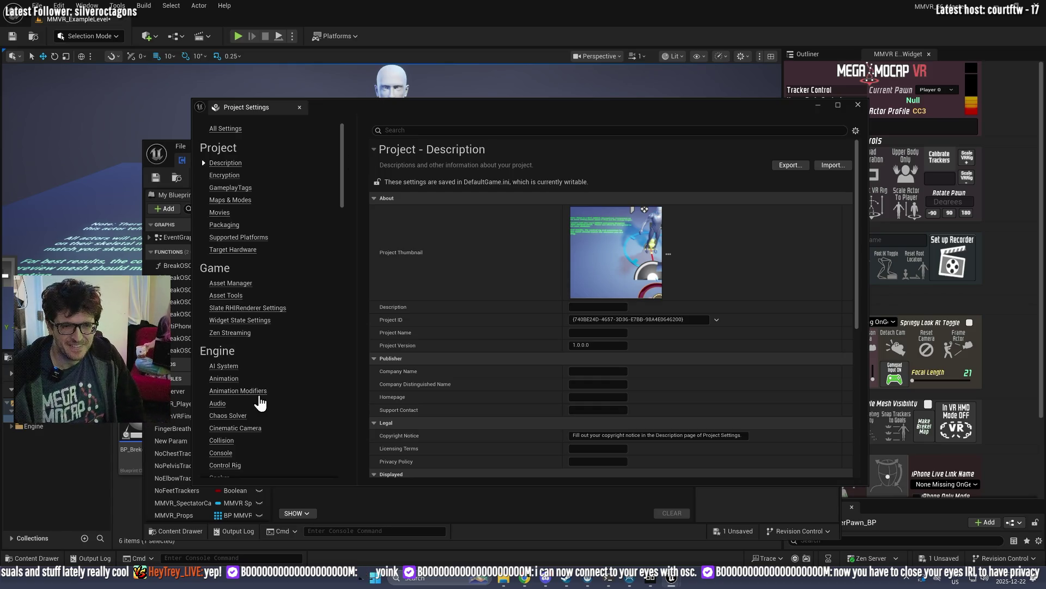
scroll(262, 375, "down", 1)
scroll(274, 380, "down", 7)
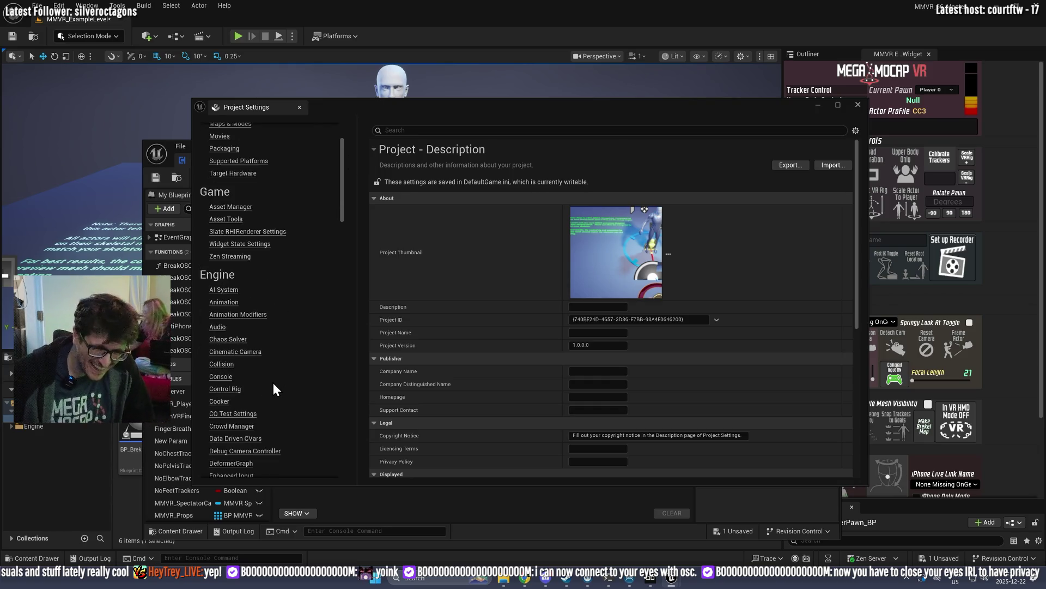
scroll(266, 364, "down", 5)
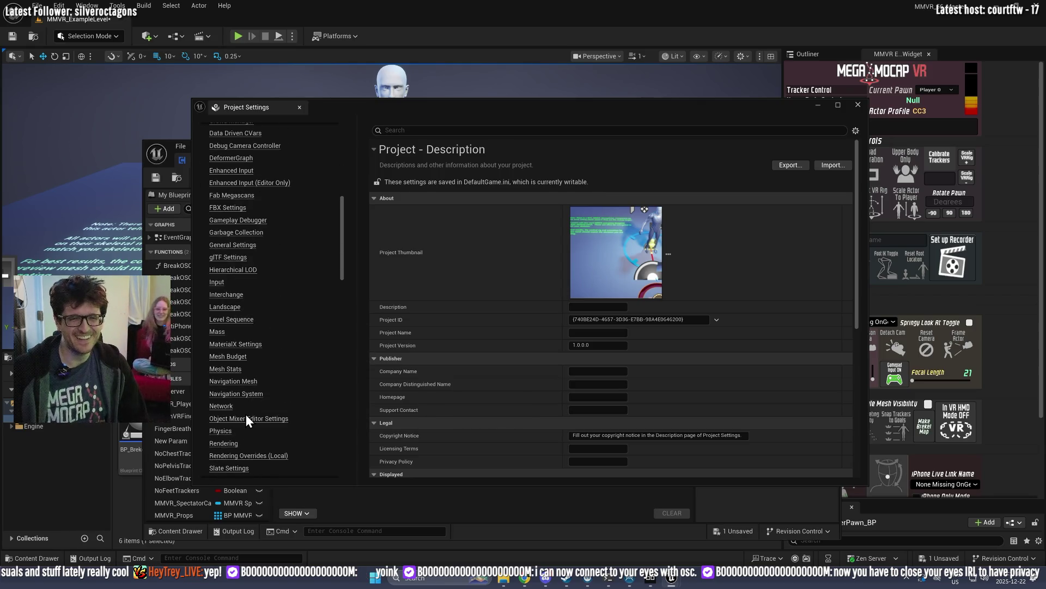
scroll(256, 425, "down", 3)
scroll(237, 432, "down", 9)
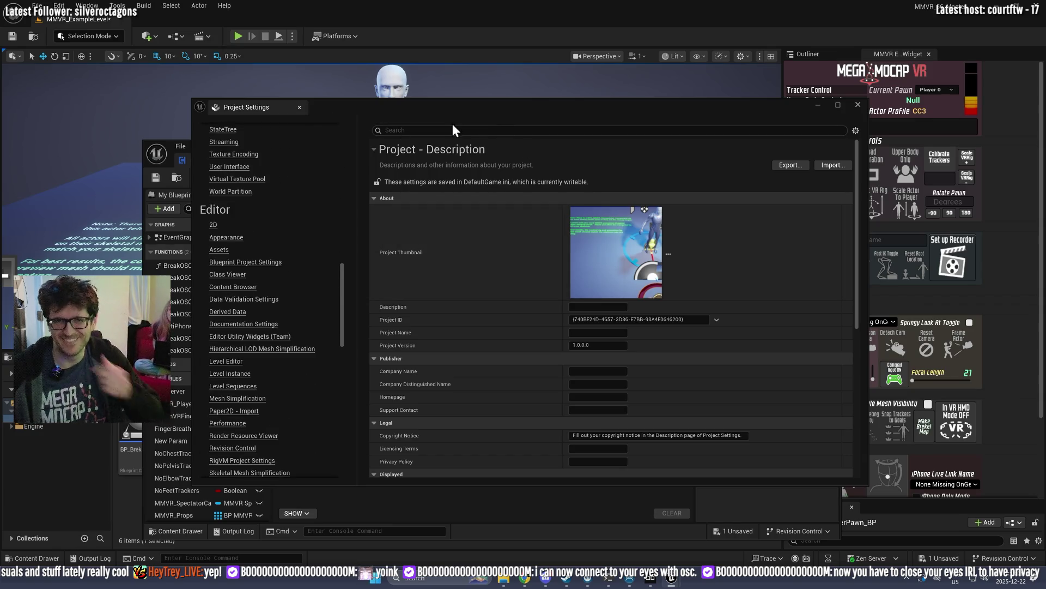
mouse_move(345, 294)
left_mouse_down()
mouse_move(373, 110)
mouse_move(409, 112)
left_mouse_up()
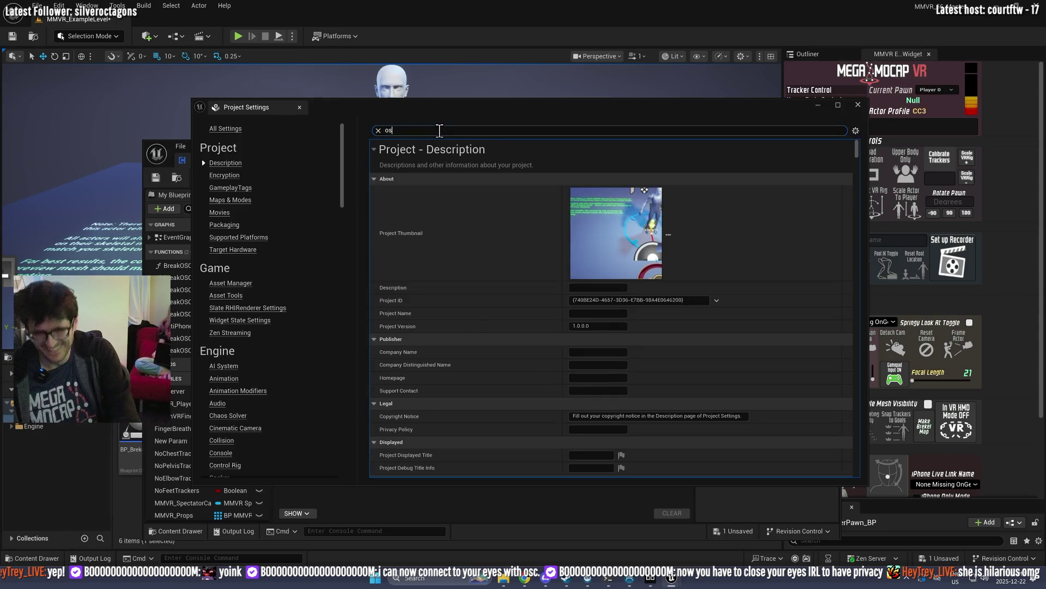
type("sc")
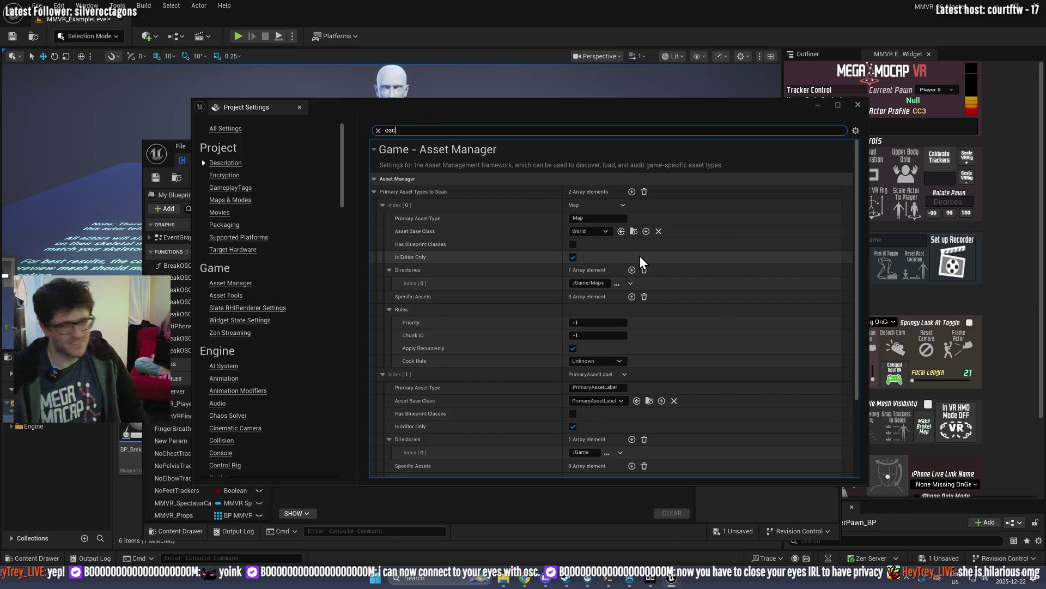
scroll(486, 328, "down", 3)
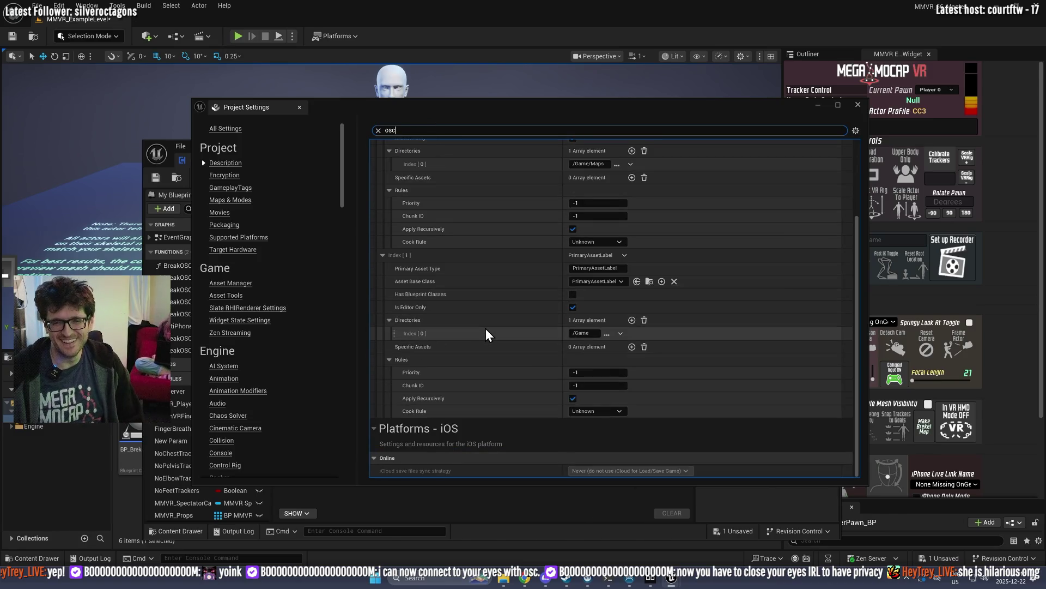
scroll(486, 331, "up", 3)
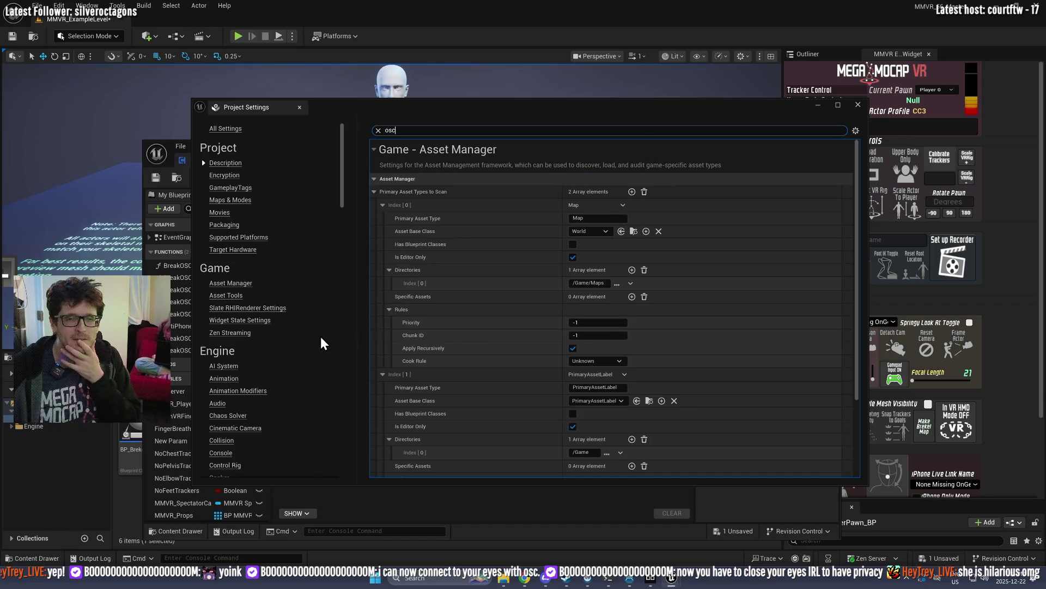
left_click(856, 105)
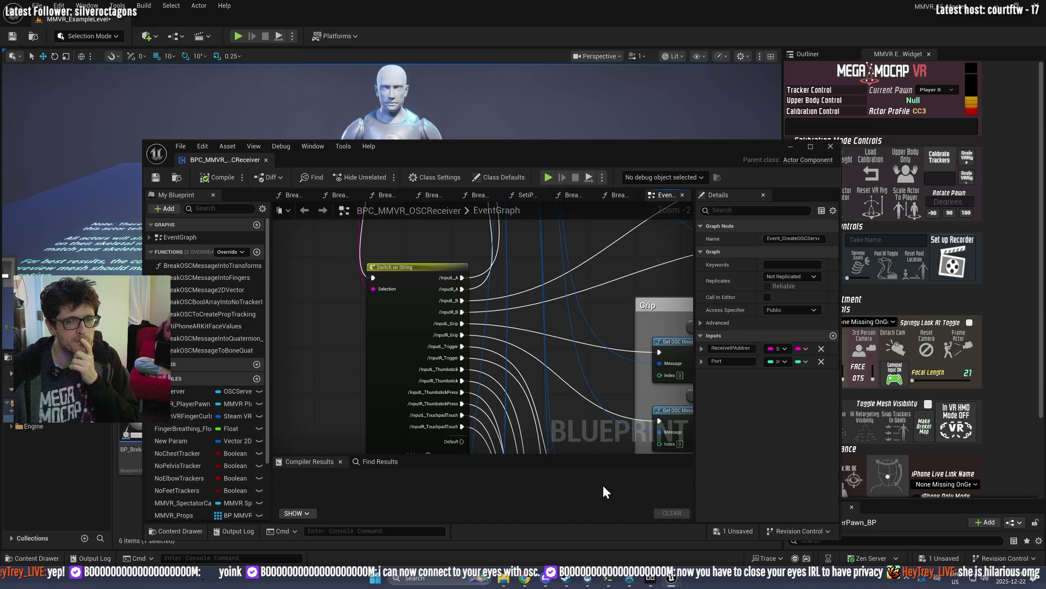
Step: Launch the Beyond Eyetracking client from Bigscreen Beyond Utility, then re-maximise the receiver blueprint editor
left_click(653, 582)
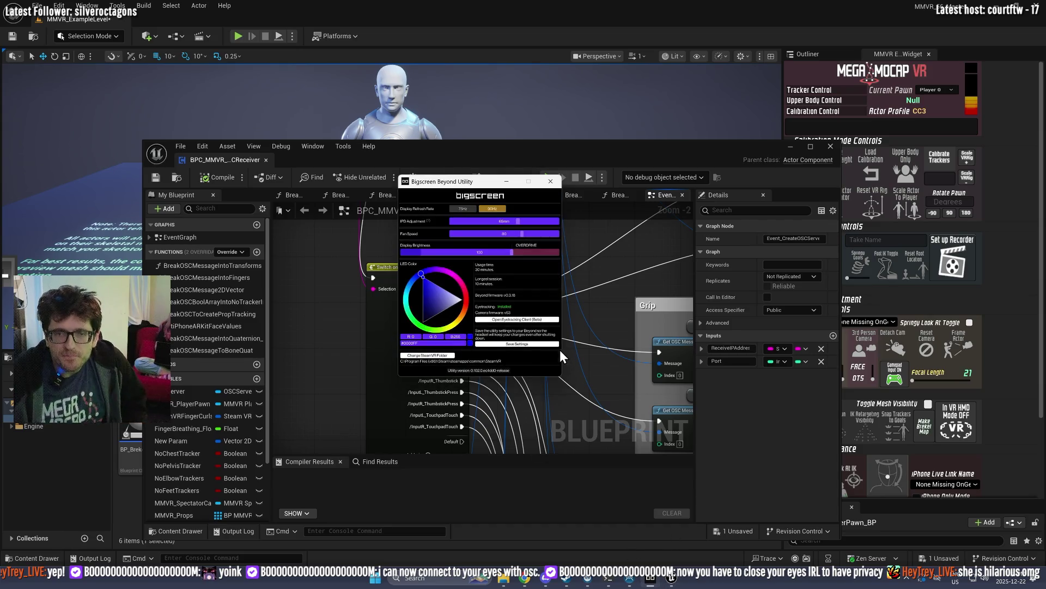
left_click(519, 319)
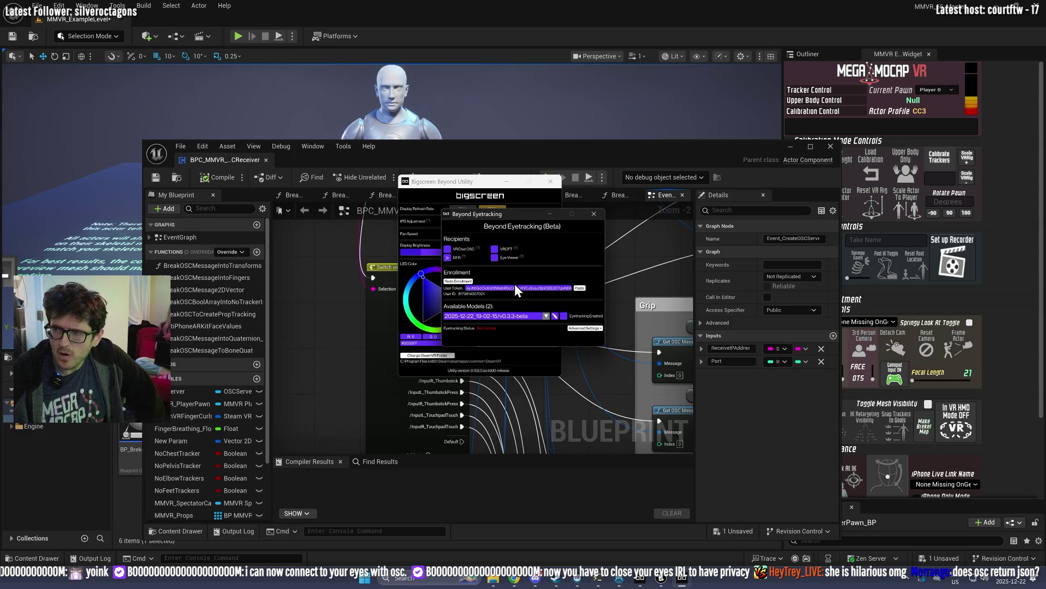
double_click(493, 153)
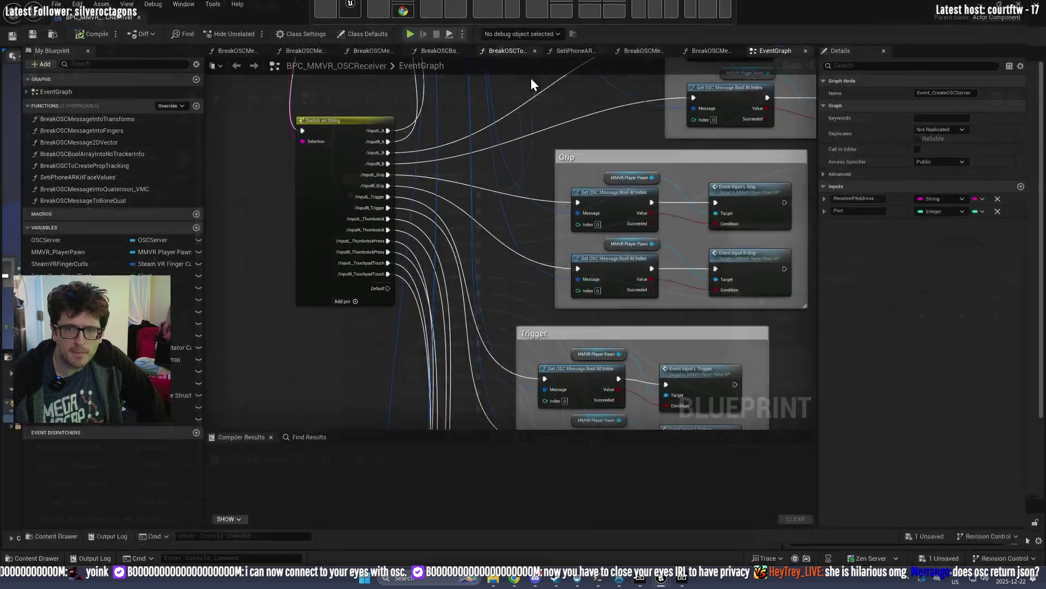
Step: Pan and zoom the EventGraph to center the Create OSC Server node
scroll(510, 244, "down", 4)
scroll(598, 347, "up", 6)
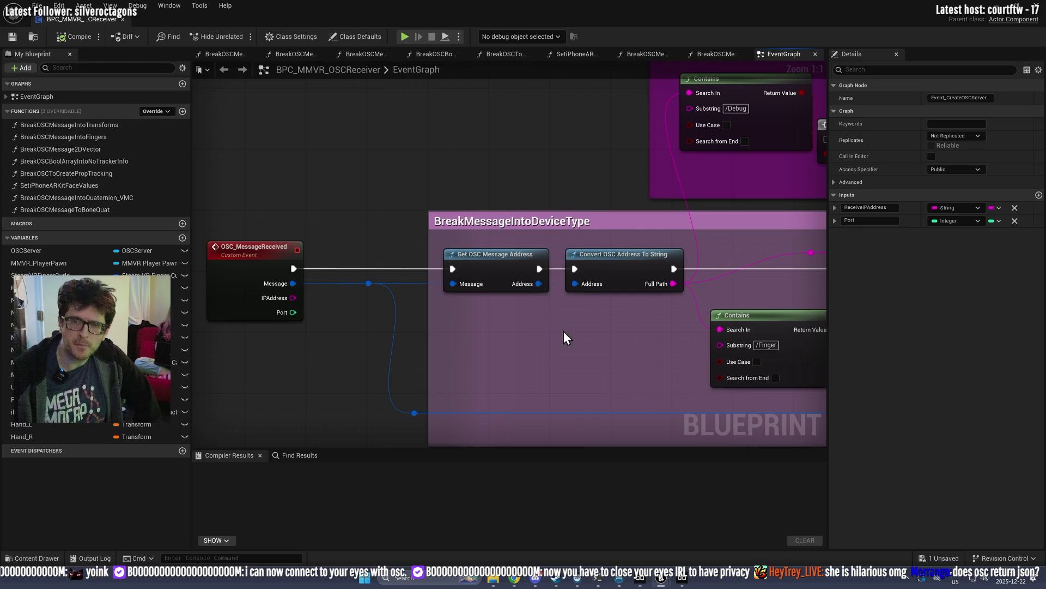
mouse_move(622, 380)
left_mouse_down()
mouse_move(383, 320)
mouse_move(423, 355)
mouse_move(438, 269)
mouse_move(497, 283)
left_mouse_up()
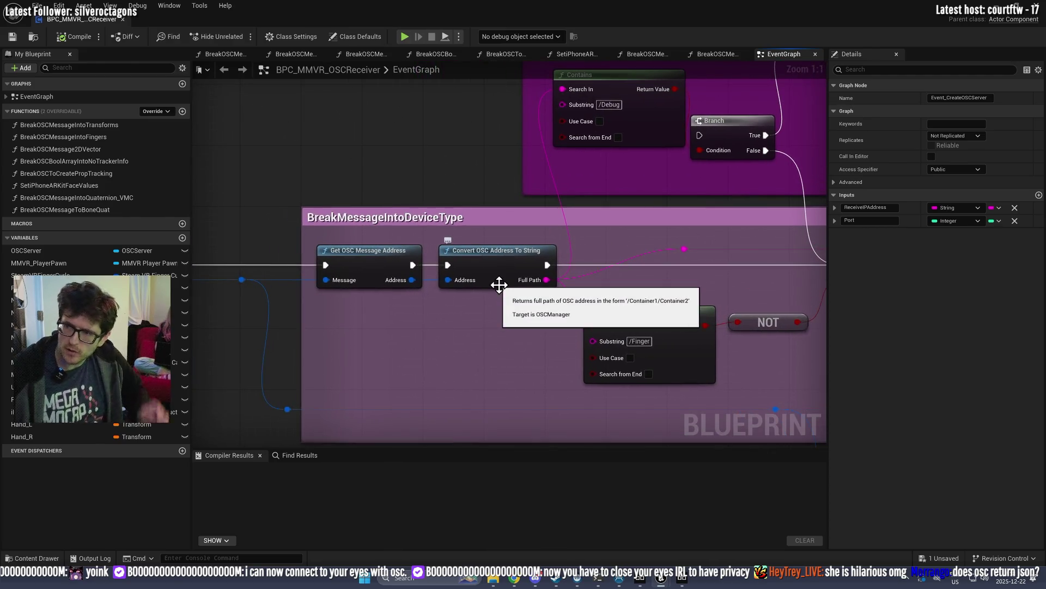
left_click_drag(321, 263, 479, 275)
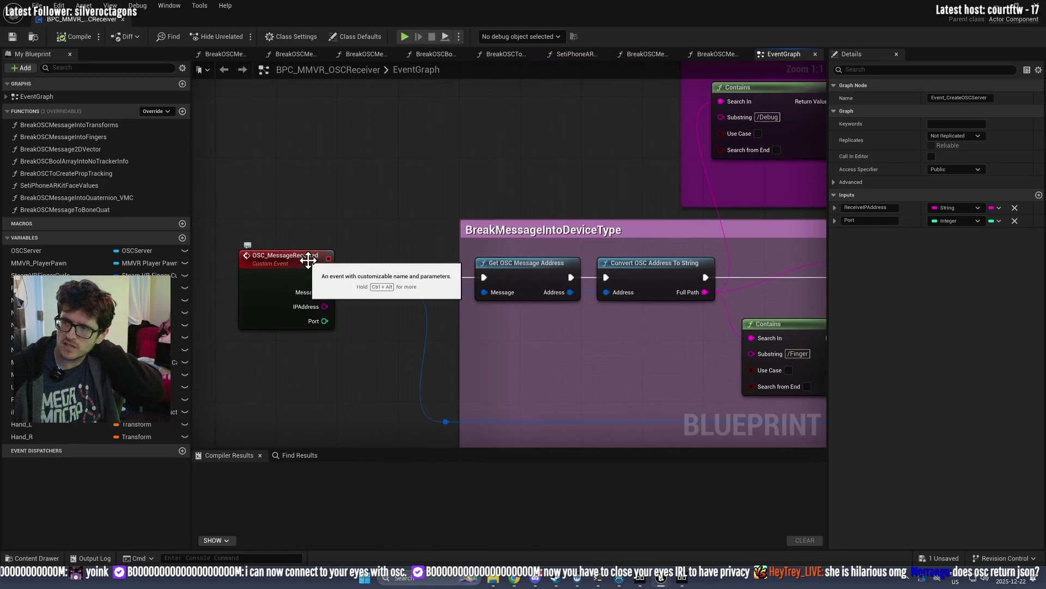
scroll(439, 264, "down", 3)
key("1")
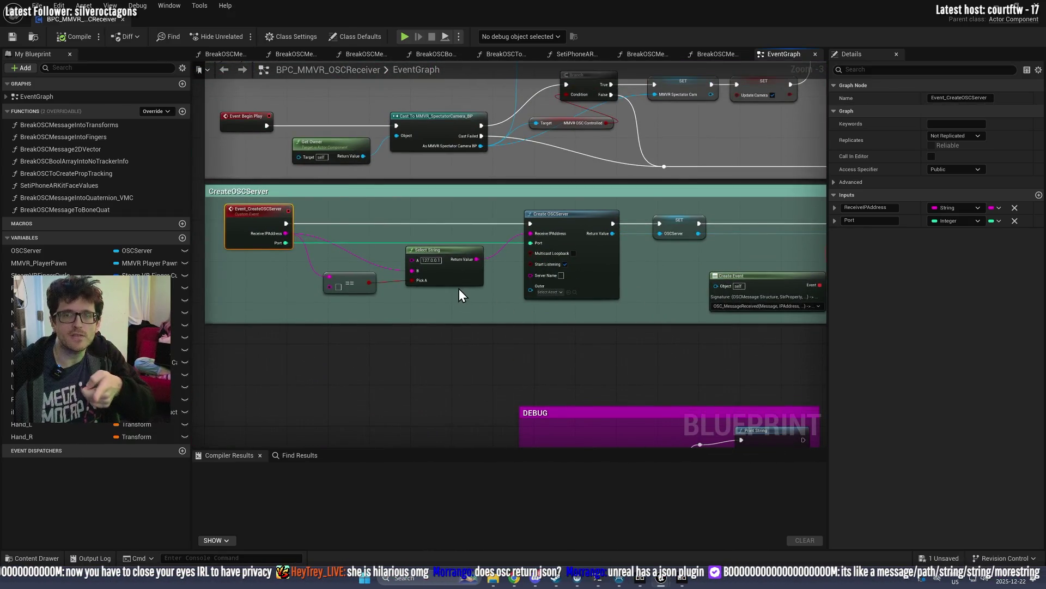
scroll(460, 296, "up", 3)
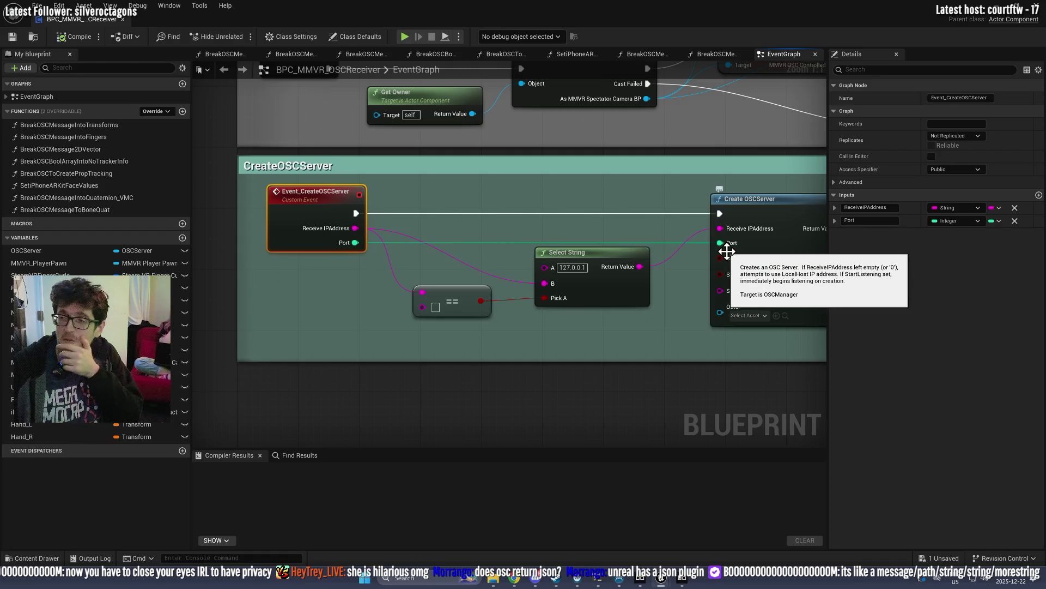
mouse_move(690, 326)
left_mouse_down()
mouse_move(656, 352)
mouse_move(579, 334)
left_mouse_up()
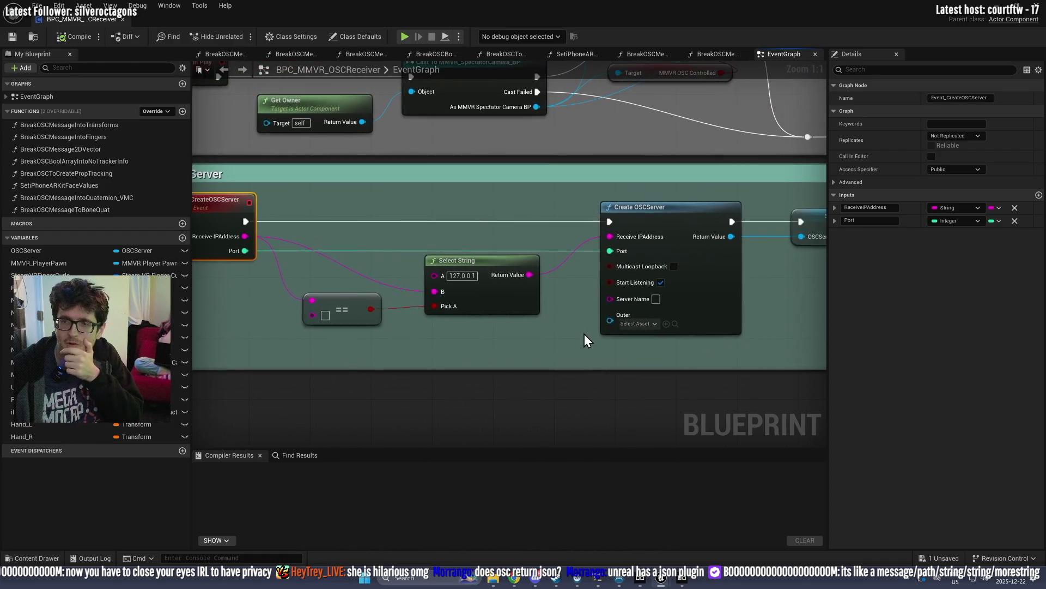
scroll(652, 375, "down", 2)
left_click_drag(674, 375, 656, 375)
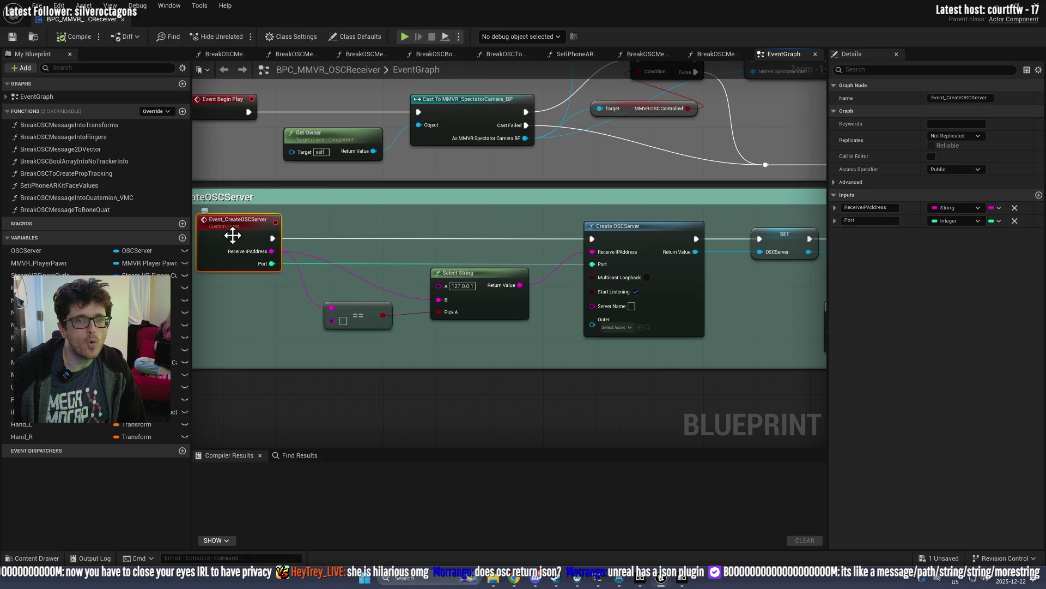
Step: Pan toward the begin-play logic to view the For Each Loop and Branch nodes
mouse_move(333, 246)
left_mouse_down()
mouse_move(357, 400)
mouse_move(349, 405)
left_mouse_up()
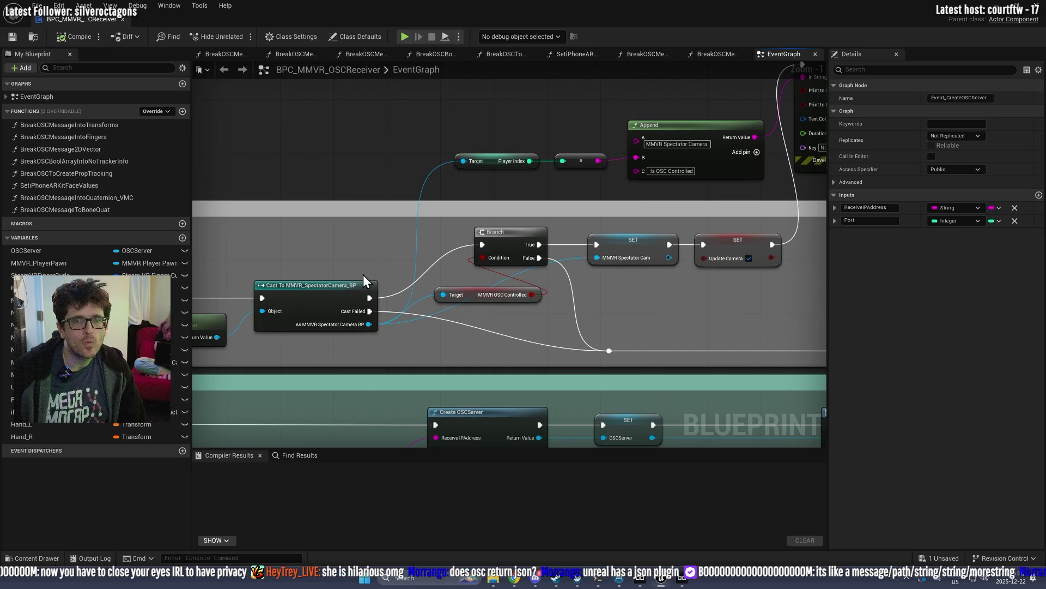
scroll(452, 243, "down", 3)
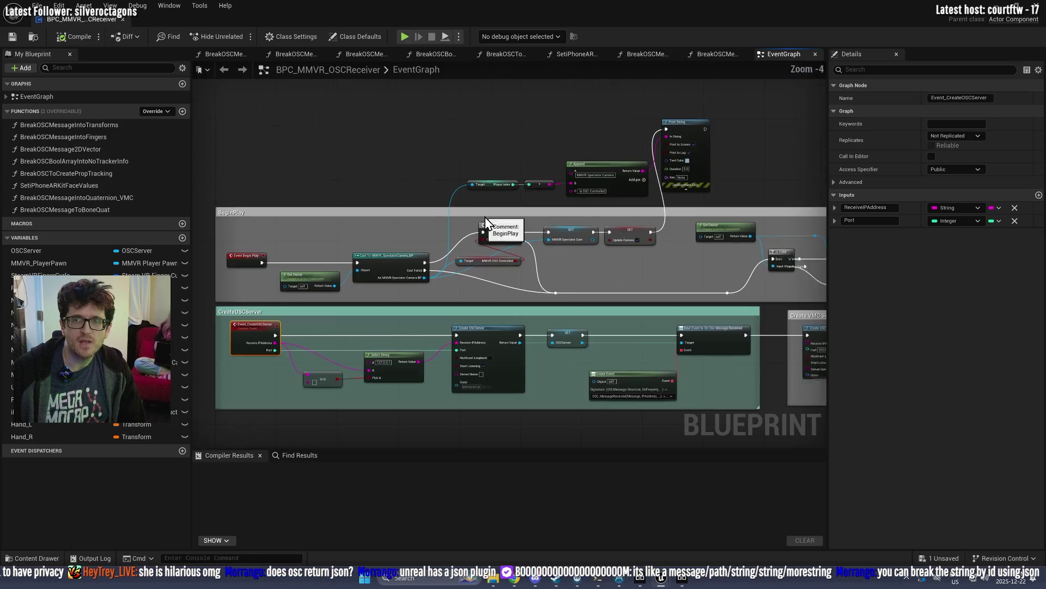
scroll(482, 239, "up", 4)
scroll(568, 189, "down", 2)
scroll(448, 300, "up", 2)
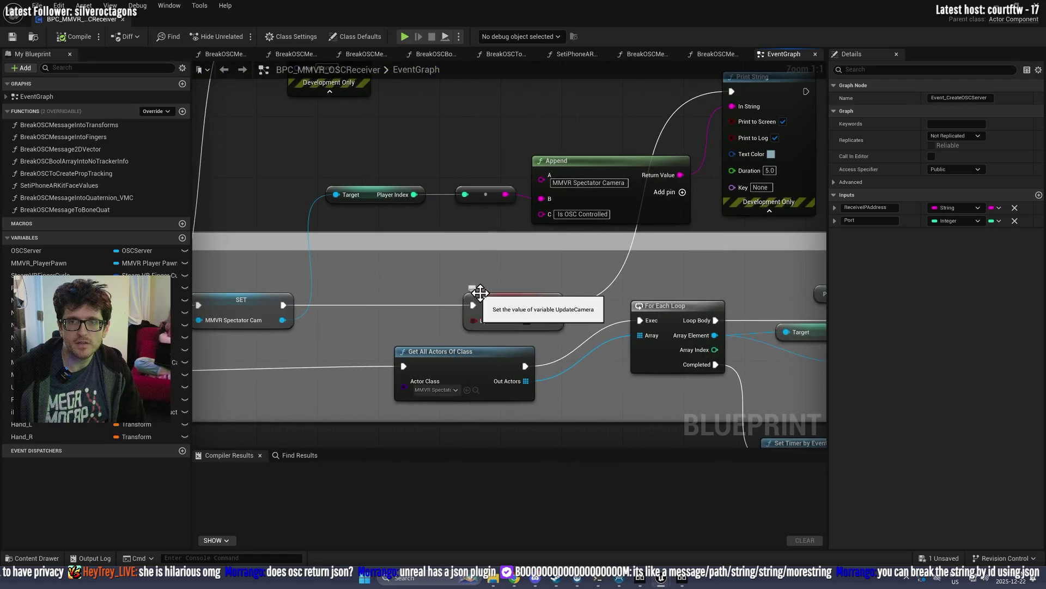
scroll(479, 293, "down", 1)
left_click_drag(480, 293, 352, 291)
left_click_drag(587, 294, 420, 270)
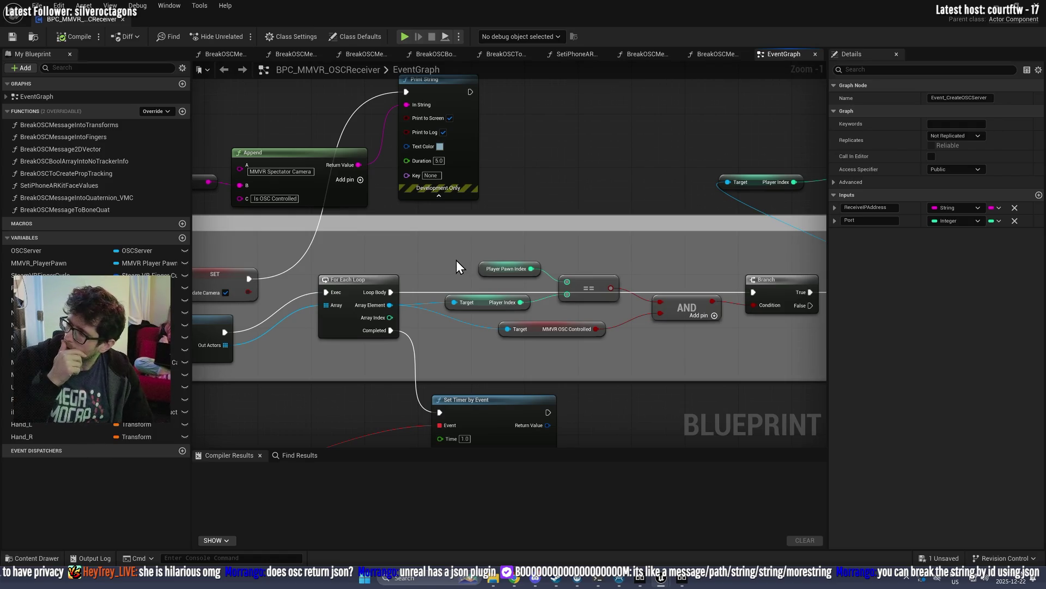
scroll(478, 343, "down", 4)
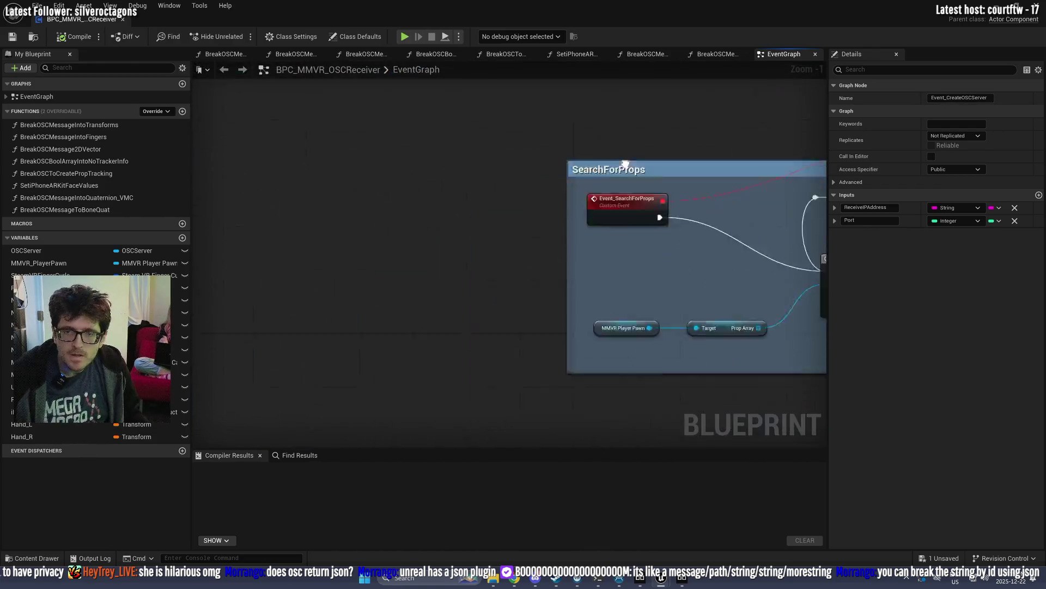
scroll(478, 339, "up", 4)
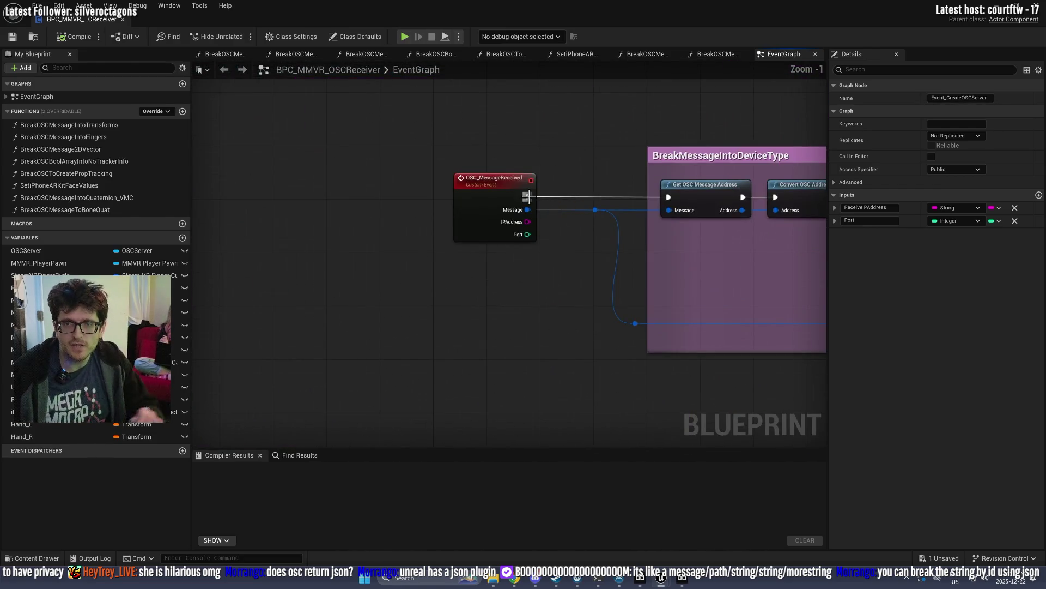
Step: Browse actions available from the received OSC message, then dismiss the search
left_click_drag(527, 209, 585, 337)
type("j")
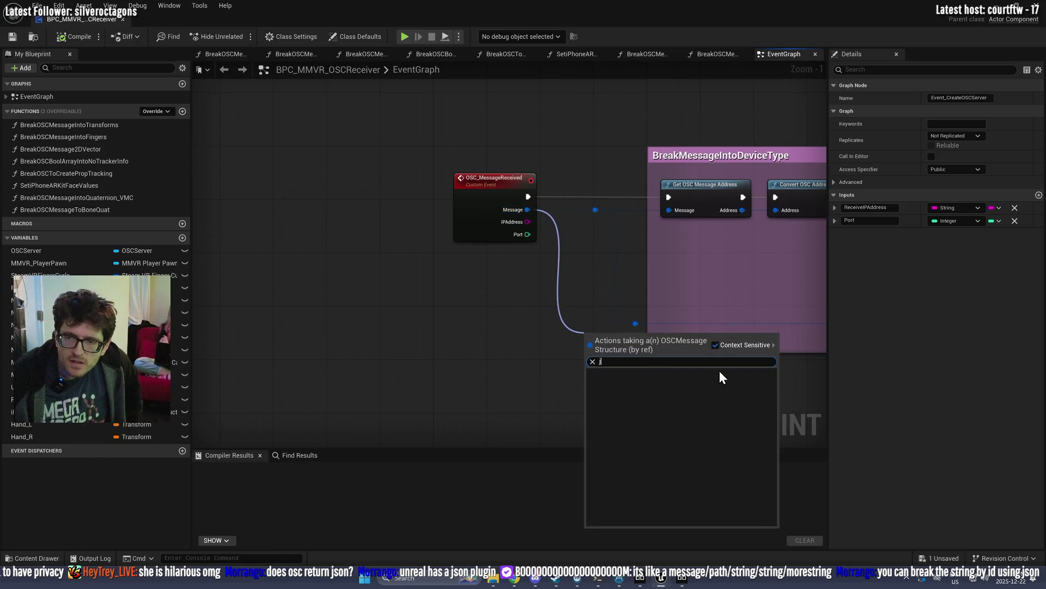
left_click(716, 345)
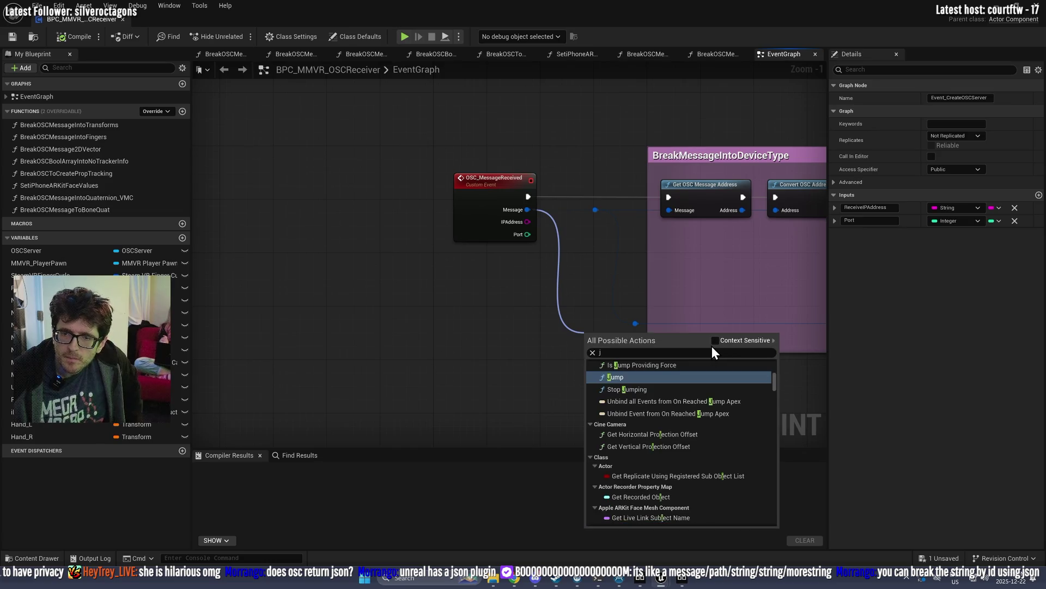
left_click_drag(712, 346, 435, 346)
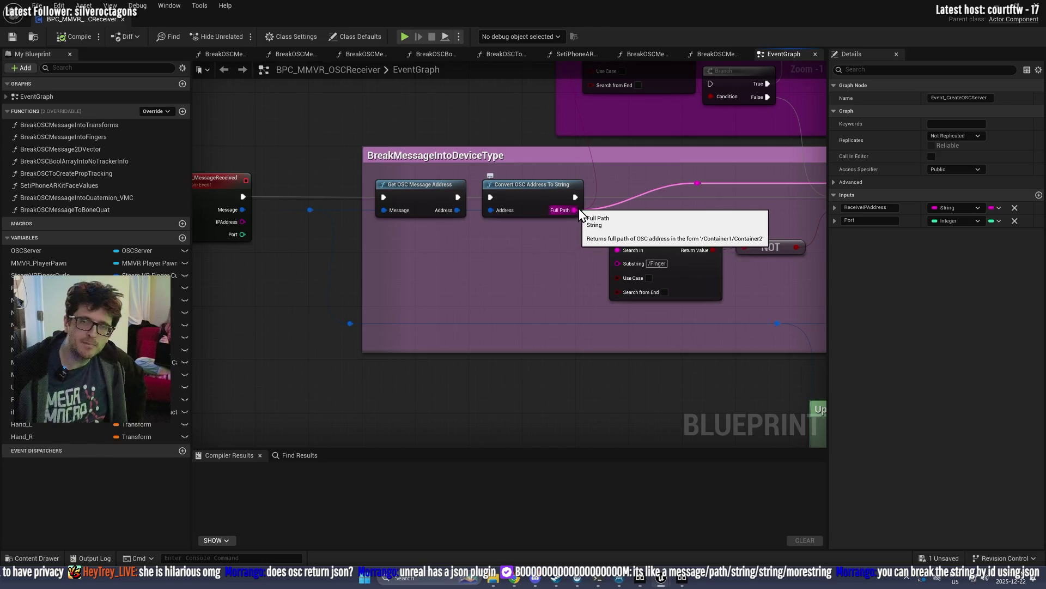
Step: Add a Print String after Convert OSC Address To String, printing its Full Path
left_click_drag(575, 197, 535, 379)
type("print")
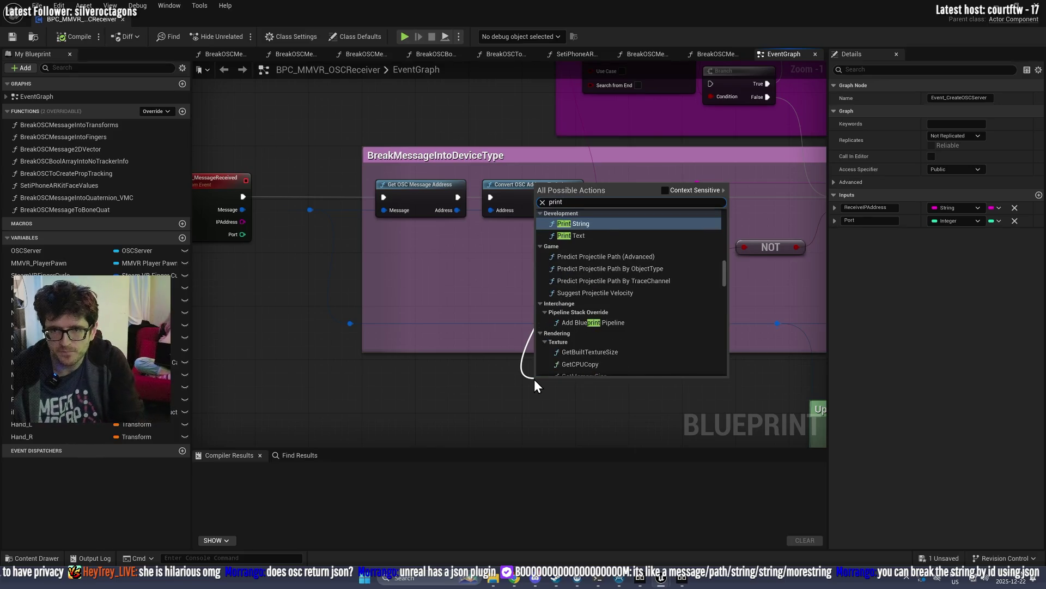
key("Return")
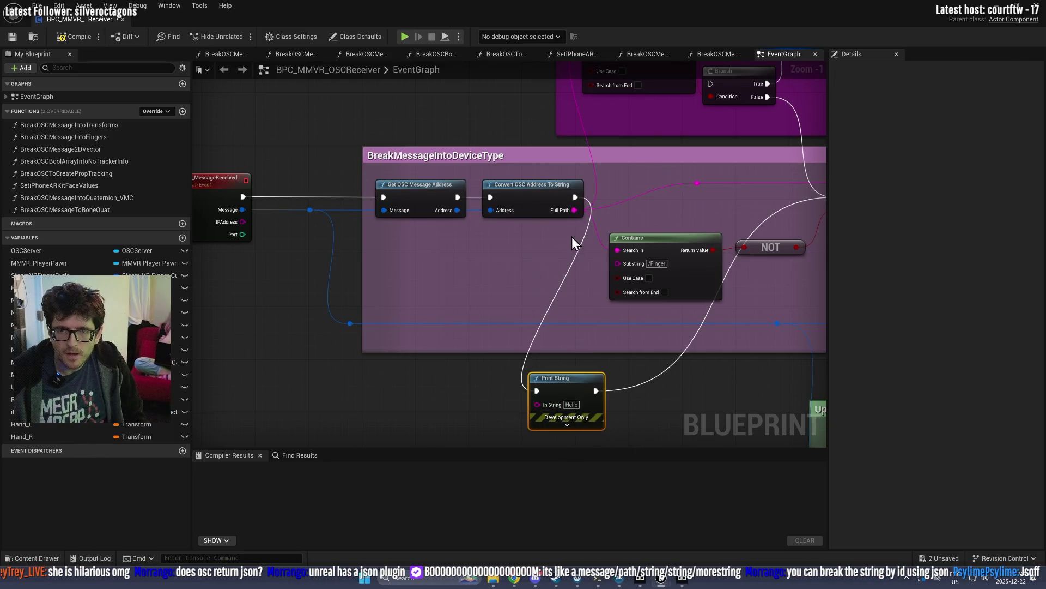
left_click_drag(575, 210, 538, 406)
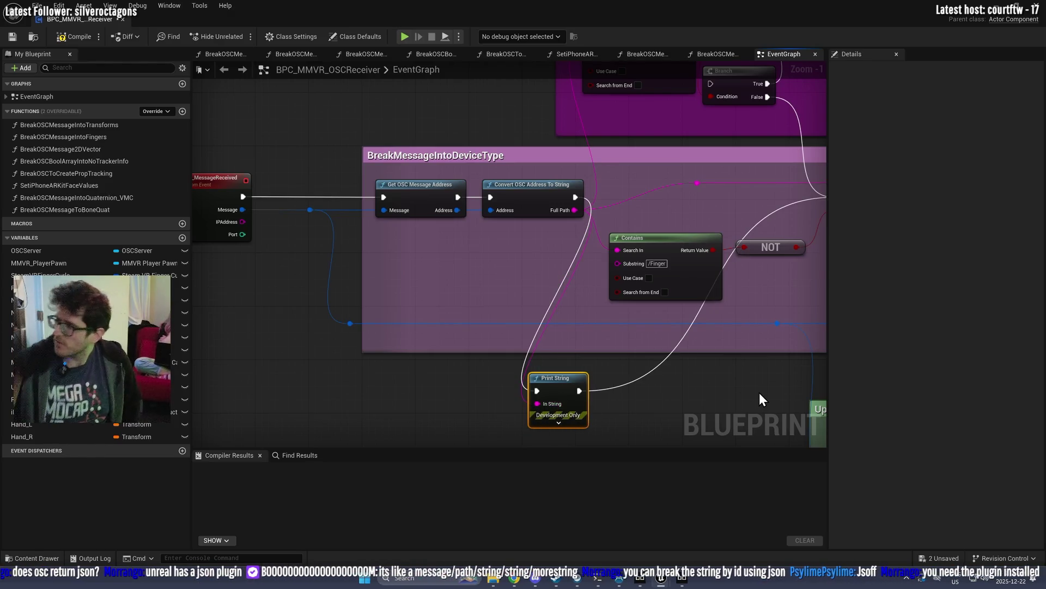
Step: Search the graph's action list for 'jsof', clear it, and bring up the Edit menu
right_click(286, 393)
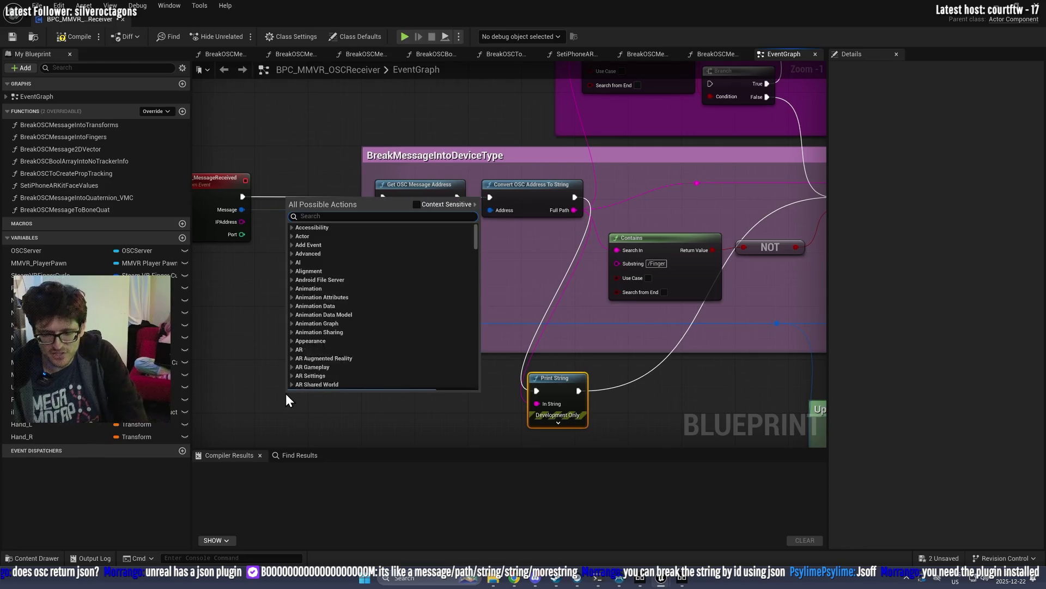
type("jsof")
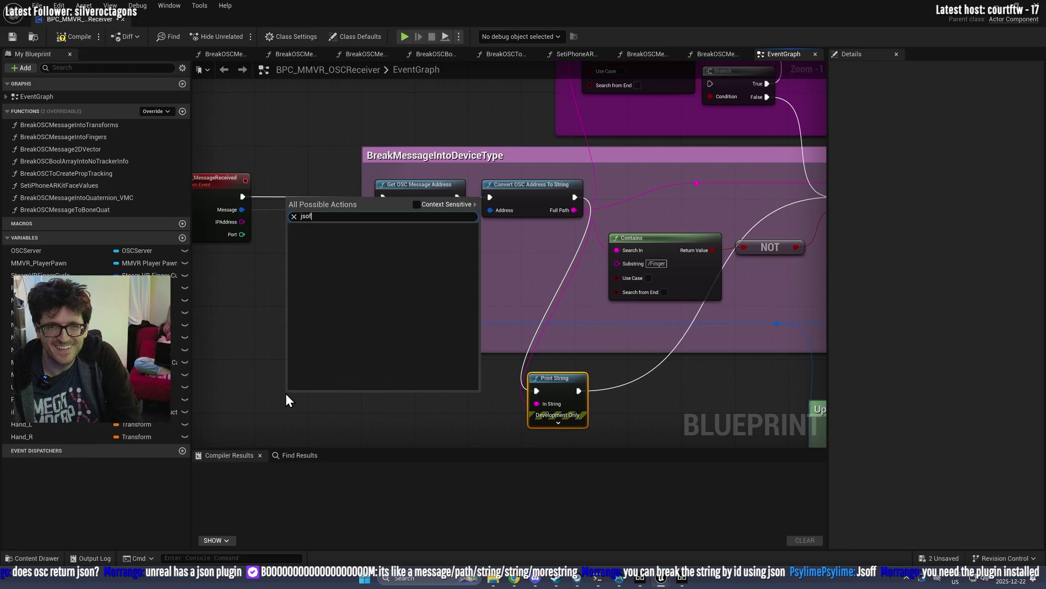
key("BackSpace")
key("BackSpace")
key("BackSpace")
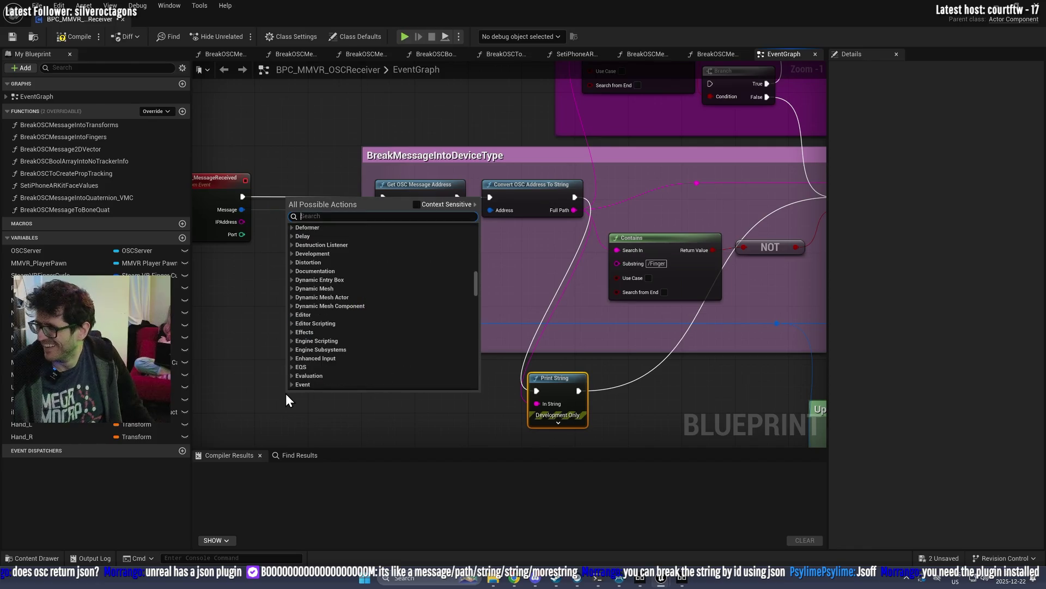
left_click(59, 5)
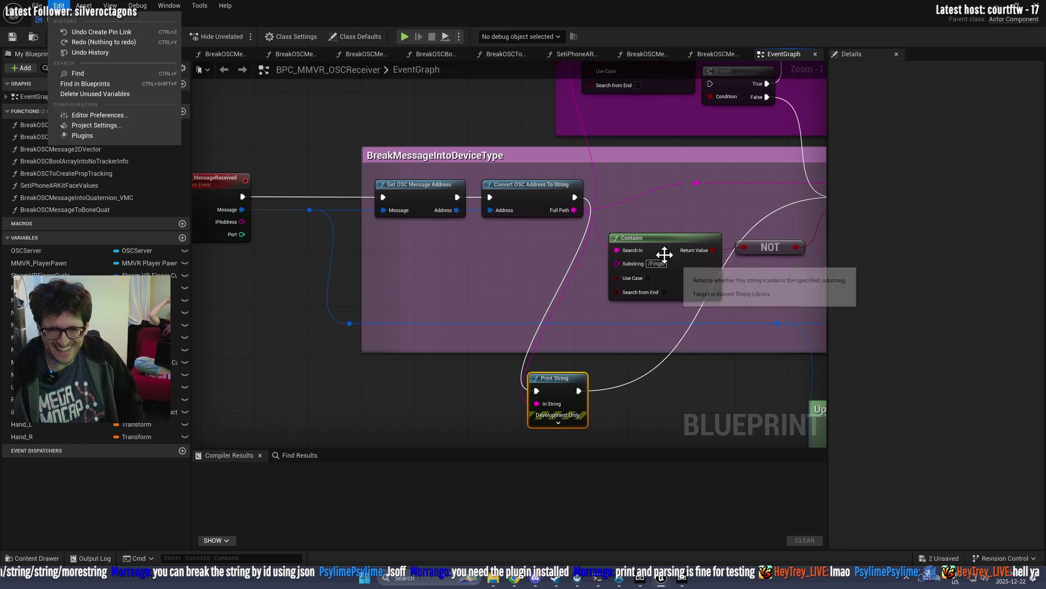
Step: Close the Edit menu without choosing anything and minimize the blueprint editor to the level
left_click(333, 7)
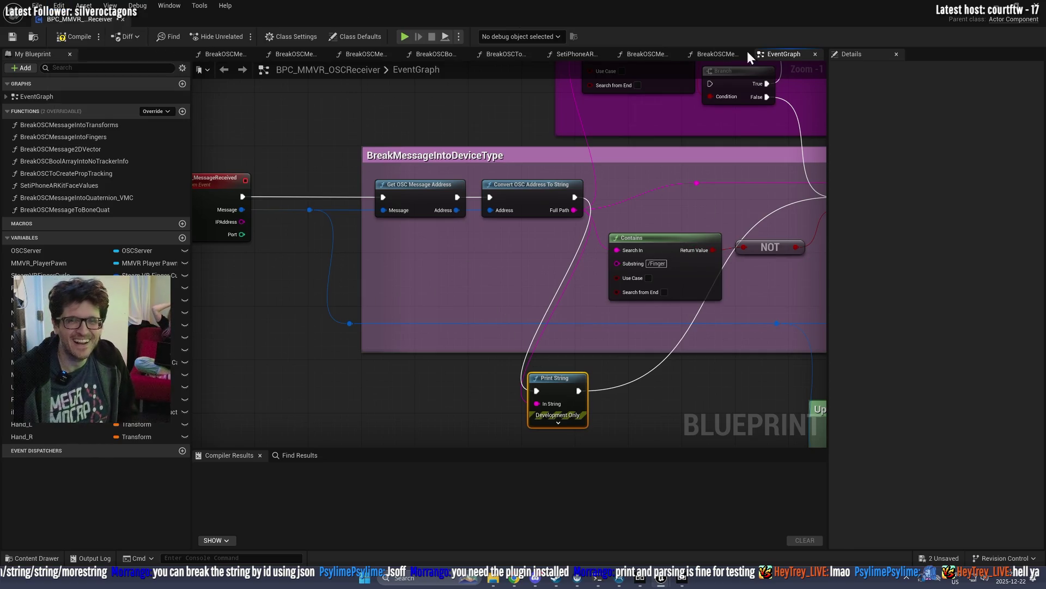
left_click(993, 8)
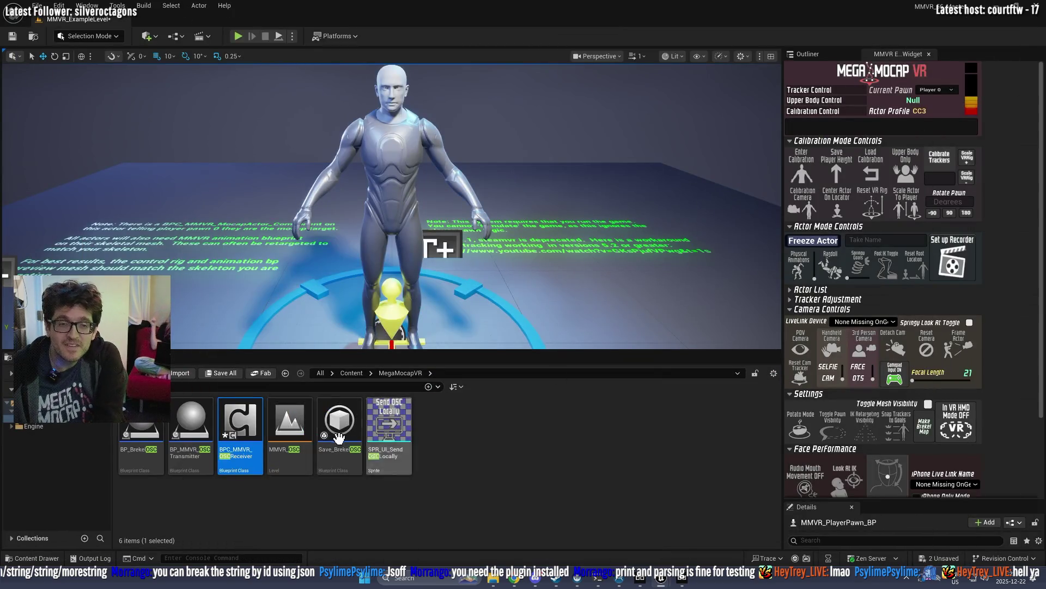
Step: Clear the content filter and create a Blueprint class named BP_Network in the top-level Content folder
scroll(420, 240, "up", 2)
left_click_drag(414, 163, 659, 82)
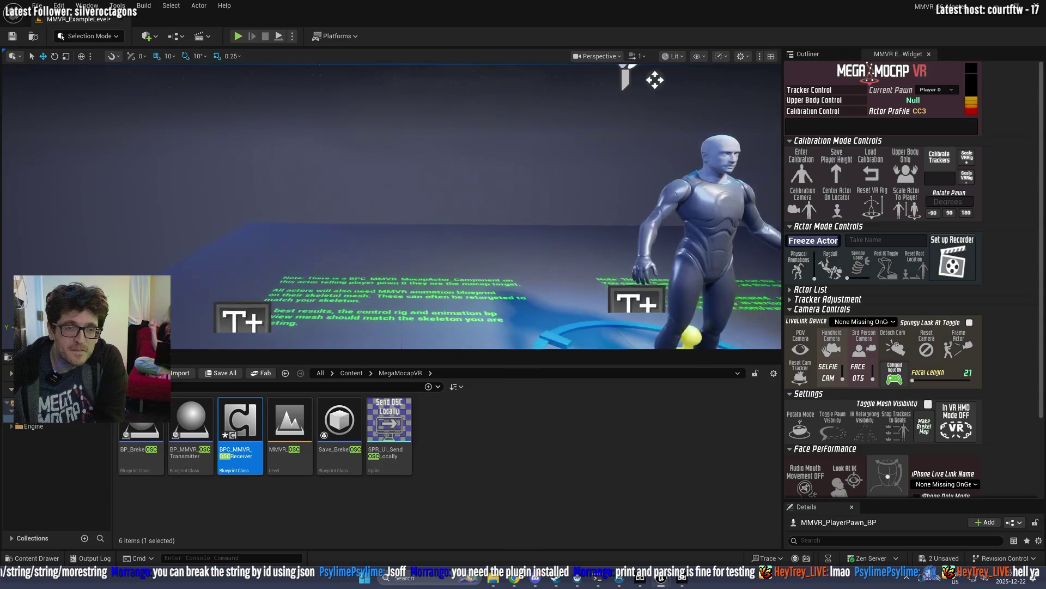
left_click(429, 387)
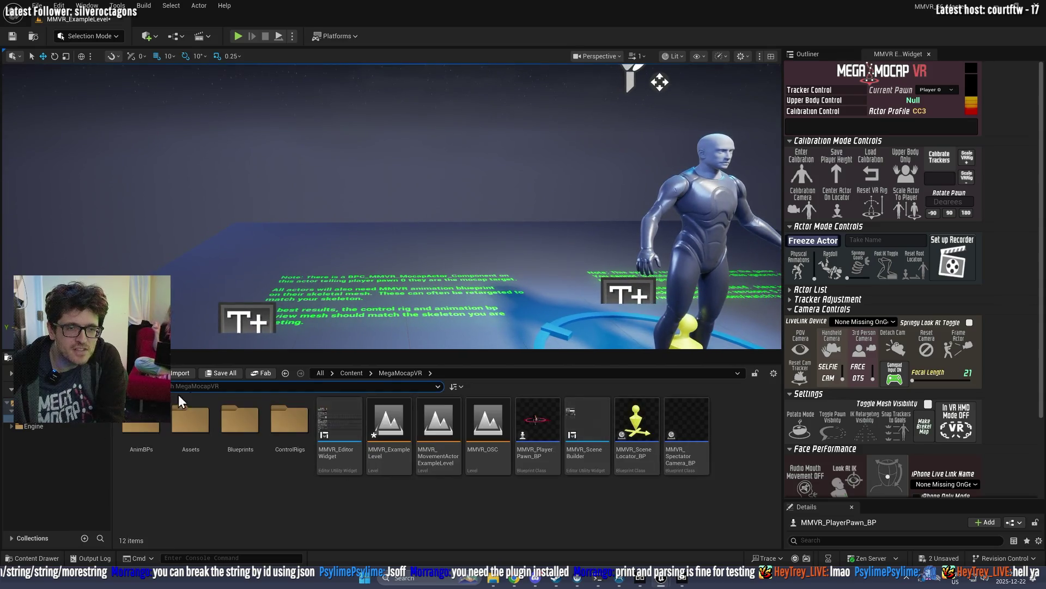
left_click(40, 422)
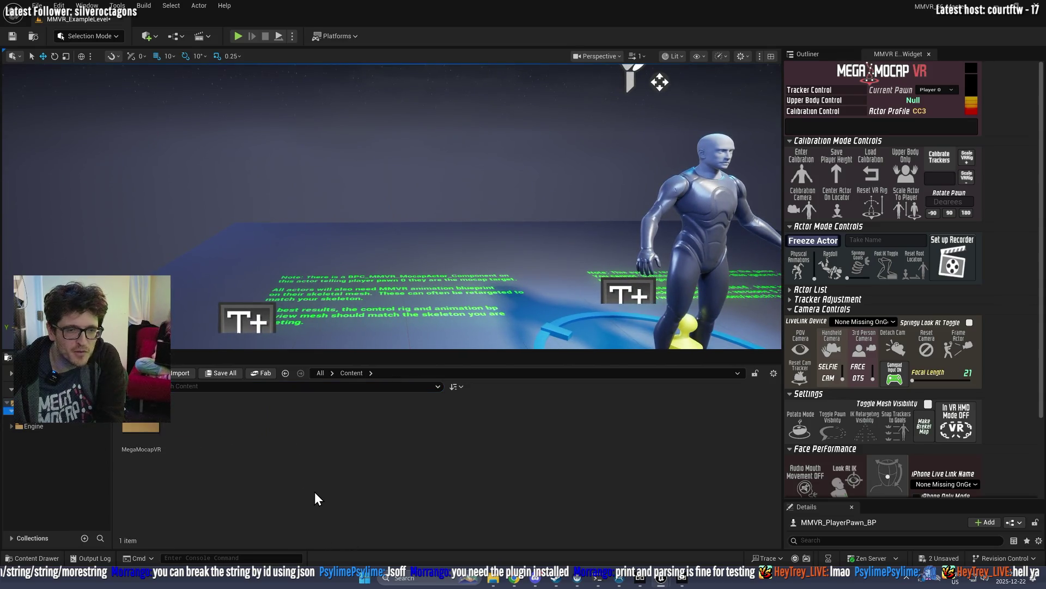
right_click(315, 495)
left_click(349, 195)
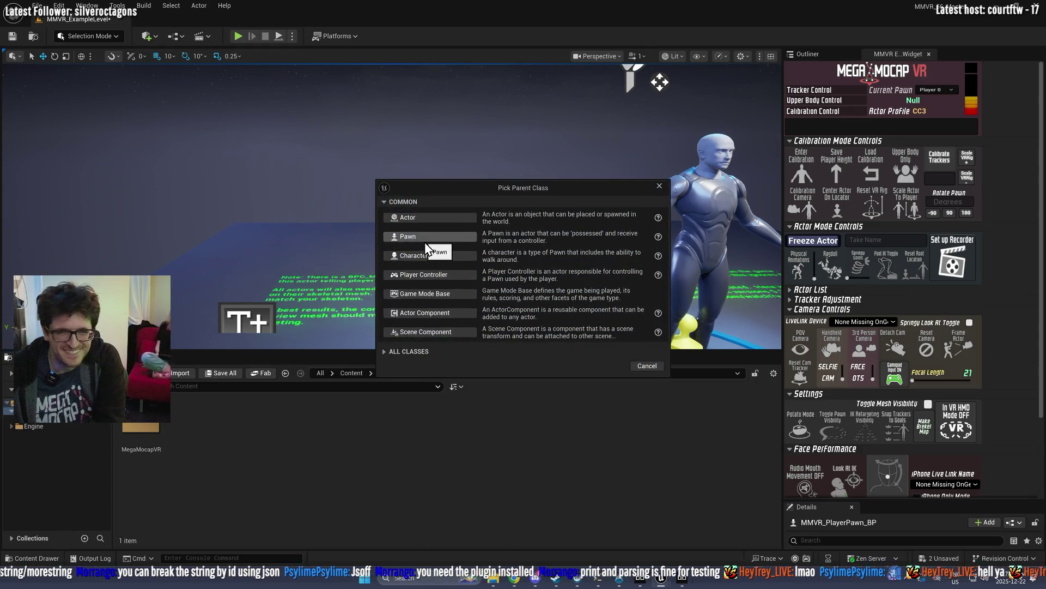
left_click(430, 218)
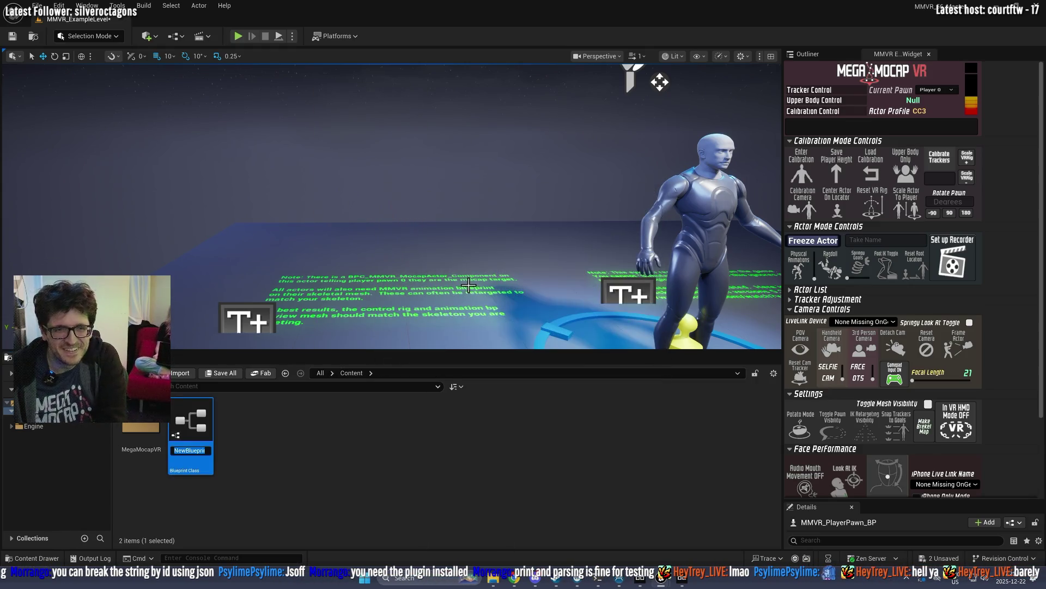
type("BP_Networ")
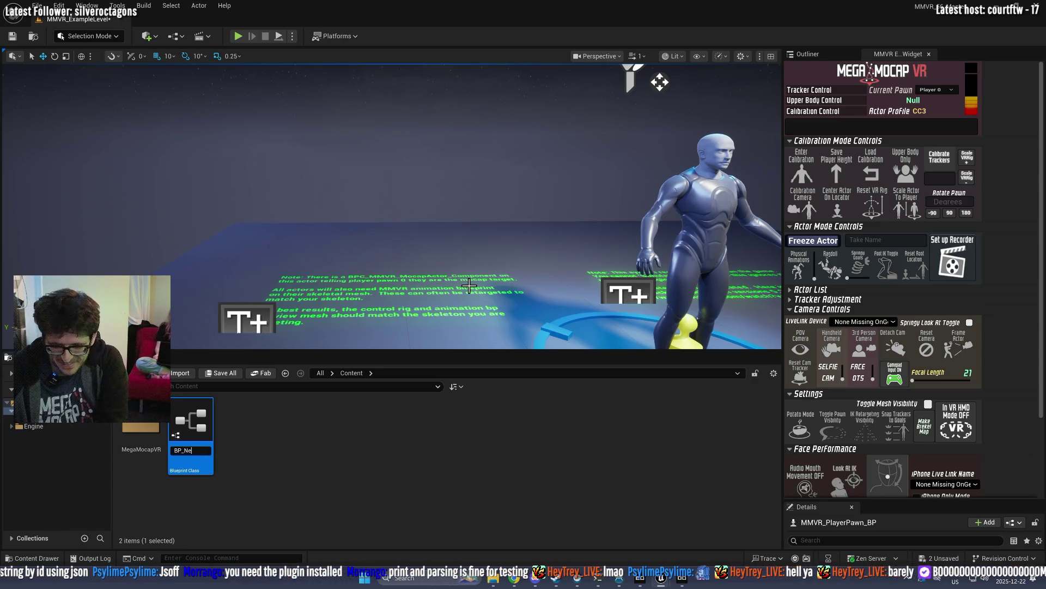
type("k")
key("Return")
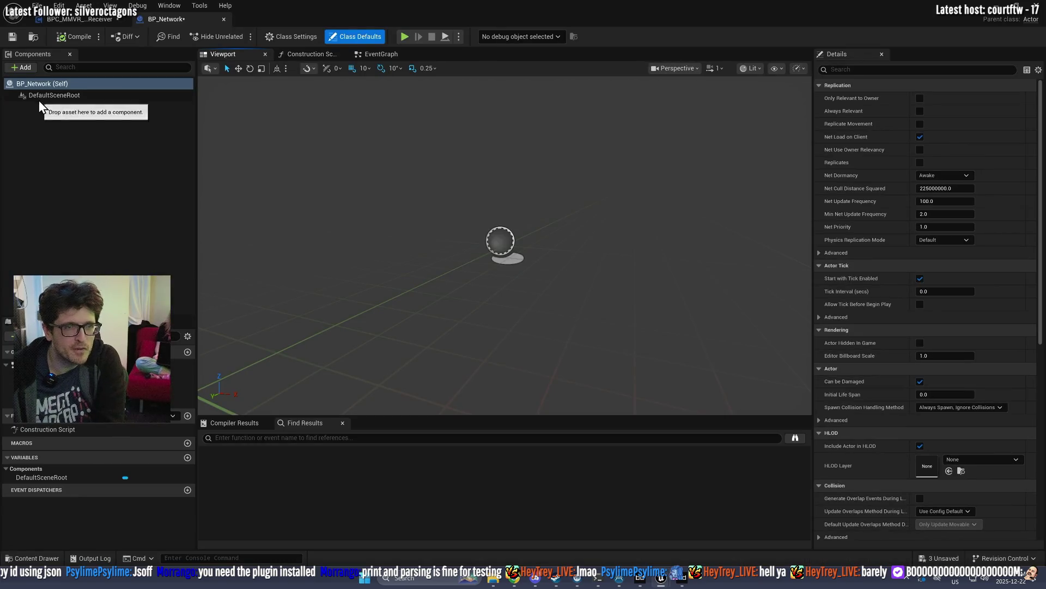
Step: Add a BPC_MMVR_OSCReceiver component to BP_Network, keeping its default name
left_click(25, 68)
type("json")
key("ctrl+a")
key("BackSpace")
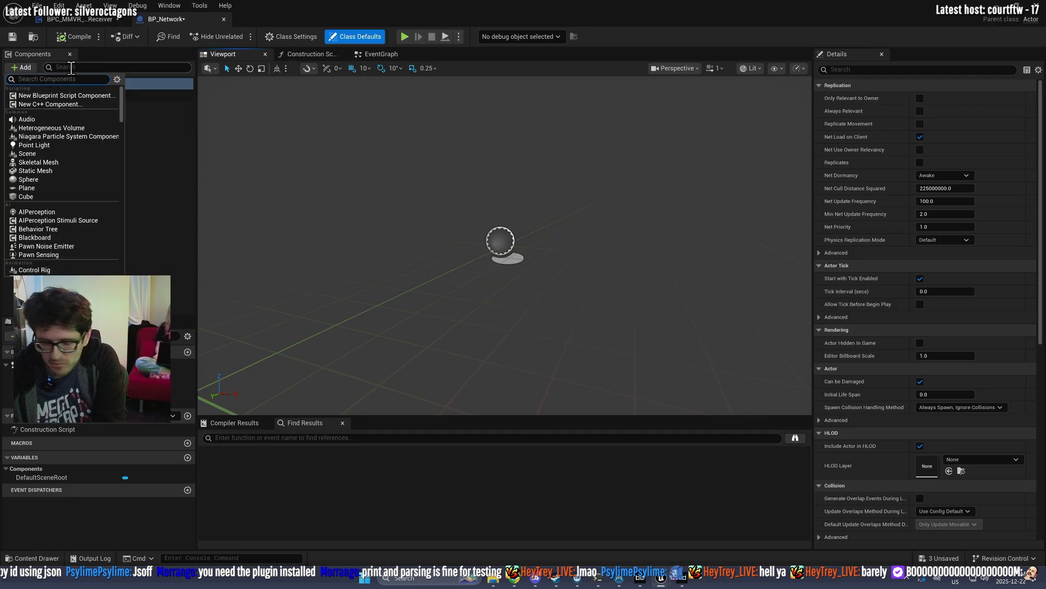
type("osc")
left_click(56, 95)
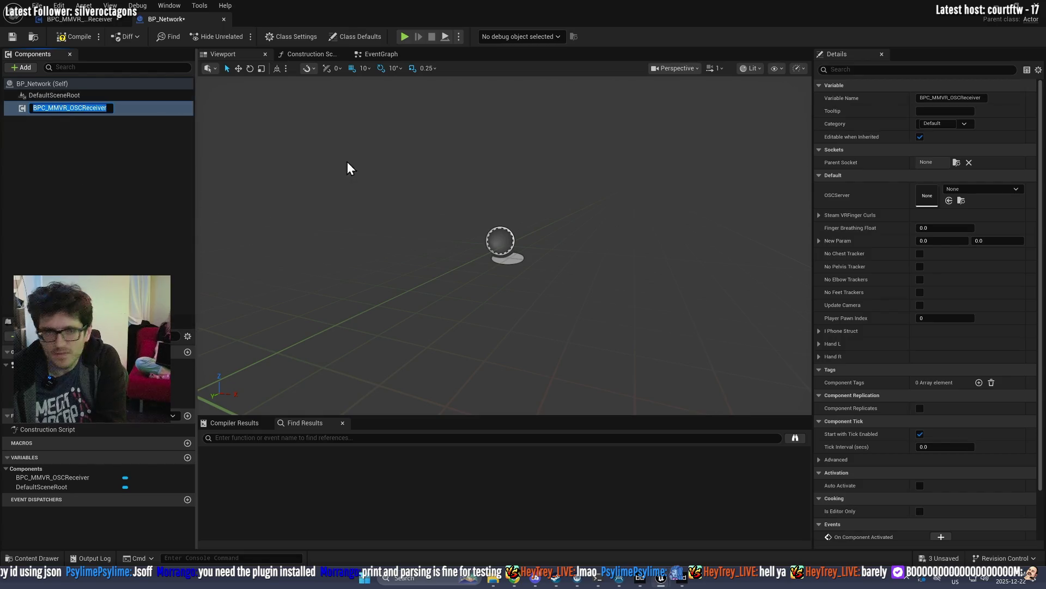
left_click(124, 198)
Step: Open the BPC_MMVR_OSCReceiver component's blueprint for editing
left_click(70, 105)
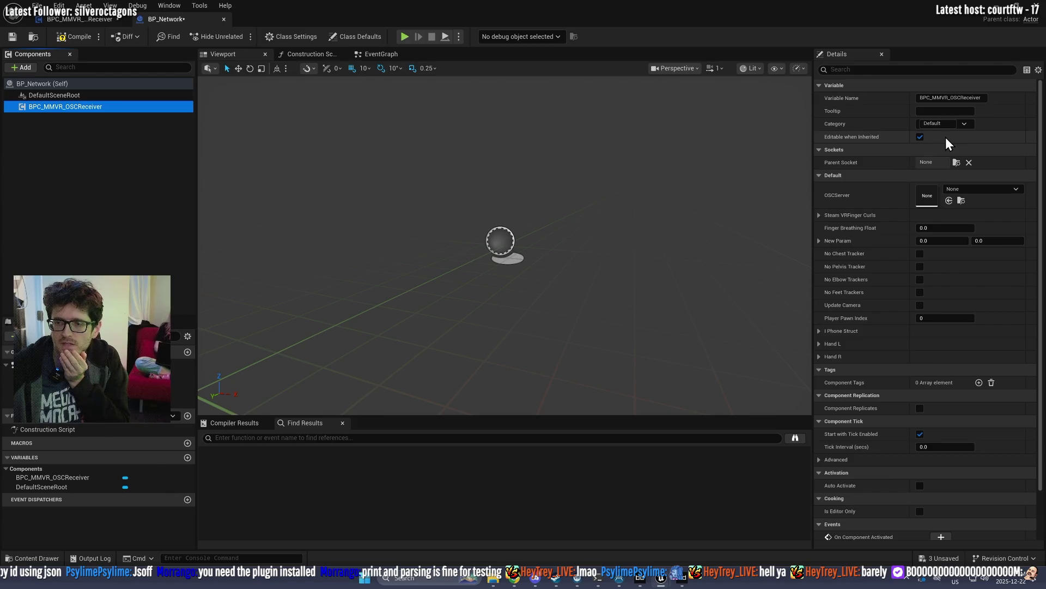
right_click(87, 104)
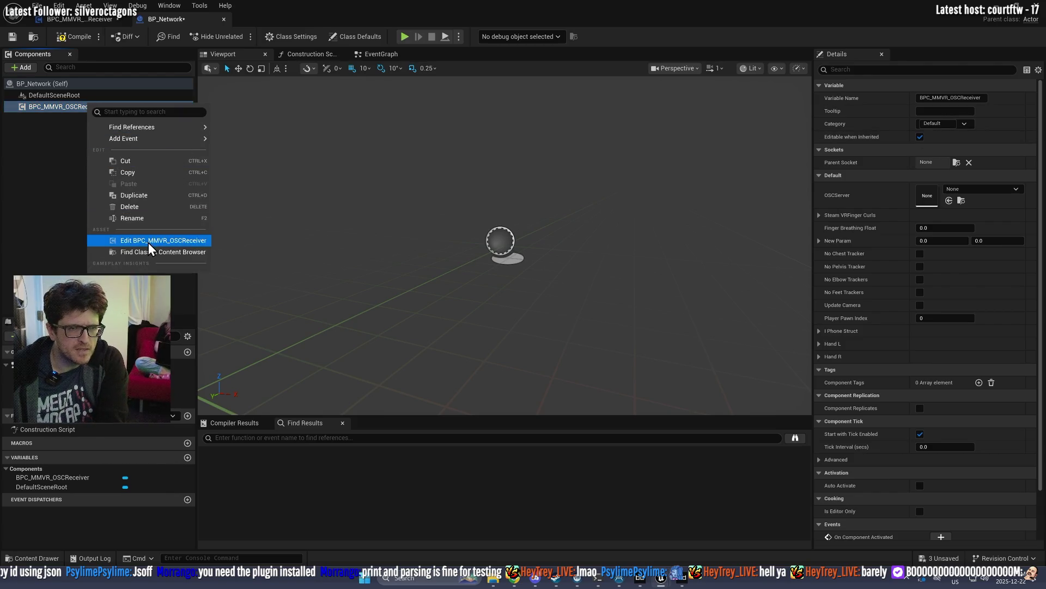
left_click(148, 242)
Step: Find references to Event_CreateOSCServer by name and jump to a hit in the EventGraph
scroll(461, 230, "down", 4)
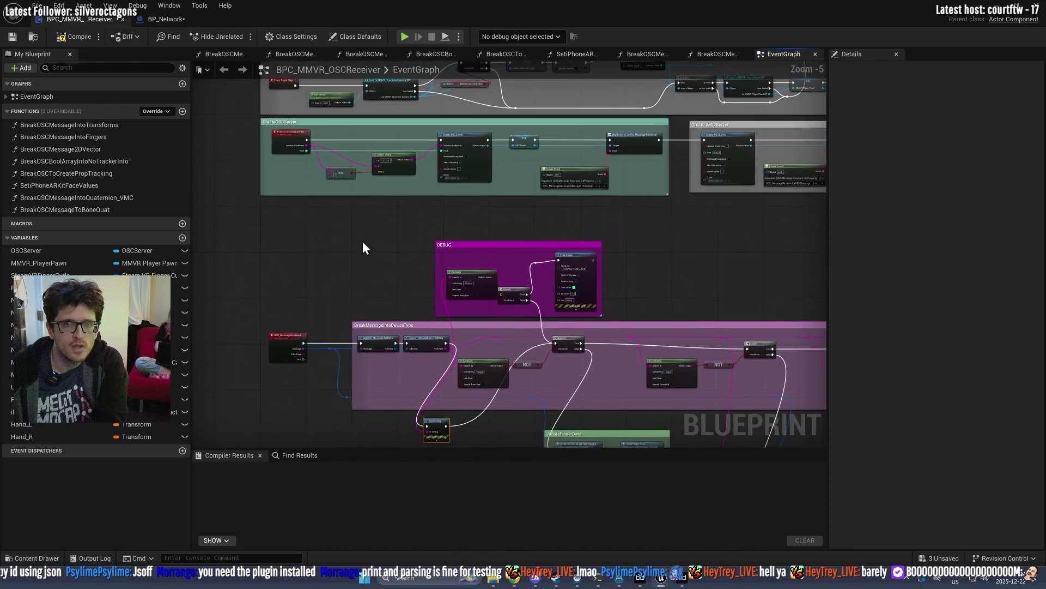
scroll(308, 150, "up", 4)
left_click(229, 158)
scroll(317, 164, "down", 1)
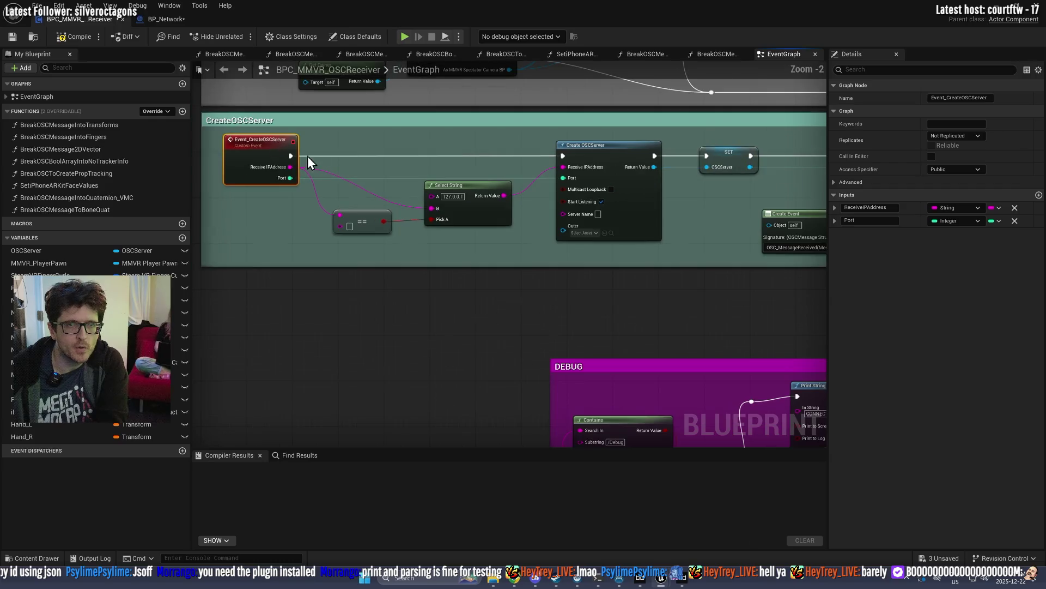
right_click(263, 141)
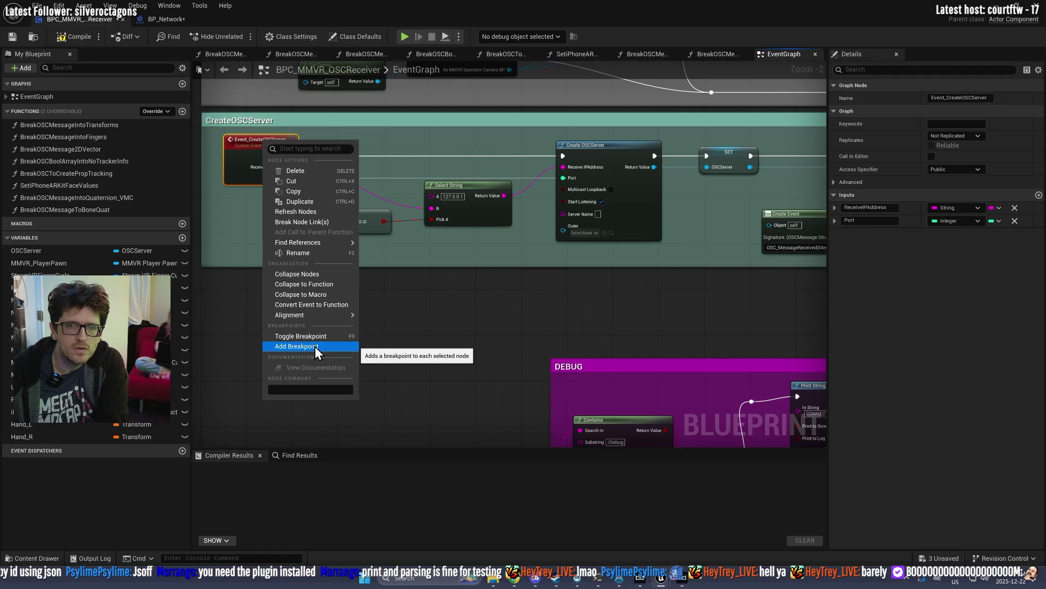
mouse_move(303, 242)
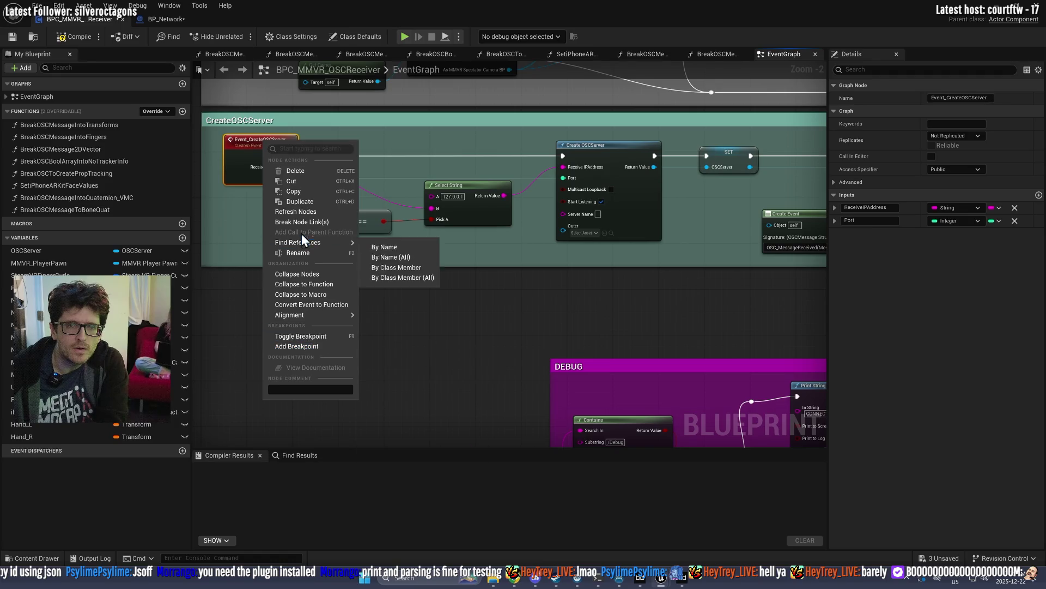
left_click(380, 246)
double_click(247, 495)
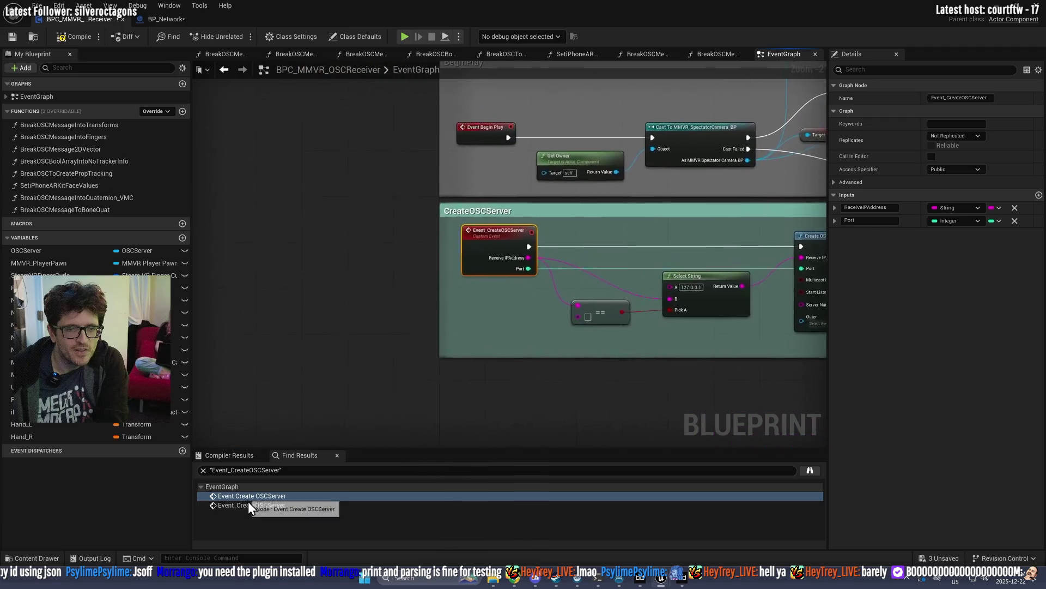
left_click(248, 505)
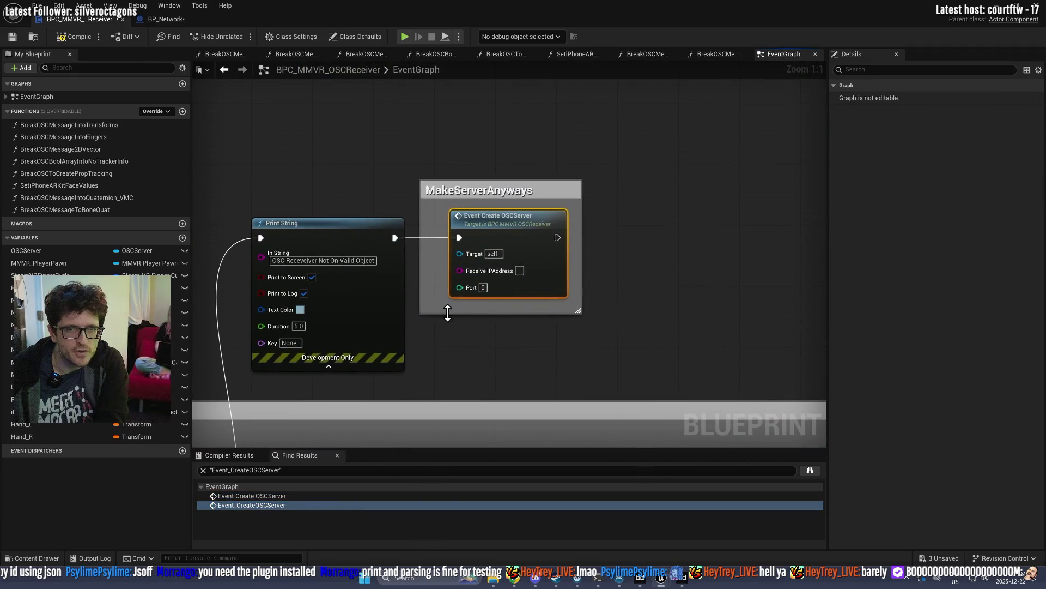
left_click_drag(533, 273, 583, 276)
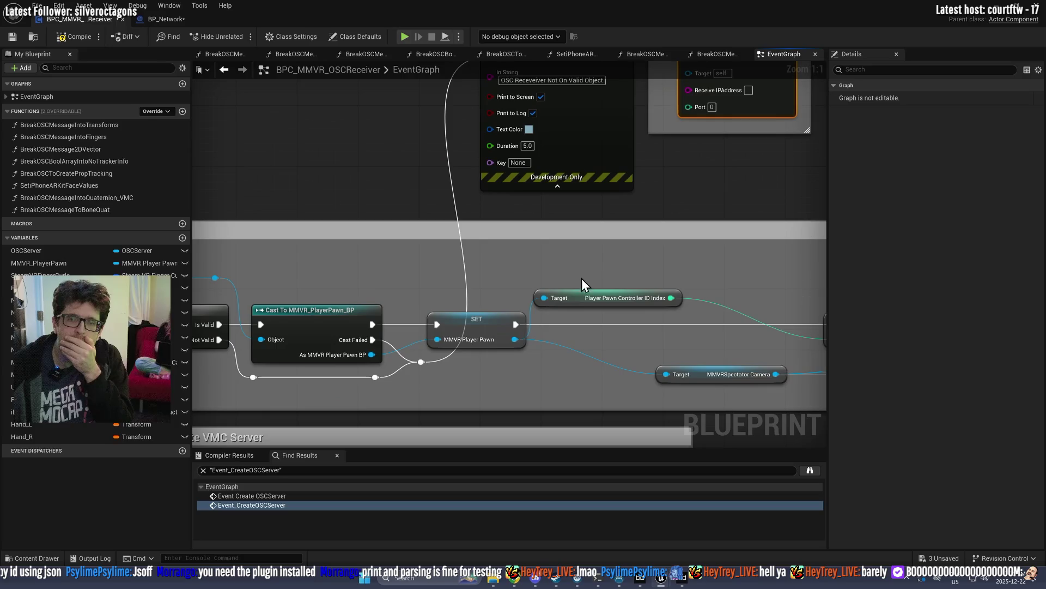
left_click_drag(628, 246, 531, 258)
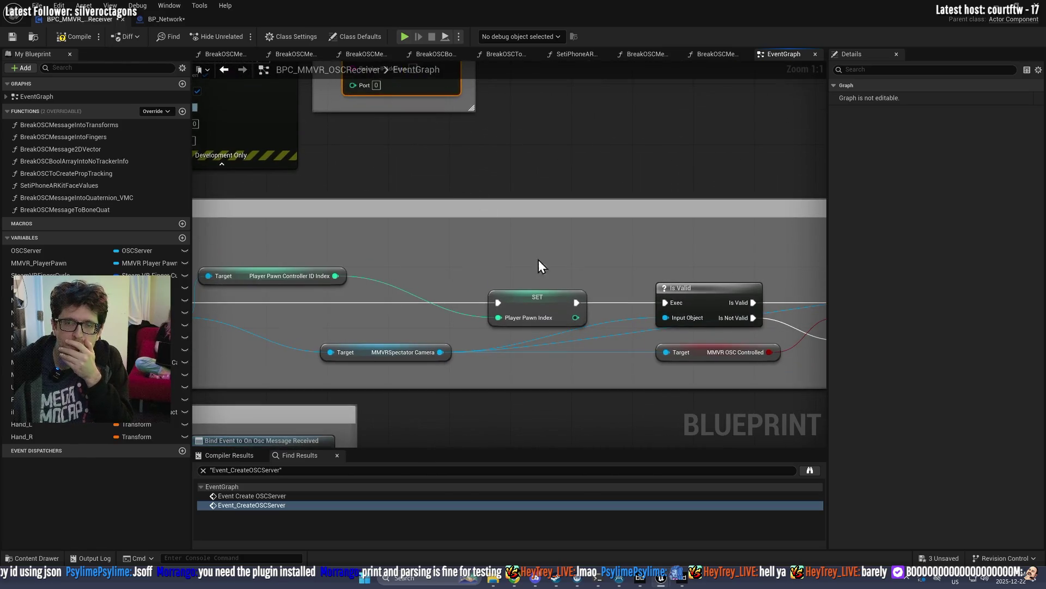
scroll(600, 243, "down", 1)
scroll(703, 222, "down", 2)
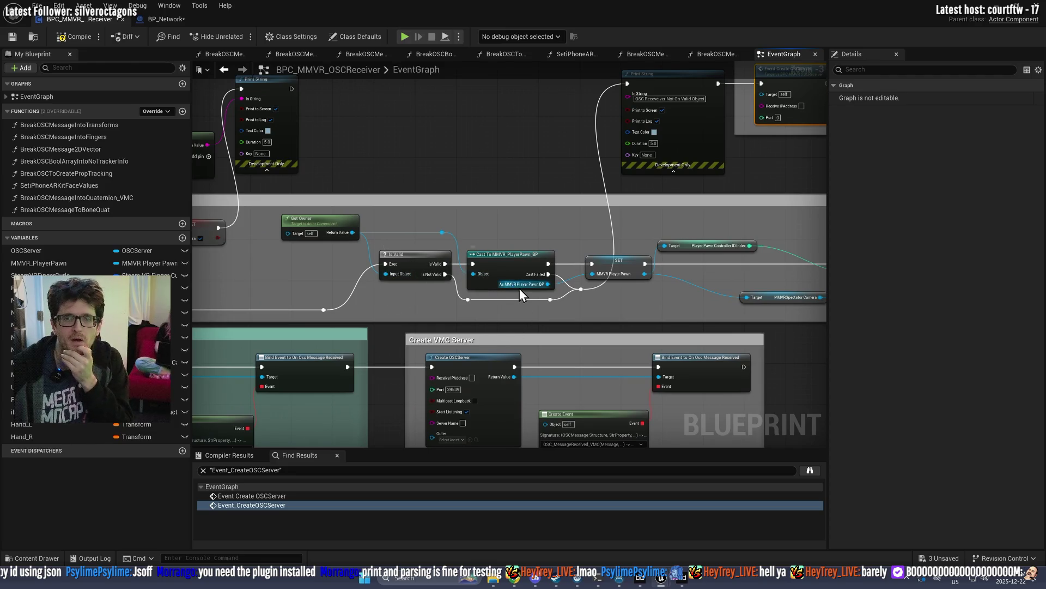
left_click_drag(714, 299, 473, 288)
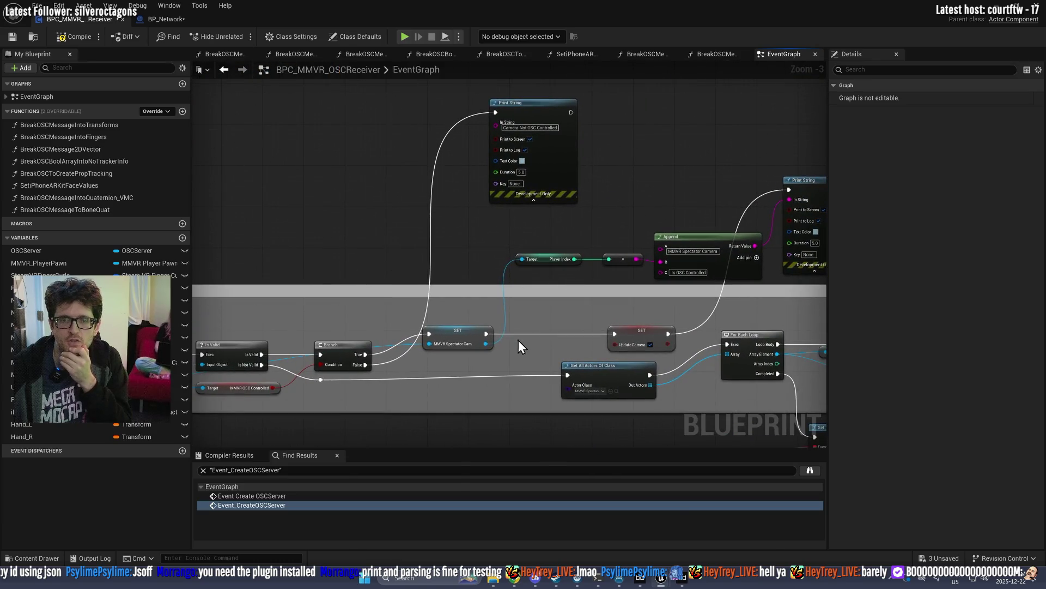
left_click_drag(659, 271, 419, 231)
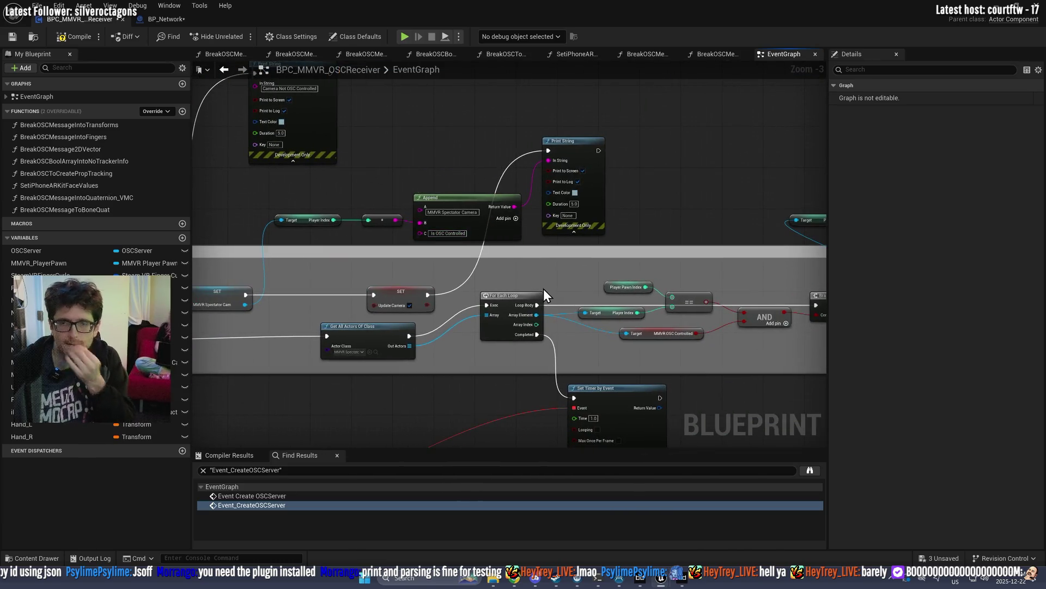
mouse_move(396, 272)
left_mouse_down()
mouse_move(669, 293)
mouse_move(423, 311)
mouse_move(332, 341)
mouse_move(627, 283)
left_mouse_up()
left_click_drag(309, 333, 487, 345)
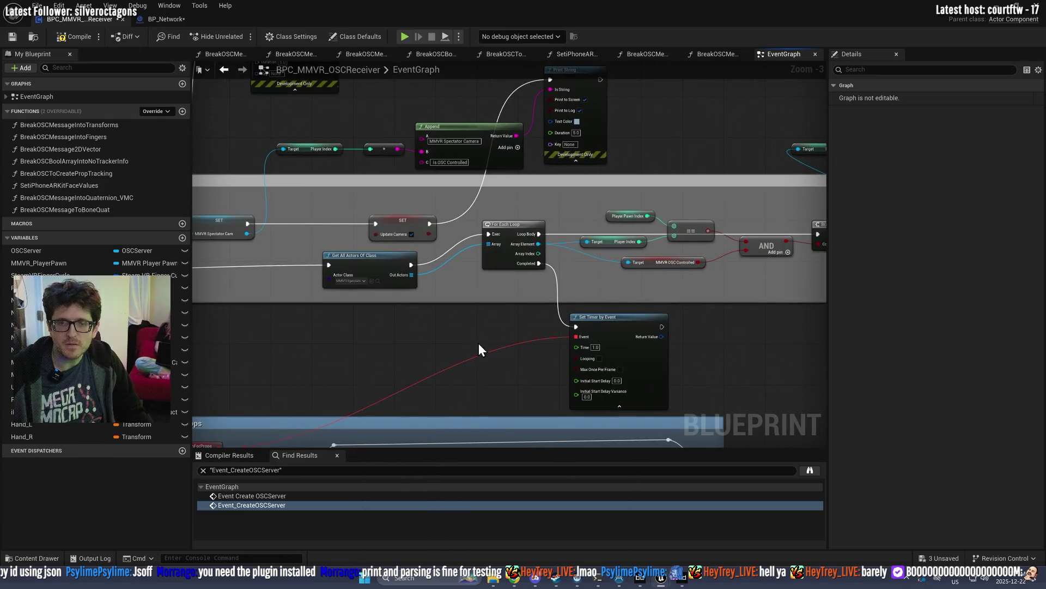
mouse_move(505, 384)
left_mouse_down()
mouse_move(793, 227)
mouse_move(676, 319)
left_mouse_up()
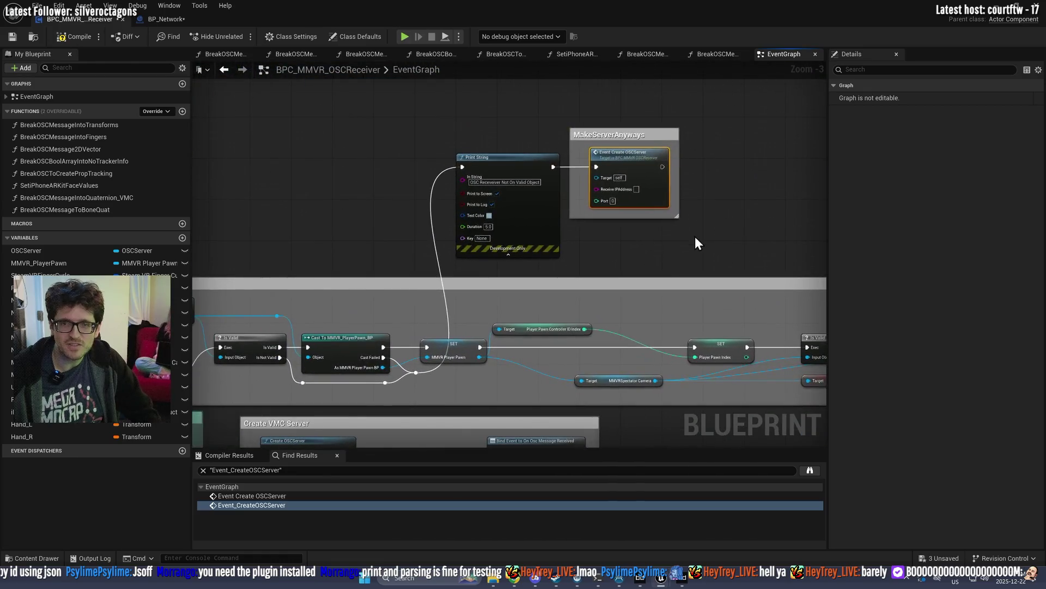
Step: Jump between the two Event_CreateOSCServer references to review the Print String fallback
scroll(643, 210, "up", 3)
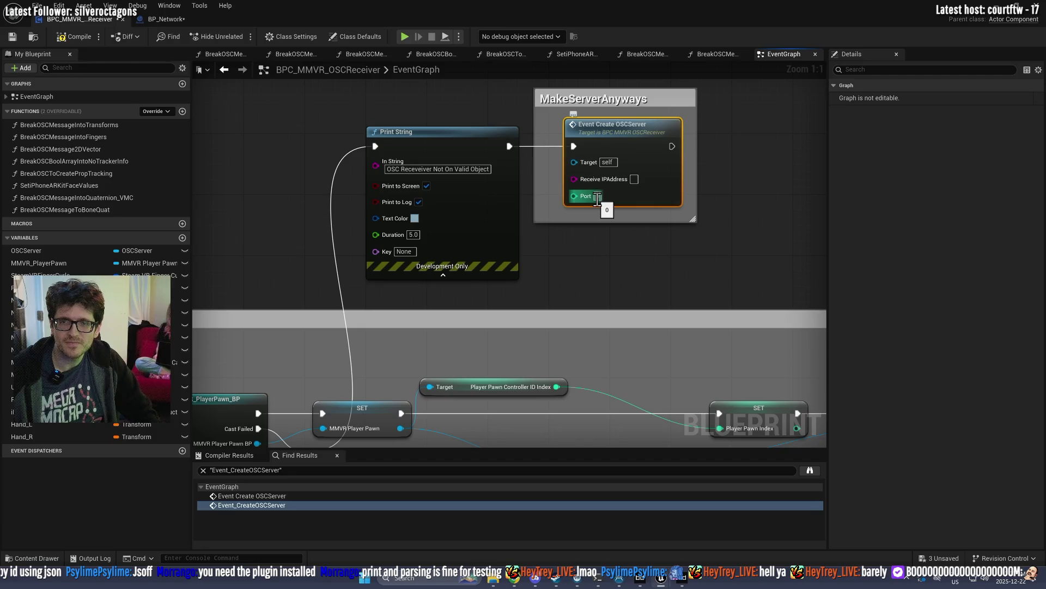
scroll(619, 159, "down", 2)
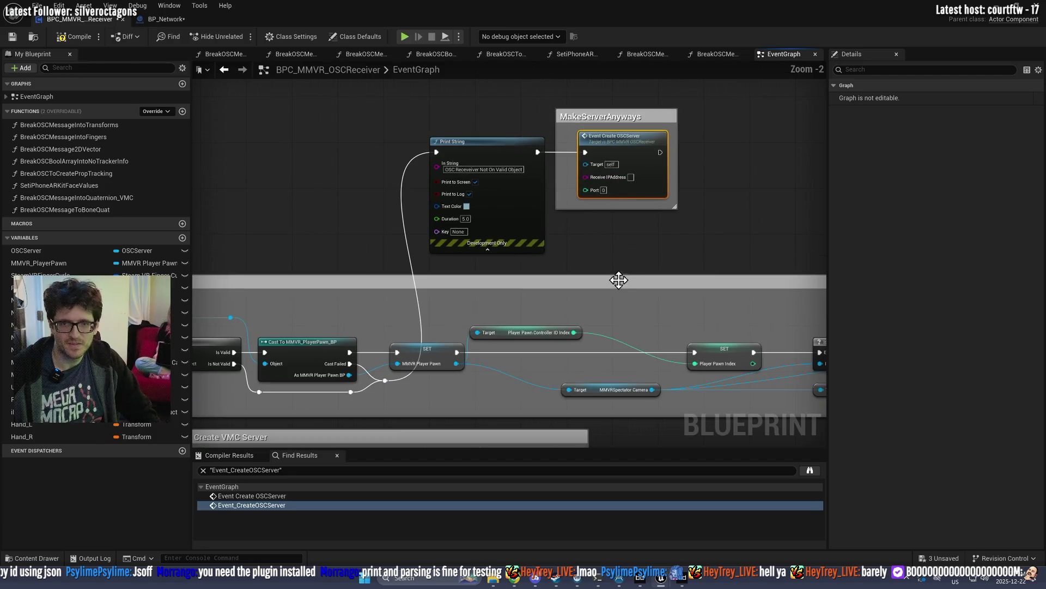
left_click_drag(640, 311, 693, 234)
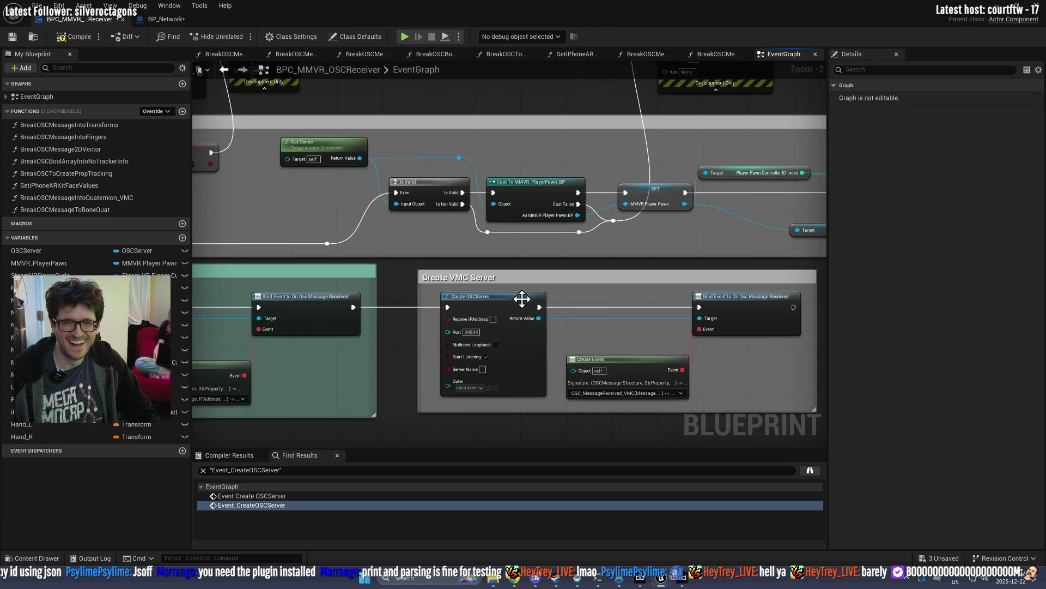
double_click(252, 505)
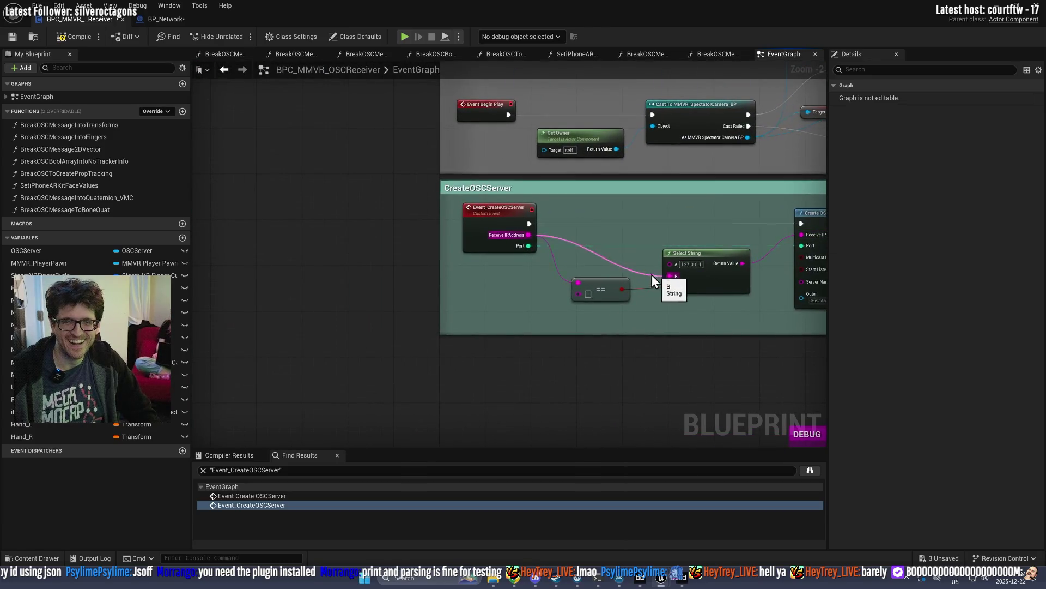
left_click(251, 496)
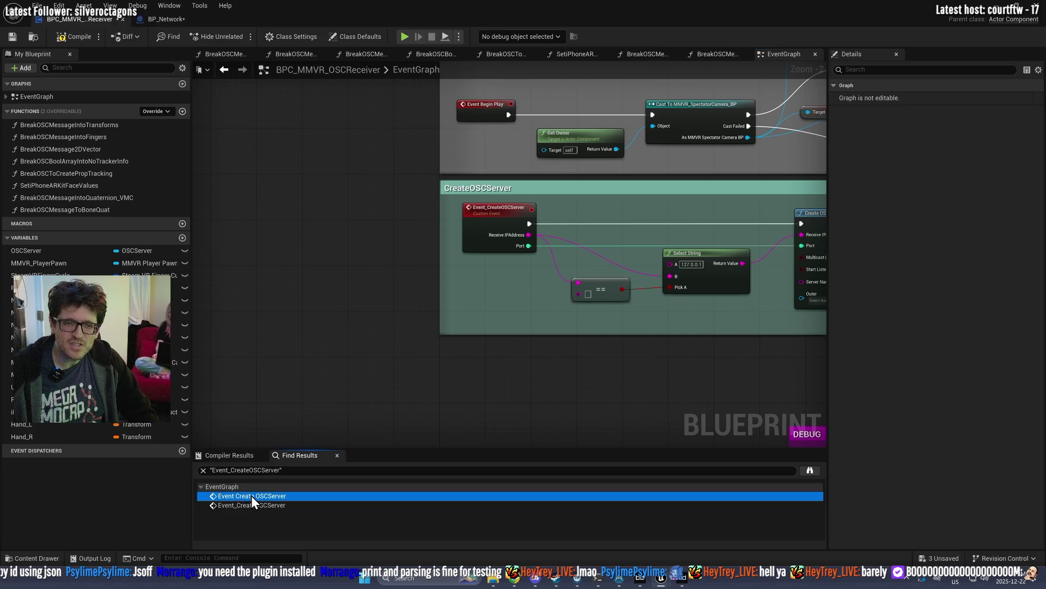
double_click(251, 505)
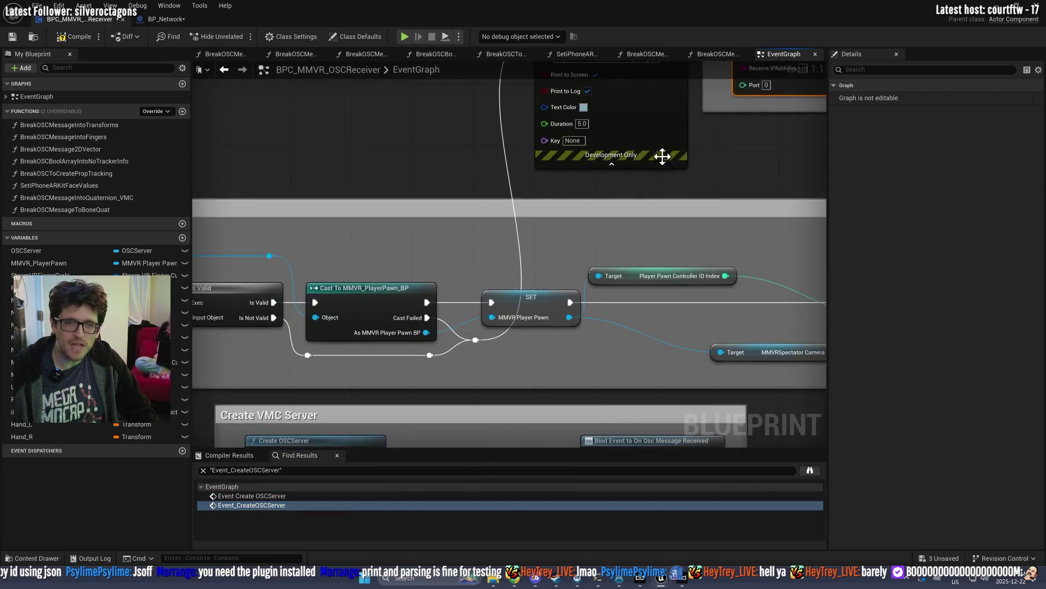
Step: Pan to the BeginPlay section's Get Owner and Is Valid nodes
mouse_move(460, 368)
left_mouse_down()
mouse_move(813, 335)
mouse_move(574, 314)
mouse_move(759, 291)
left_mouse_up()
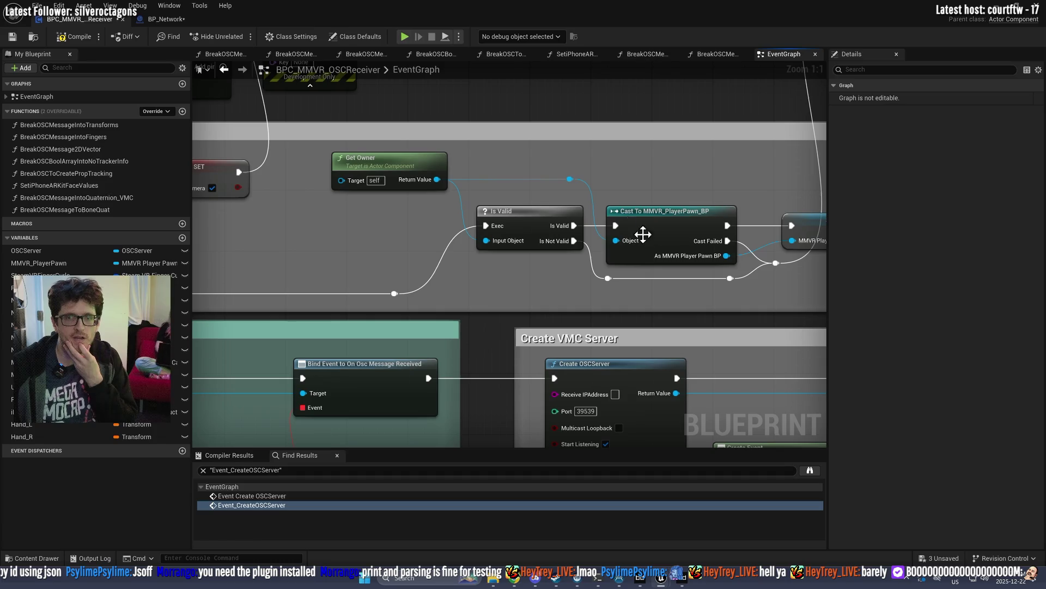
left_click_drag(695, 202, 627, 246)
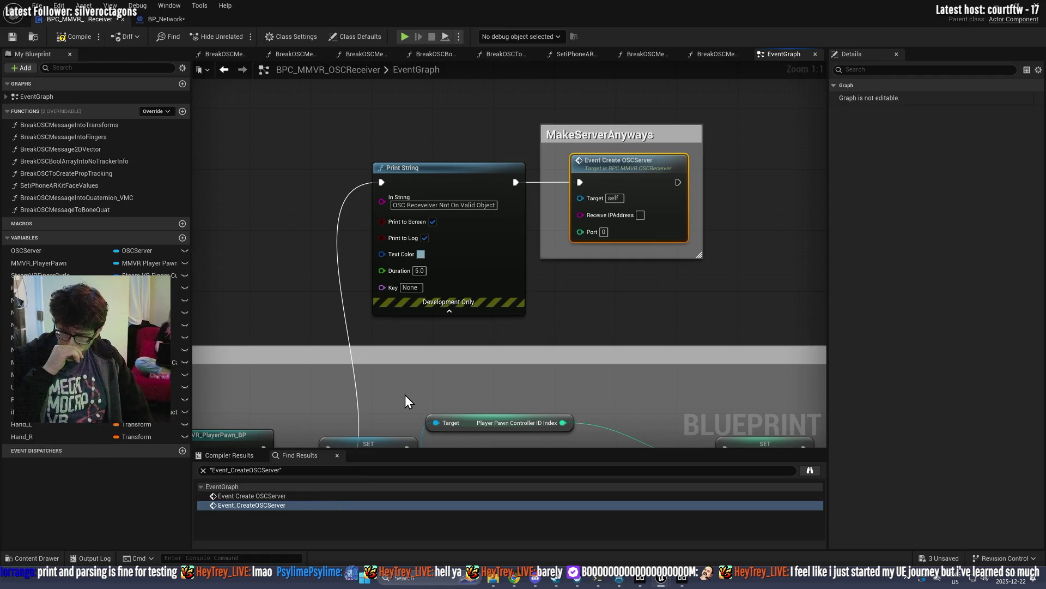
scroll(414, 313, "down", 6)
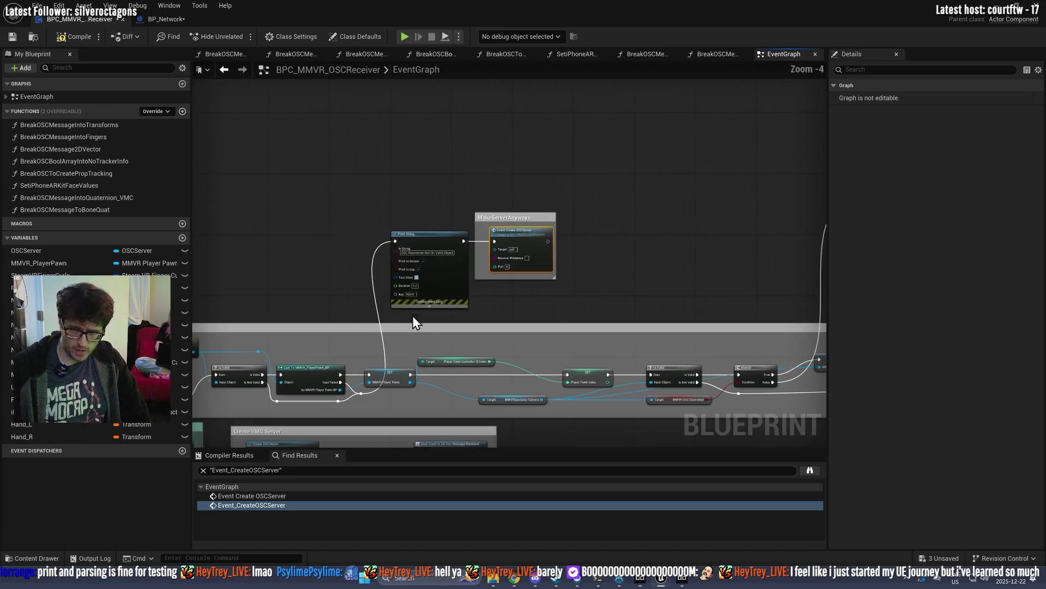
scroll(444, 224, "up", 5)
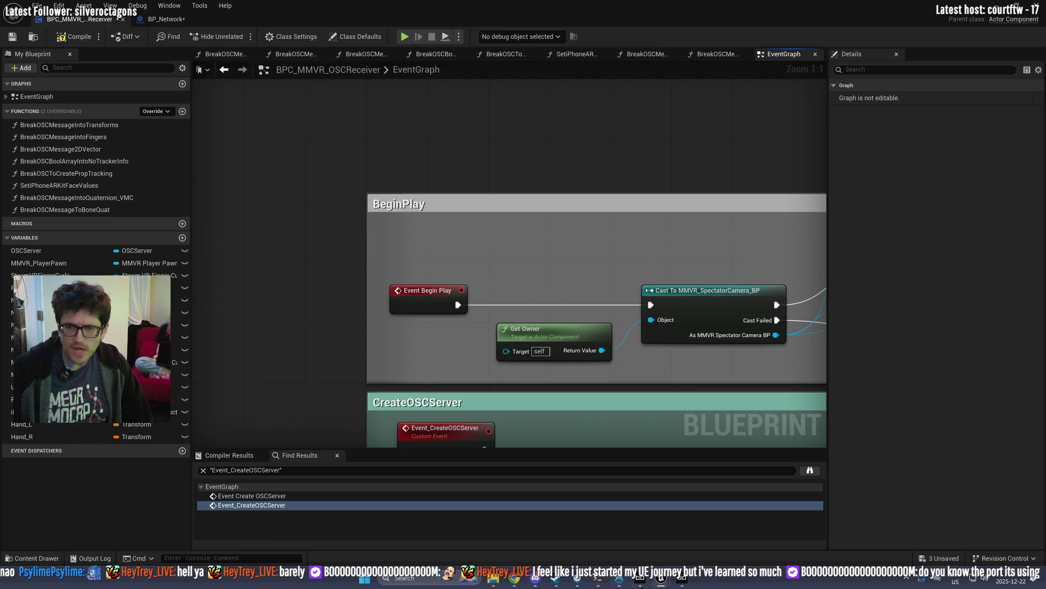
left_click(681, 579)
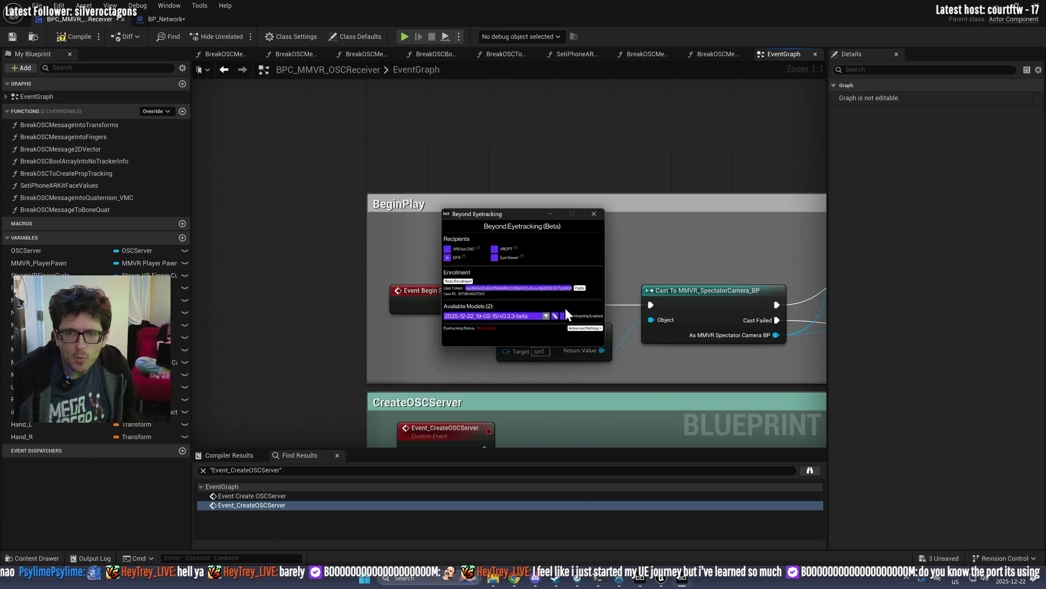
left_click(582, 329)
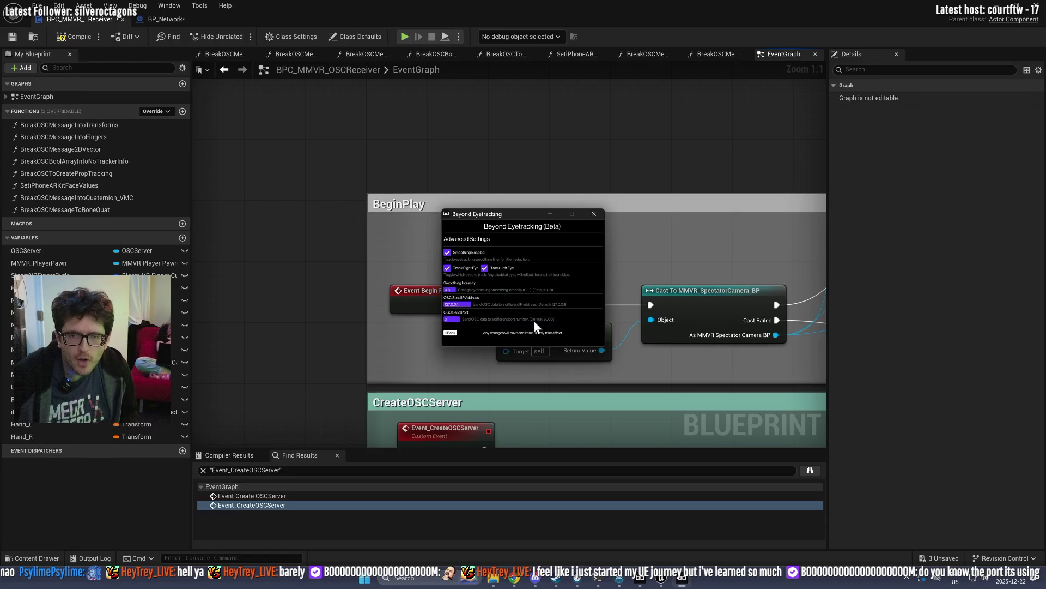
left_click(450, 318)
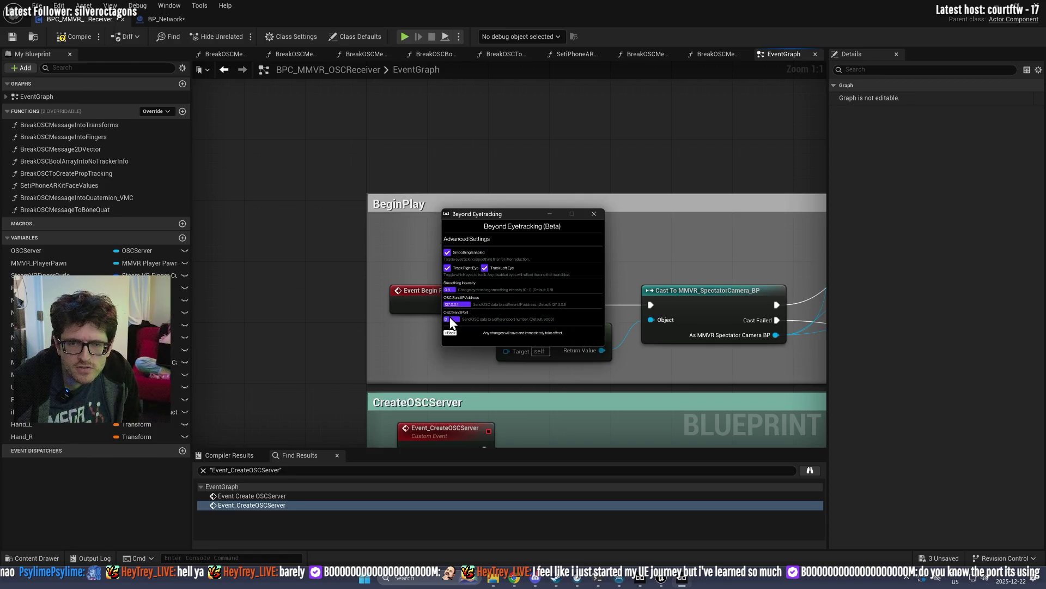
left_click(617, 213)
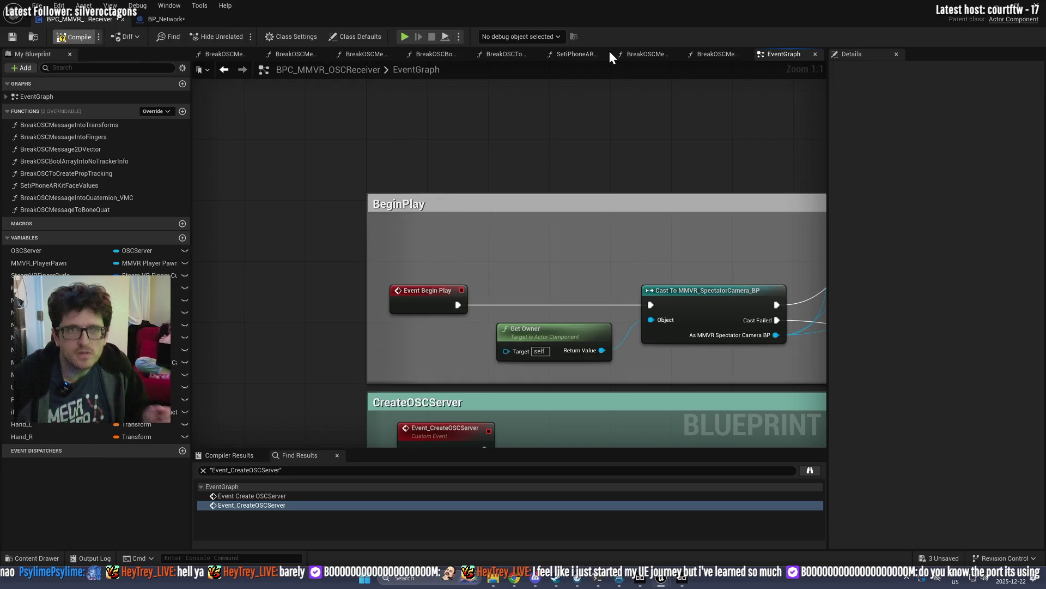
Step: Place a BP_Network actor in MMVR_ExampleLevel and run a brief play test
left_click(997, 7)
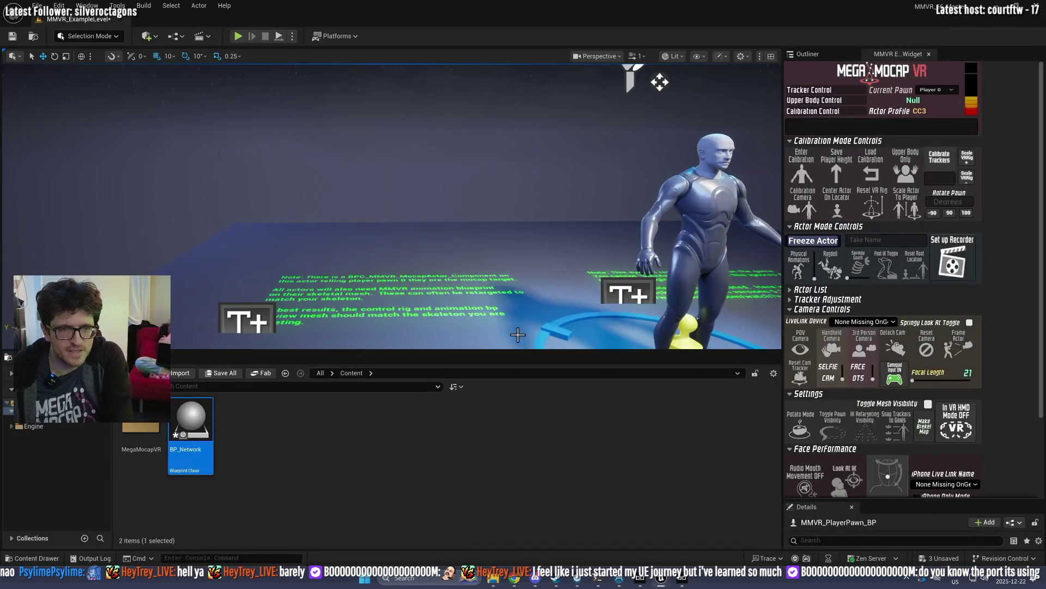
left_click_drag(191, 436, 523, 310)
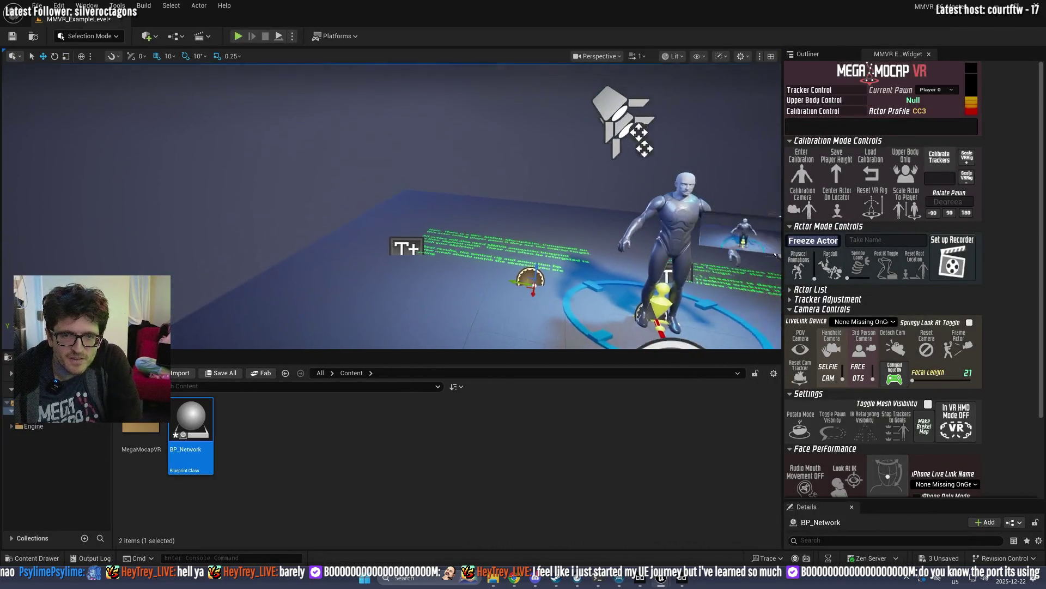
mouse_move(520, 364)
left_mouse_down()
mouse_move(508, 498)
mouse_move(508, 461)
left_mouse_up()
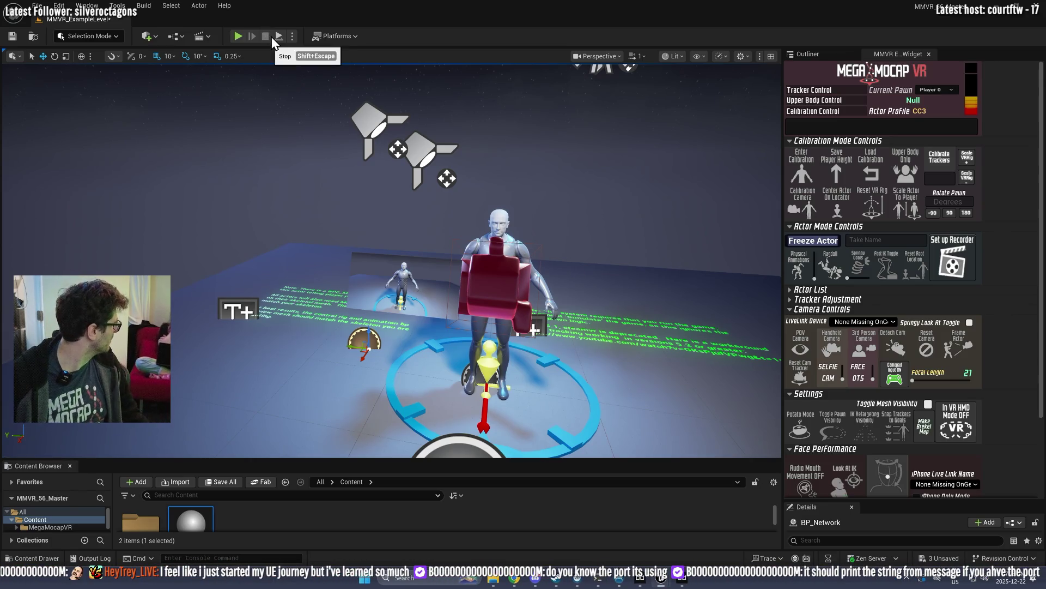
left_click(237, 35)
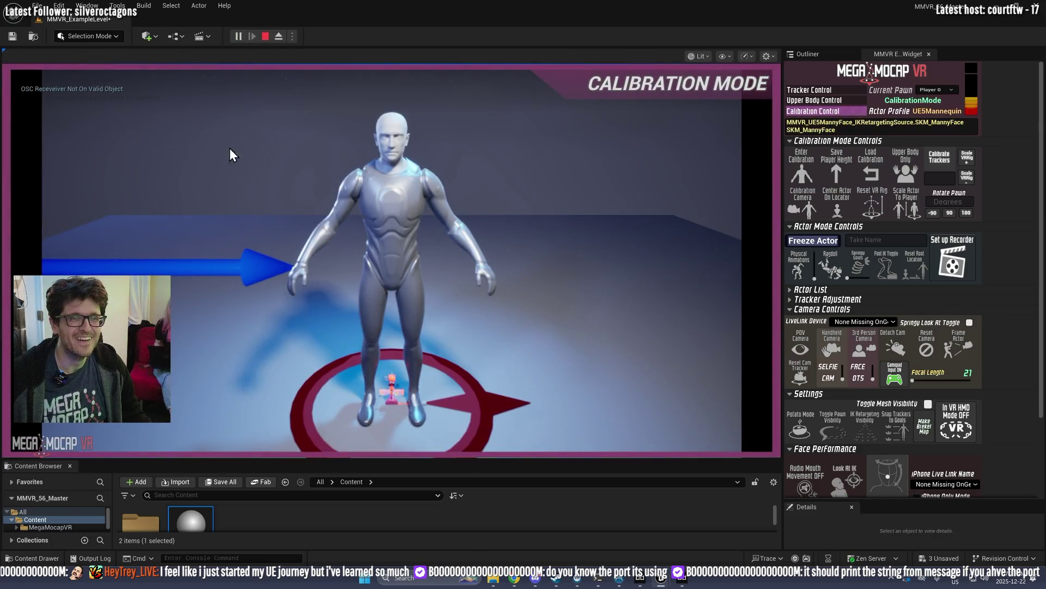
left_click(265, 36)
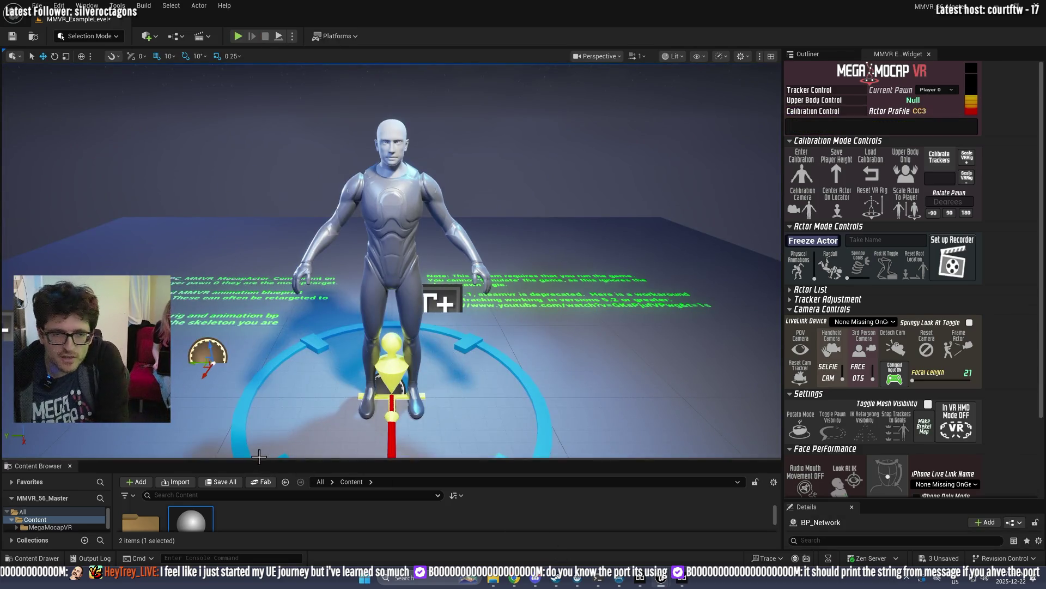
Step: Open BP_Network and switch to the BPC_MMVR_OSCReceiver event graph
left_click_drag(260, 458, 269, 351)
double_click(200, 427)
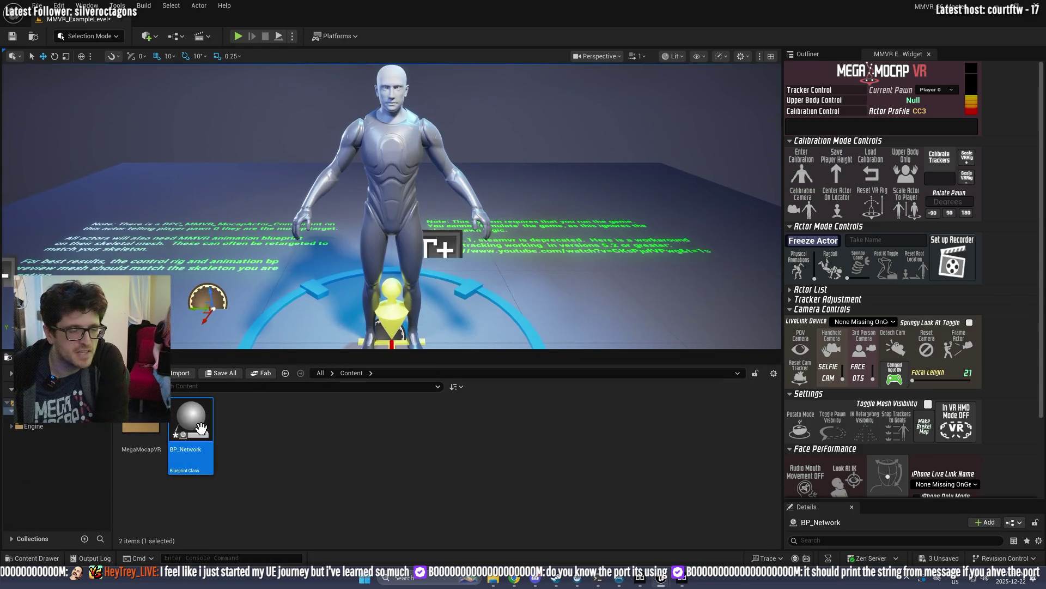
left_click(80, 18)
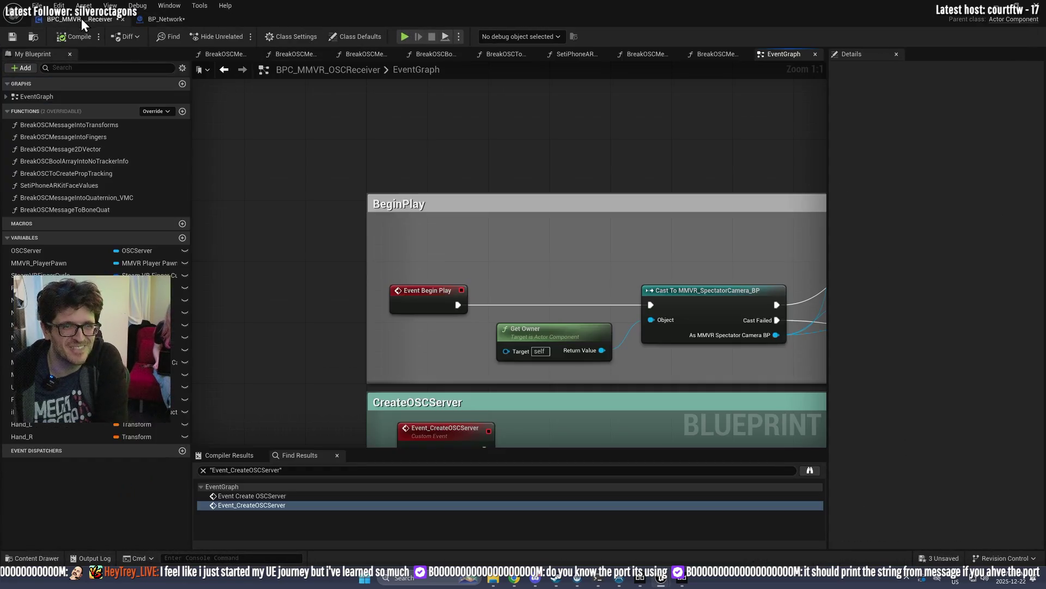
Step: Pan over the Print String, Get Owner, Is Valid and MakeServerAnyways fallback nodes
scroll(347, 303, "down", 2)
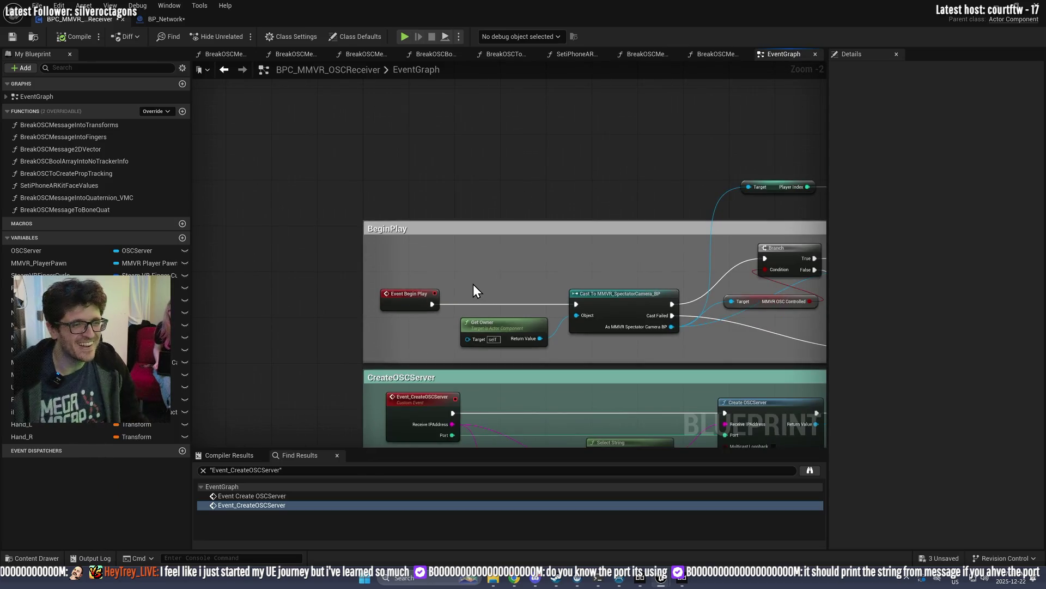
mouse_move(534, 257)
left_mouse_down()
mouse_move(528, 238)
mouse_move(342, 234)
left_mouse_up()
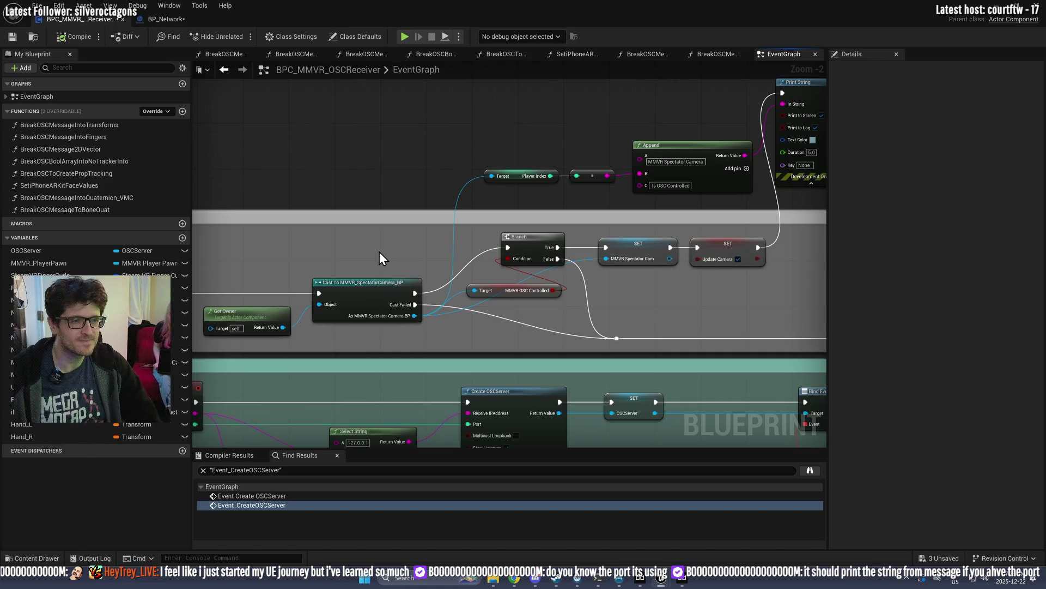
left_click_drag(654, 144, 356, 177)
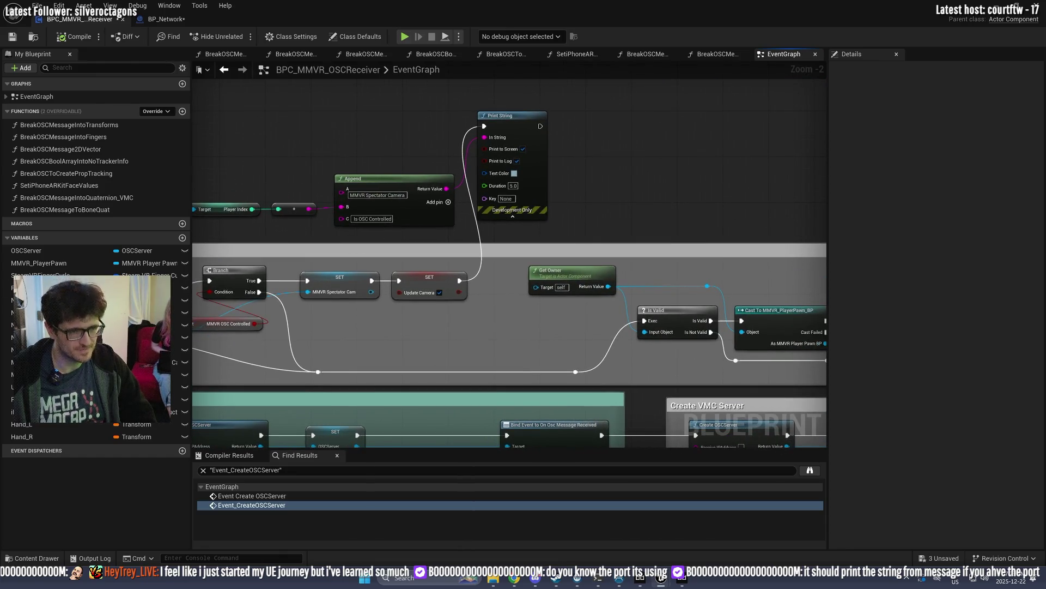
mouse_move(591, 131)
left_mouse_down()
mouse_move(253, 139)
mouse_move(344, 243)
left_mouse_up()
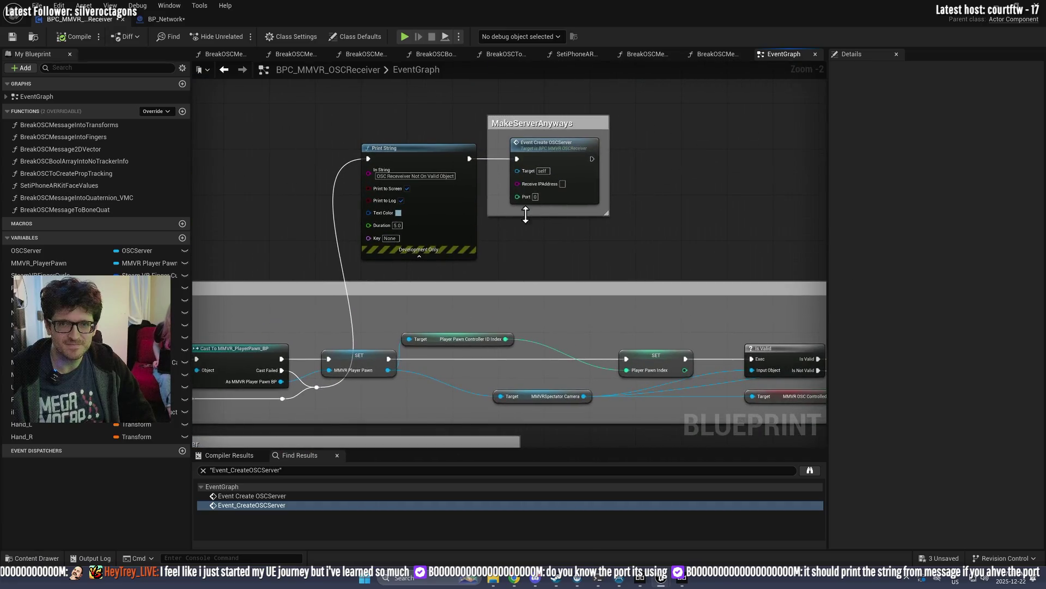
scroll(553, 203, "up", 2)
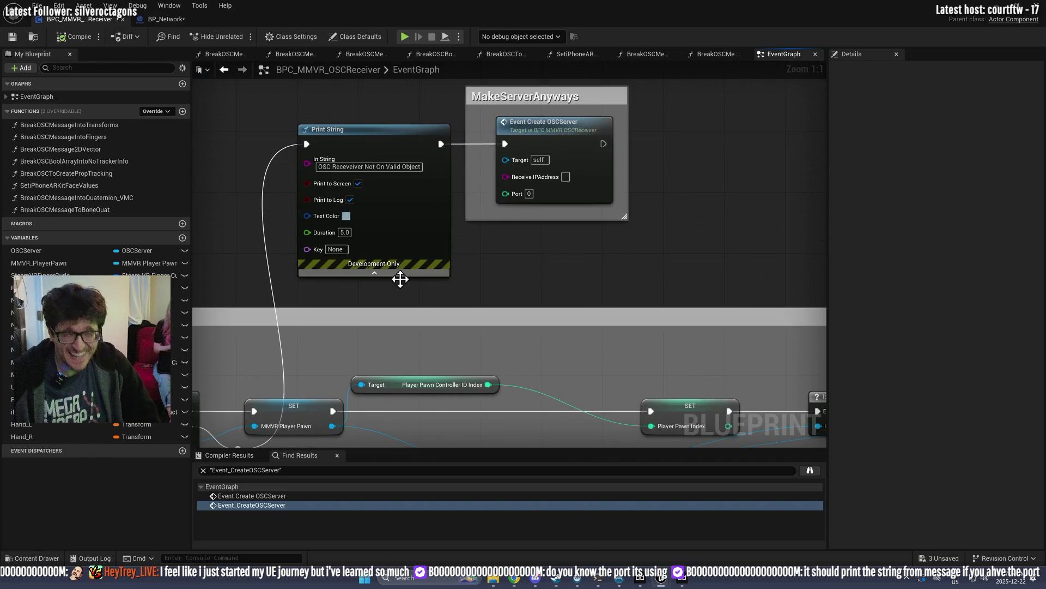
scroll(311, 316, "down", 2)
mouse_move(431, 381)
left_mouse_down()
mouse_move(457, 332)
mouse_move(564, 300)
left_mouse_up()
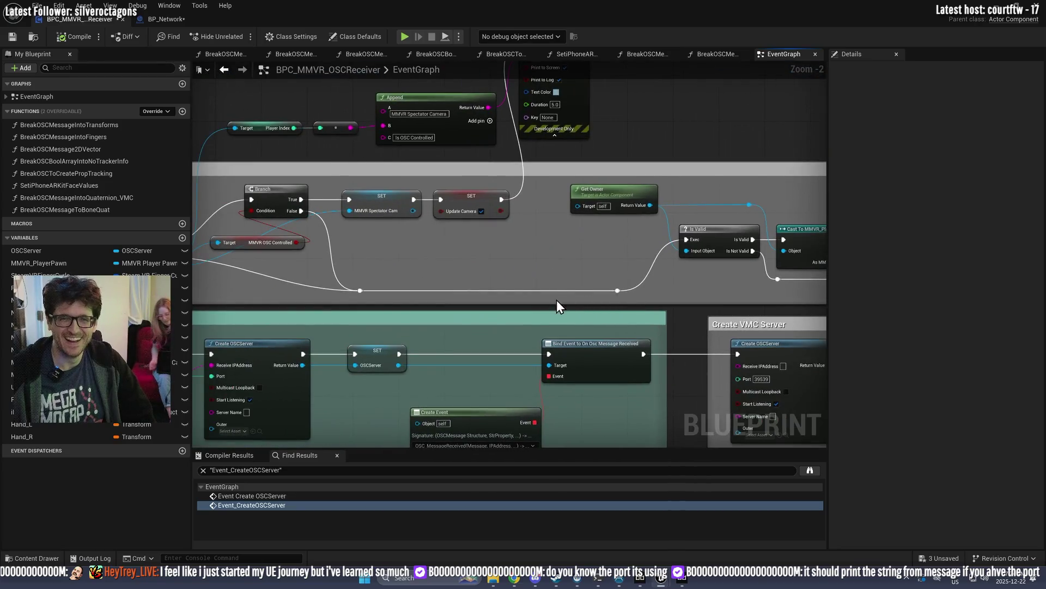
Step: Wire the reroute node into Print String's execution input, then undo the connection
left_click_drag(328, 304, 195, 350)
mouse_move(484, 337)
left_mouse_down()
mouse_move(796, 90)
mouse_move(812, 90)
mouse_move(757, 89)
left_mouse_up()
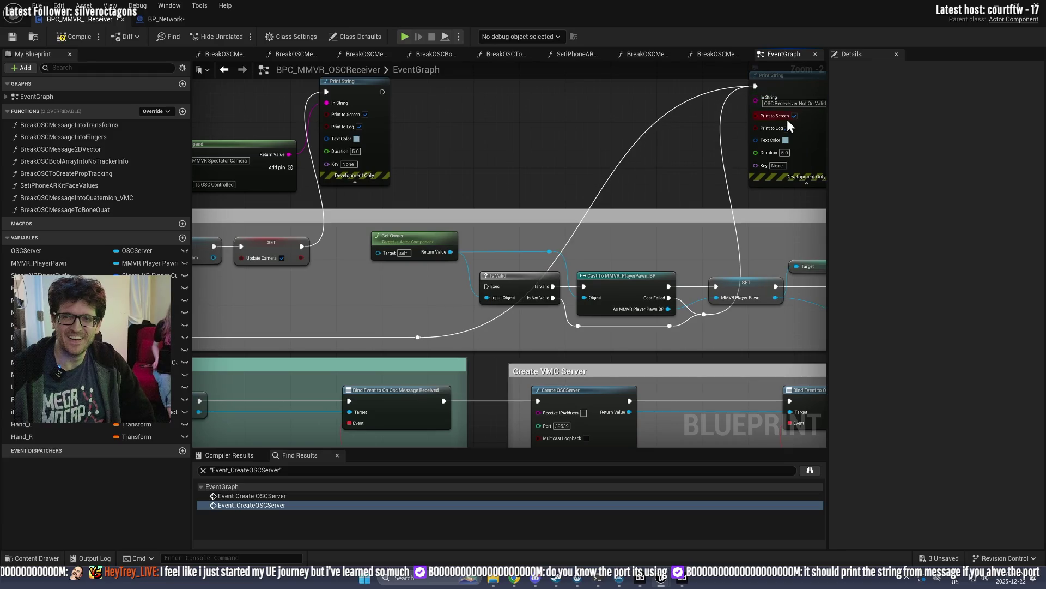
left_click_drag(790, 119, 616, 204)
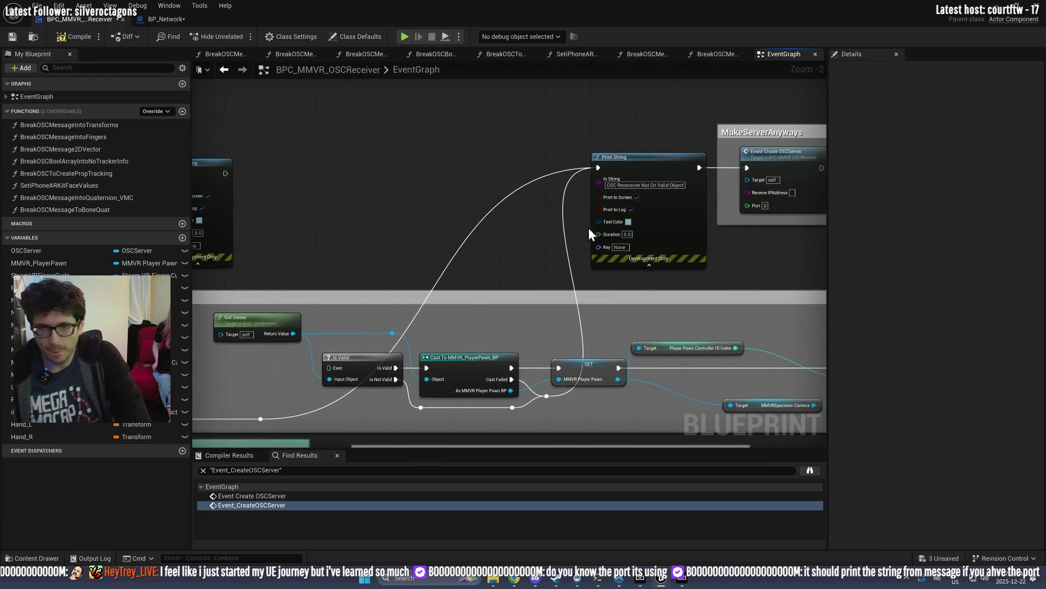
key("ctrl+z")
left_click_drag(731, 168, 528, 186)
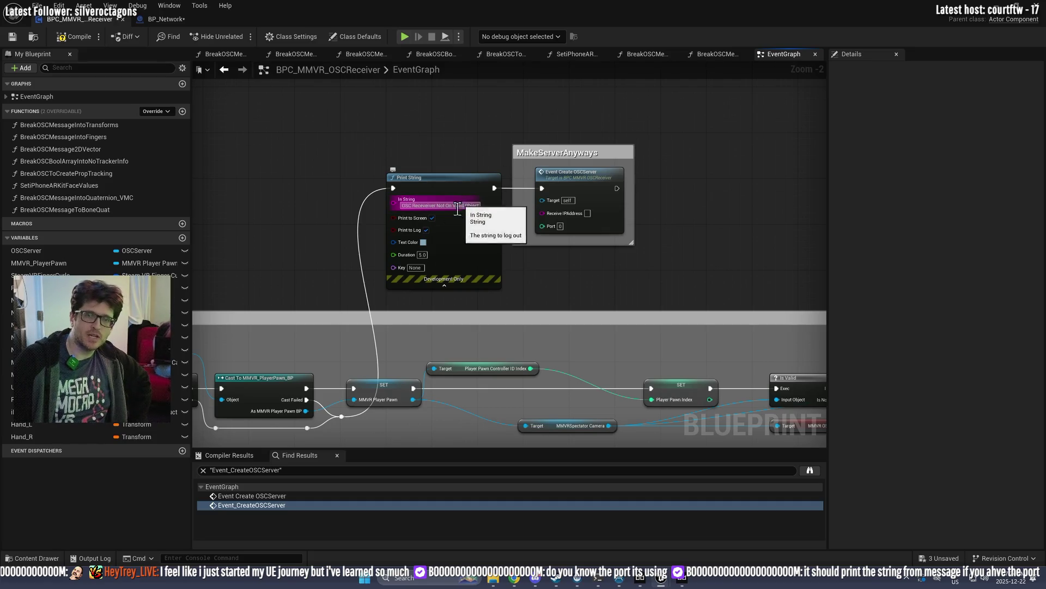
Step: Start a new play-mode test and bring the blueprint editor back to the main monitor
scroll(456, 215, "up", 2)
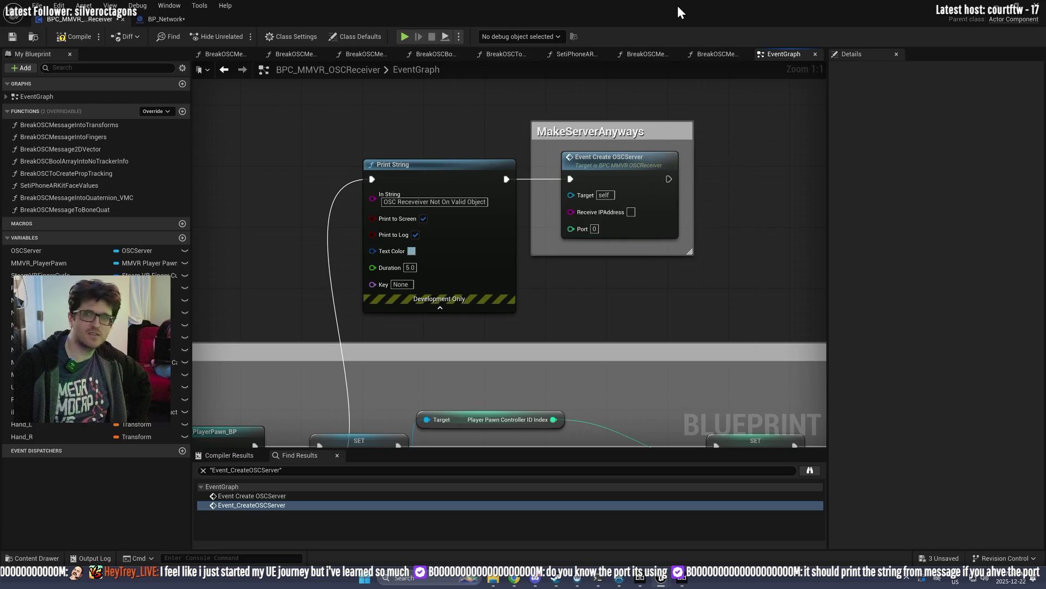
mouse_move(670, 9)
left_mouse_down()
mouse_move(170, 66)
mouse_move(0, 65)
left_mouse_up()
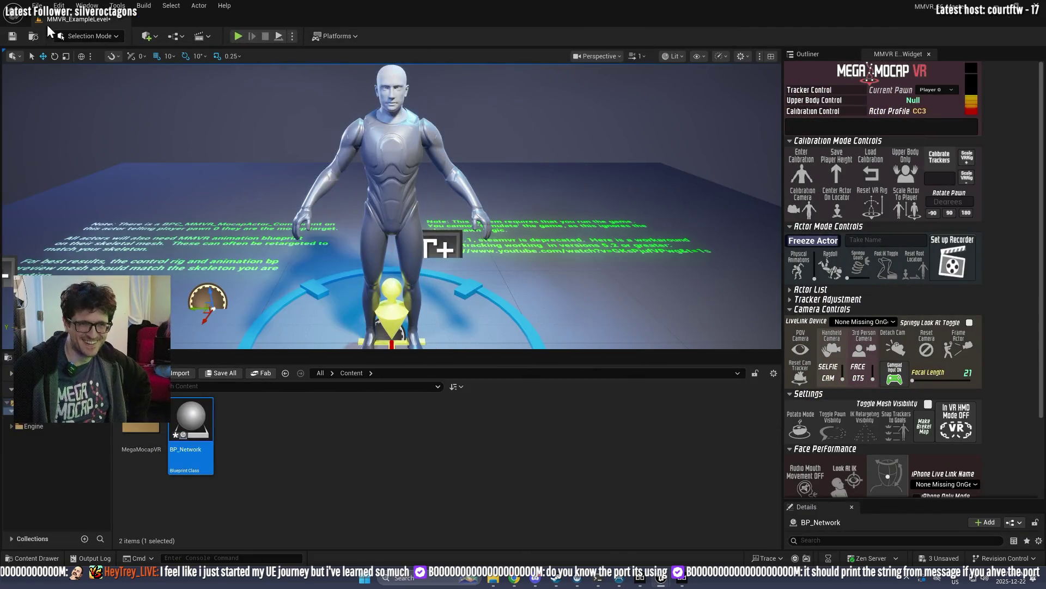
left_click(238, 36)
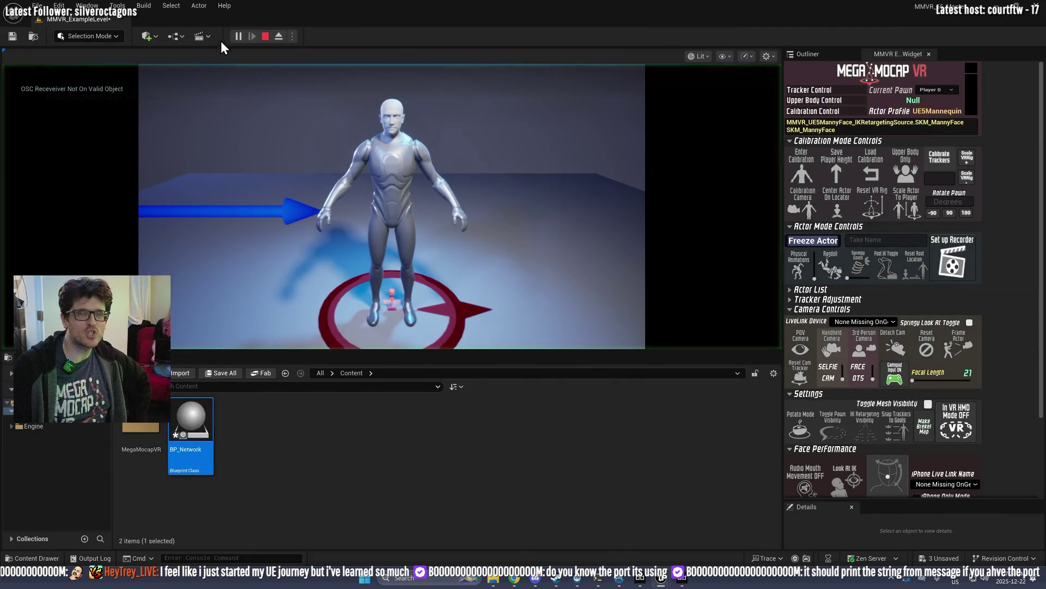
left_click_drag(0, 66, 487, 8)
left_click(556, 36)
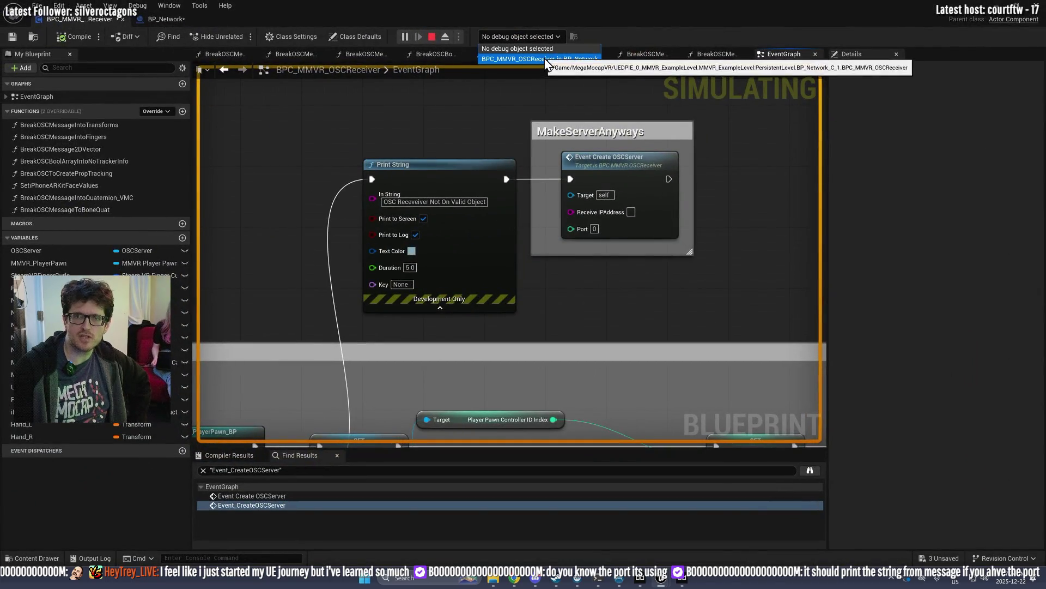
Step: Set the debug object to BPC_MMVR_OSCReceiver in BP_Network
left_click(545, 60)
scroll(344, 267, "down", 4)
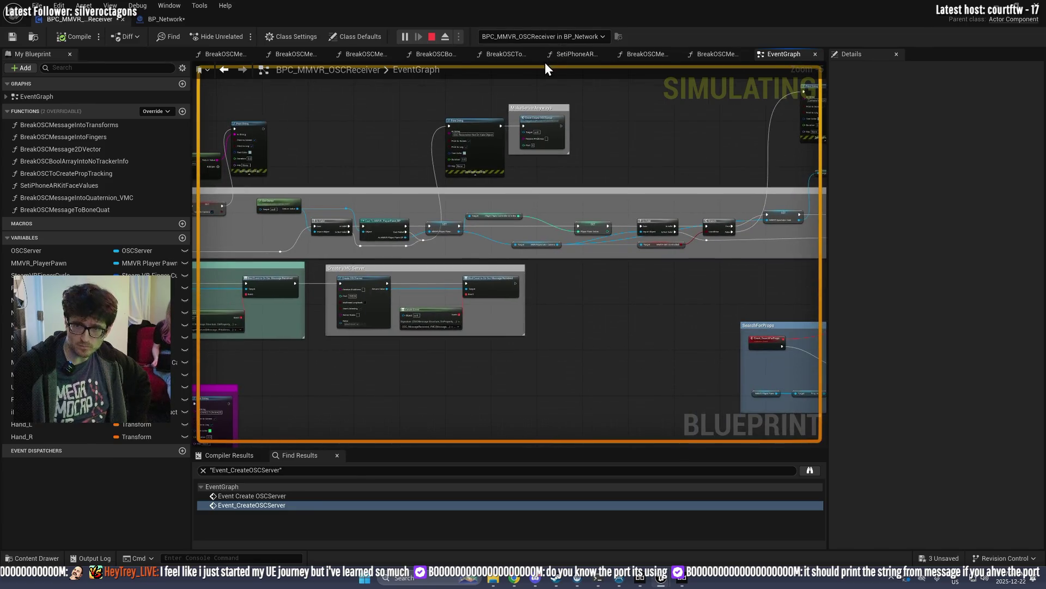
left_click(539, 40)
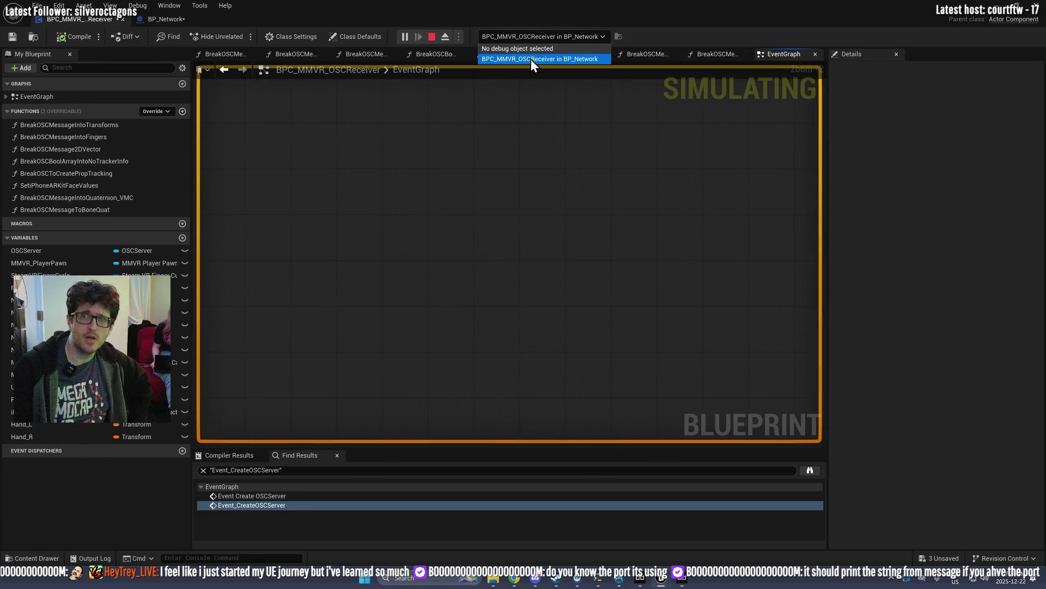
left_click(531, 59)
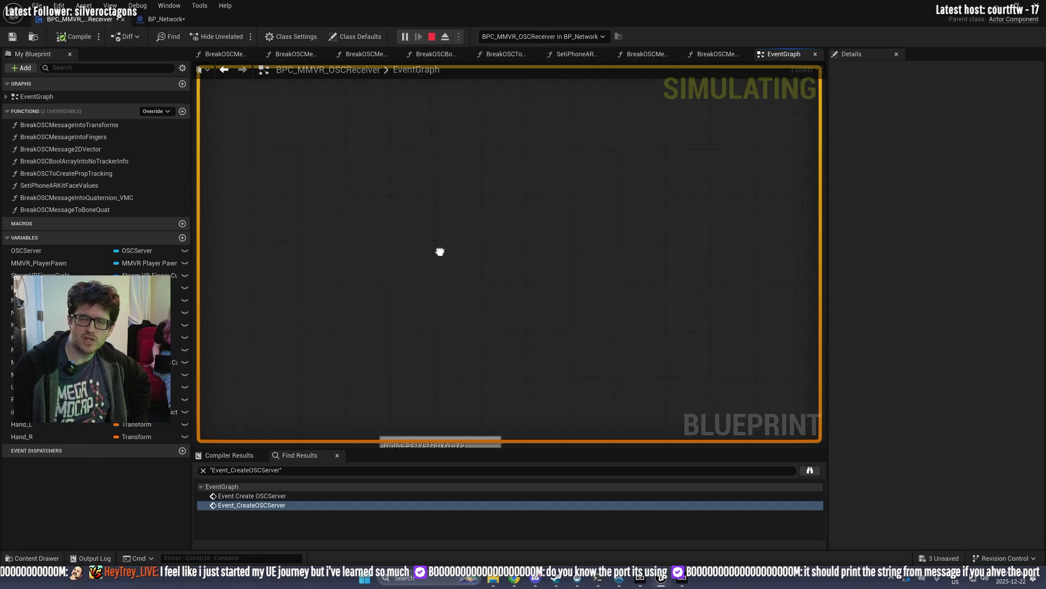
scroll(561, 110, "down", 3)
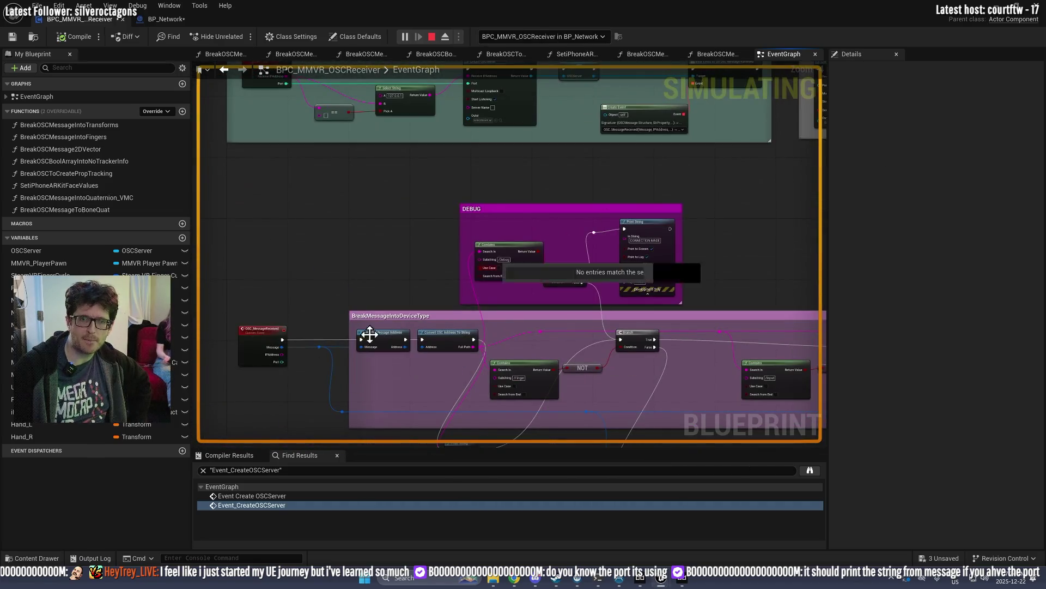
scroll(393, 324, "up", 3)
Step: Inspect the OSC_MessageReceived event in the receiver EventGraph, then stop the play session
left_click(226, 328)
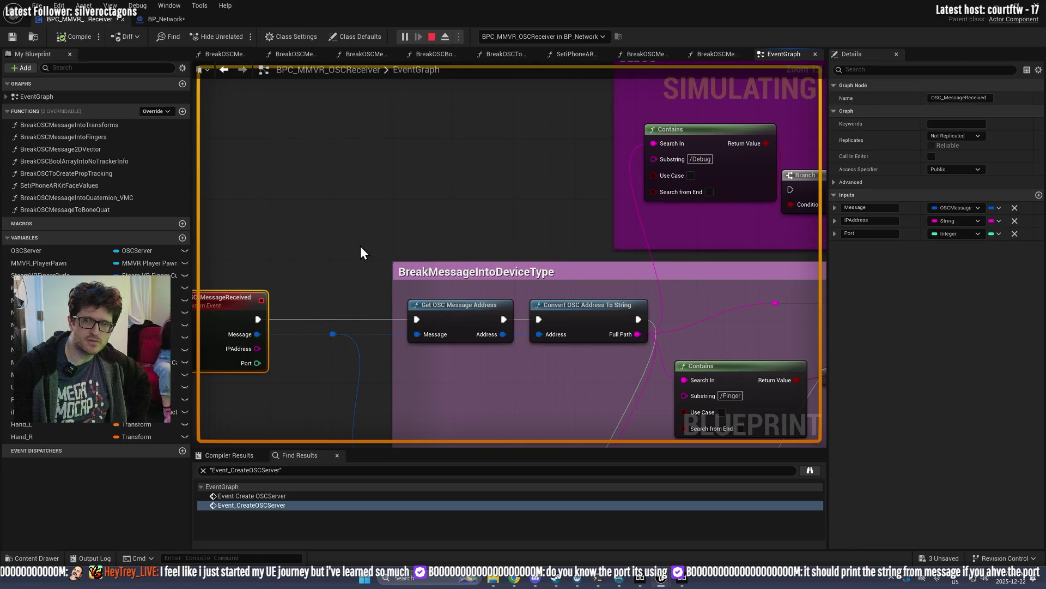
scroll(433, 286, "down", 3)
mouse_move(435, 287)
left_mouse_down()
mouse_move(359, 99)
mouse_move(315, 109)
mouse_move(406, 252)
mouse_move(421, 408)
left_mouse_up()
left_click(429, 35)
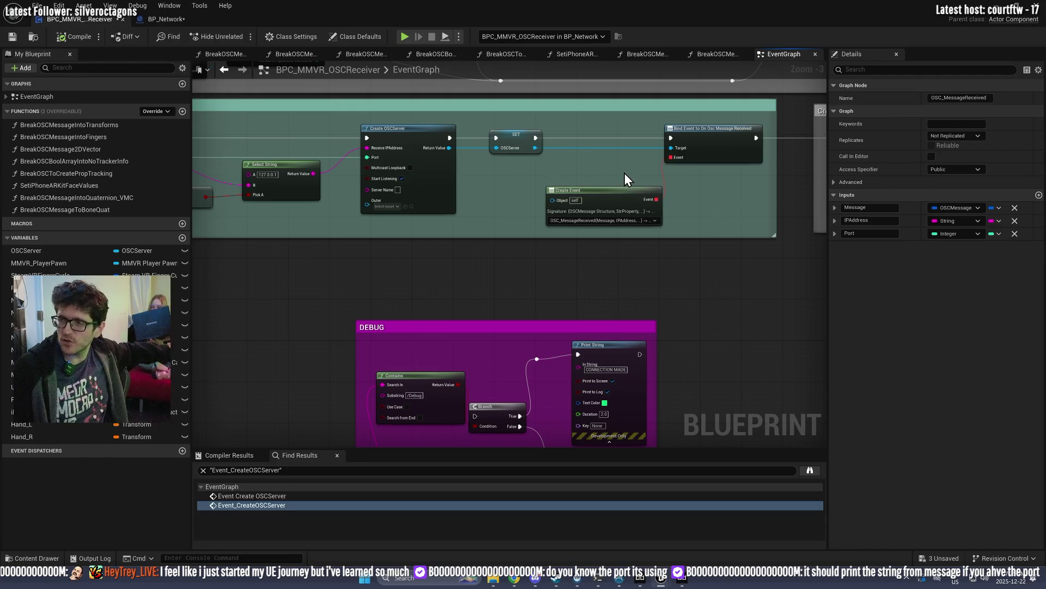
scroll(603, 281, "down", 2)
scroll(484, 294, "up", 5)
mouse_move(484, 293)
left_mouse_down()
mouse_move(573, 317)
mouse_move(670, 161)
left_mouse_up()
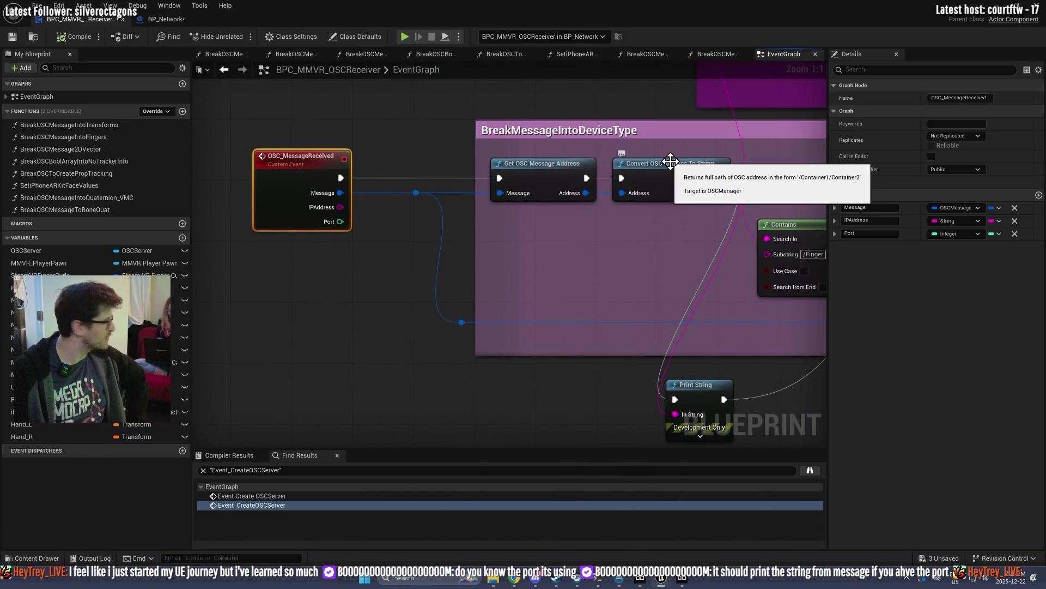
left_click_drag(596, 257, 510, 277)
mouse_move(637, 294)
left_mouse_down()
mouse_move(609, 196)
mouse_move(450, 156)
left_mouse_up()
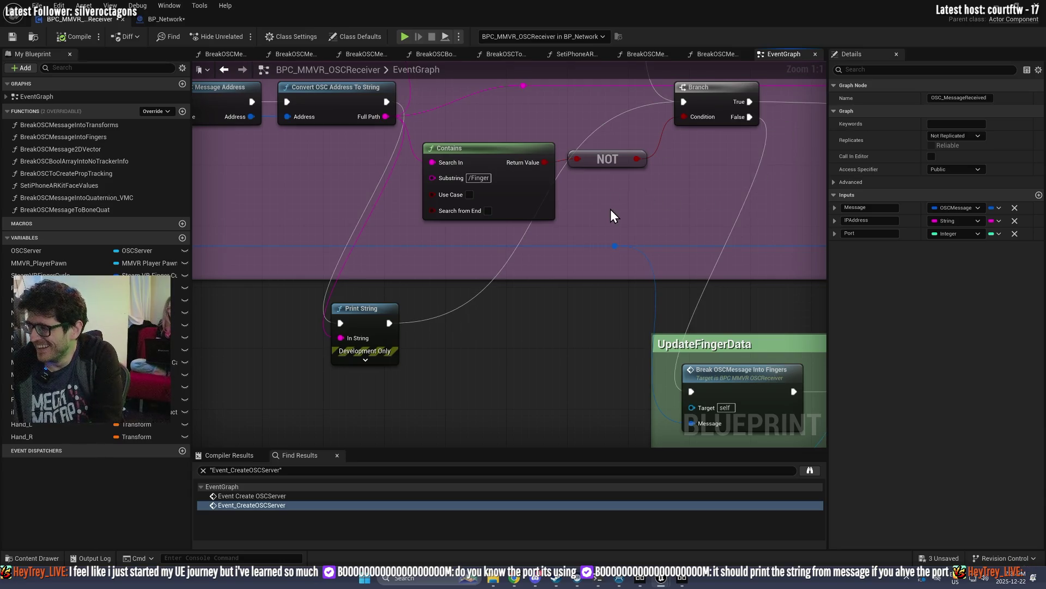
scroll(345, 191, "down", 4)
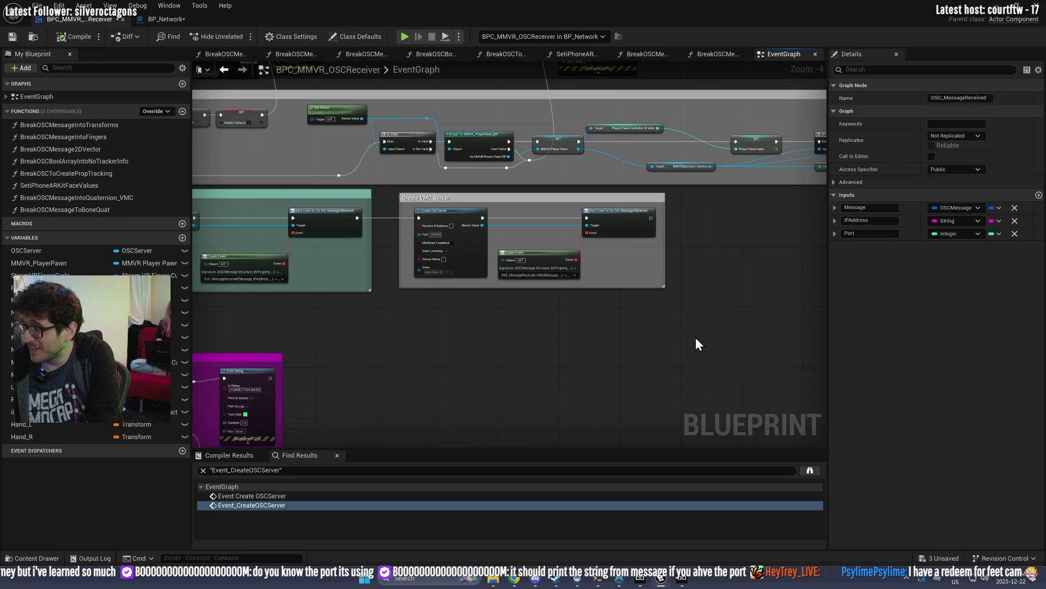
left_click_drag(714, 254, 589, 335)
scroll(529, 287, "up", 4)
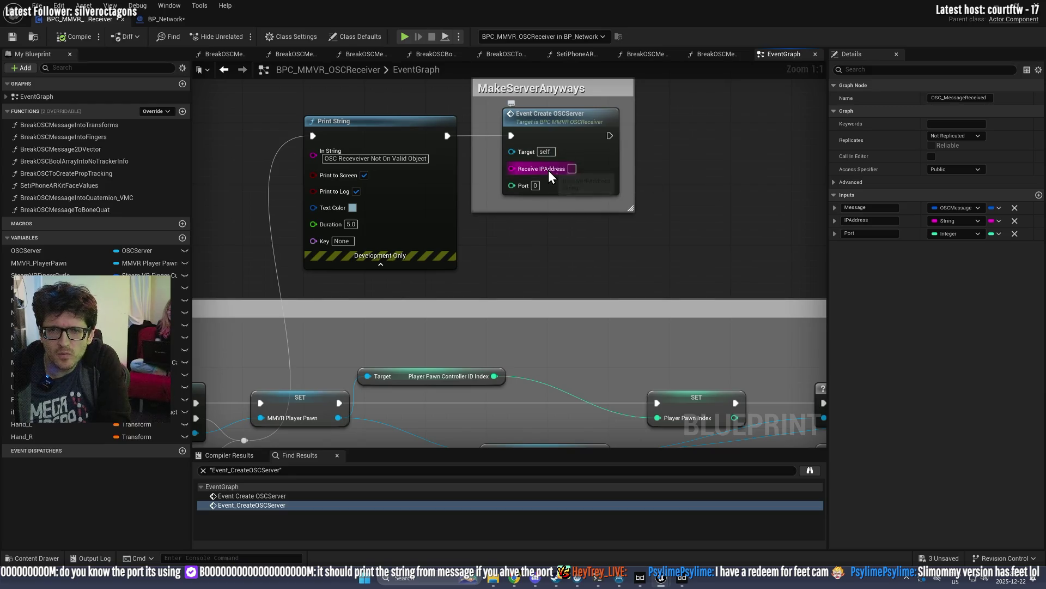
scroll(582, 260, "down", 5)
scroll(503, 264, "up", 5)
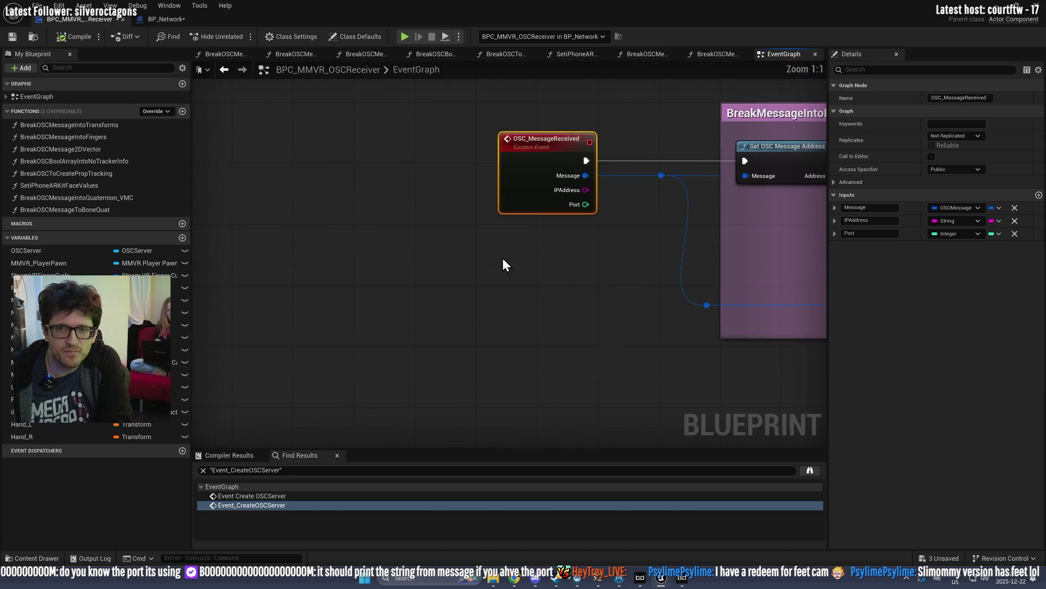
scroll(571, 181, "down", 10)
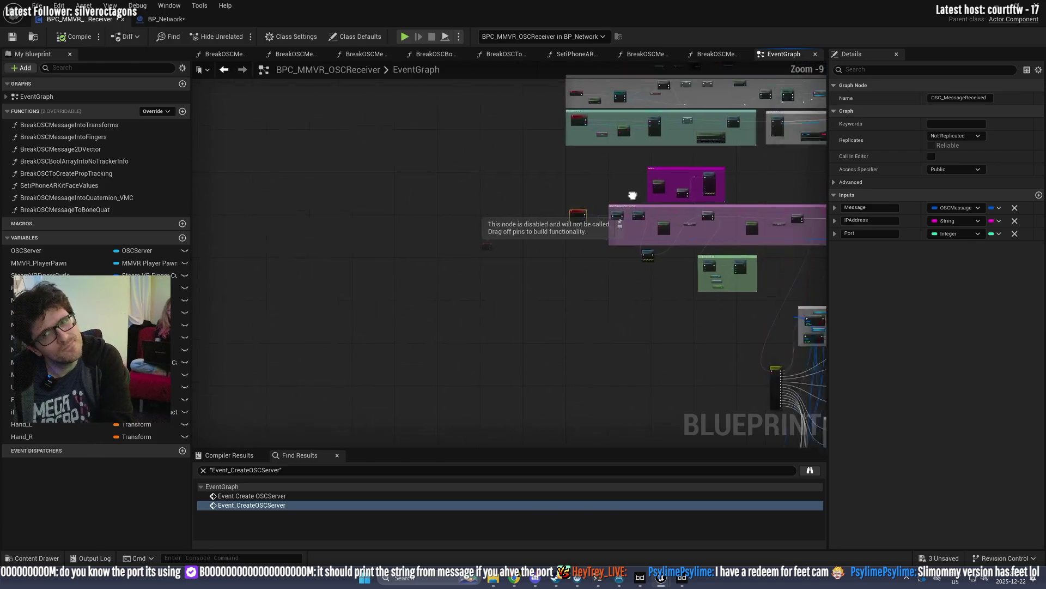
scroll(547, 250, "up", 6)
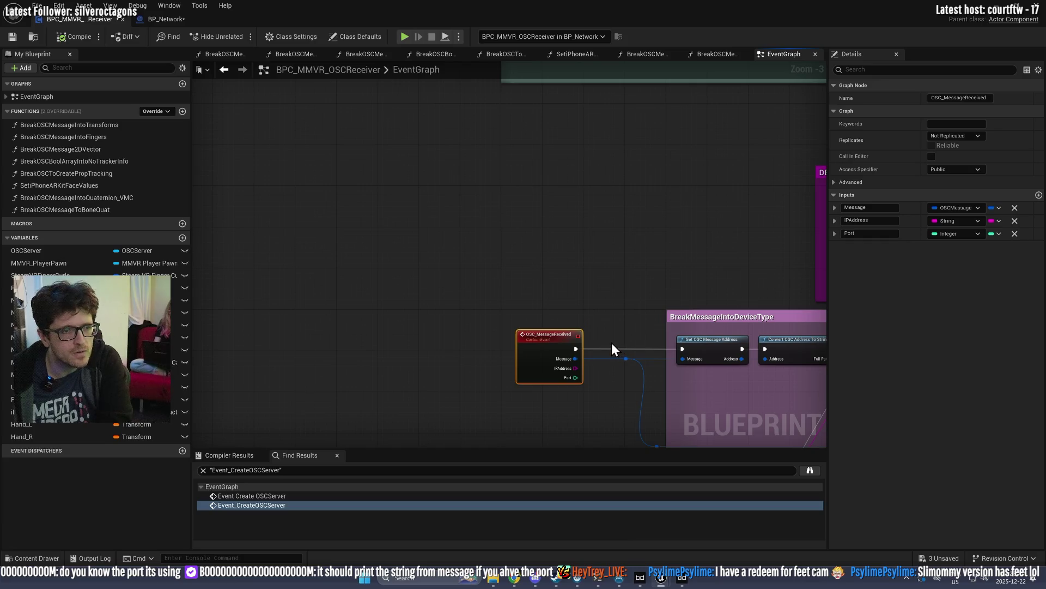
mouse_move(755, 199)
left_mouse_down()
mouse_move(416, 327)
mouse_move(831, 371)
mouse_move(754, 373)
mouse_move(798, 357)
left_mouse_up()
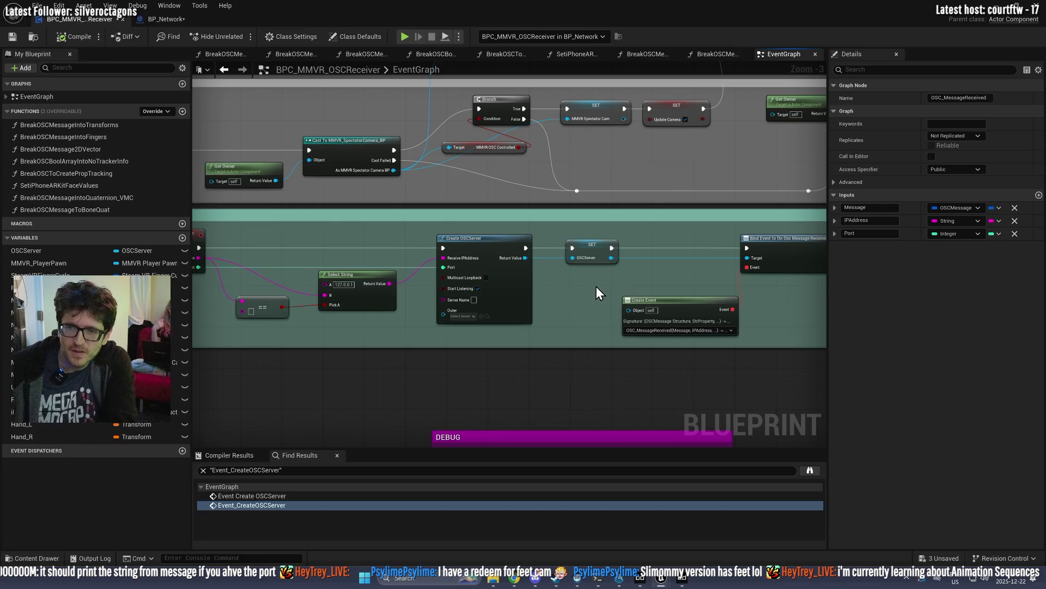
scroll(600, 271, "down", 2)
left_click_drag(669, 214, 408, 332)
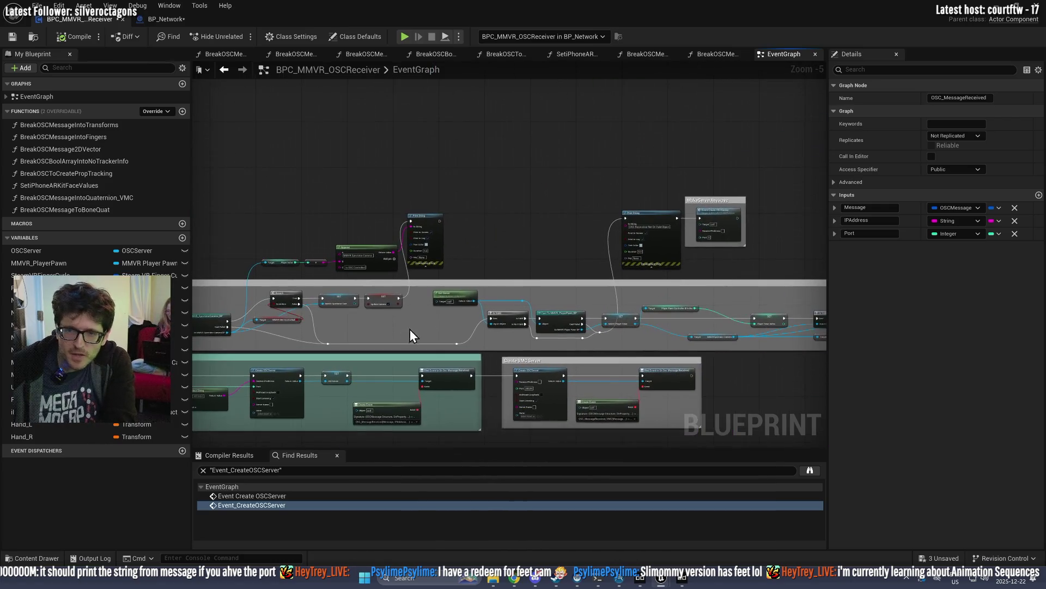
scroll(660, 248, "up", 1)
mouse_move(661, 248)
left_mouse_down()
mouse_move(466, 283)
mouse_move(405, 273)
left_mouse_up()
scroll(449, 277, "up", 3)
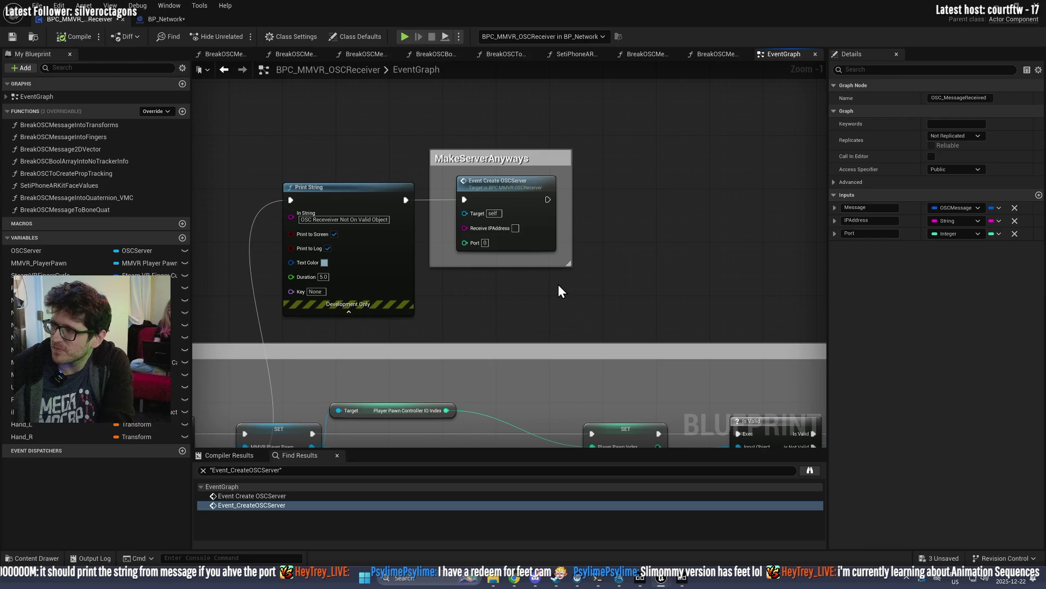
mouse_move(608, 272)
left_mouse_down()
mouse_move(276, 266)
mouse_move(626, 269)
left_mouse_up()
scroll(322, 269, "down", 2)
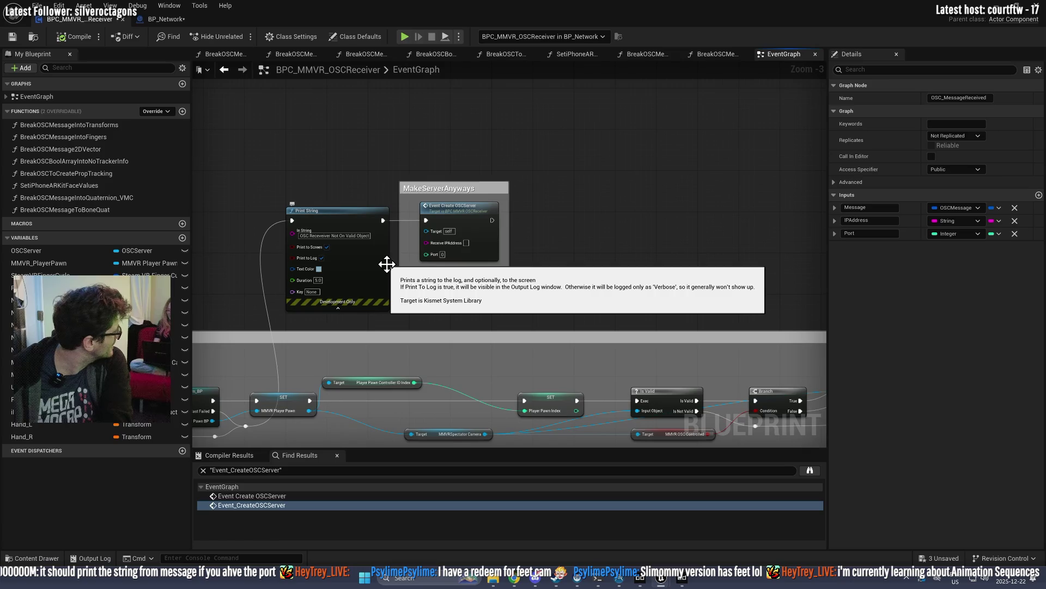
left_click_drag(387, 264, 630, 236)
scroll(633, 233, "up", 3)
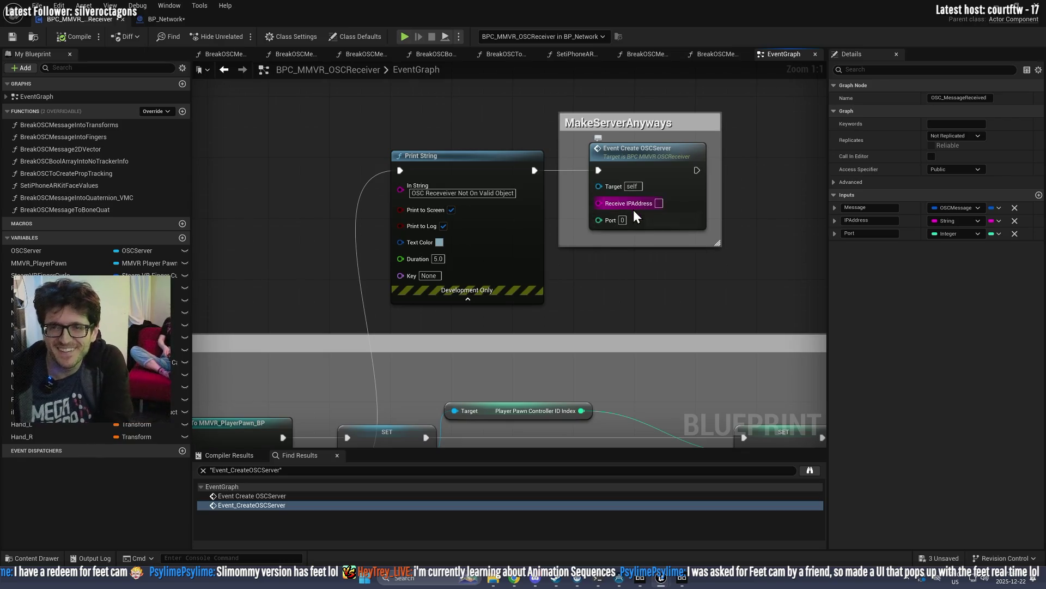
Step: Enter the local IP address starting with 127 in Event Create OSCServer's Receive IPAddress input
left_click(658, 202)
type("27")
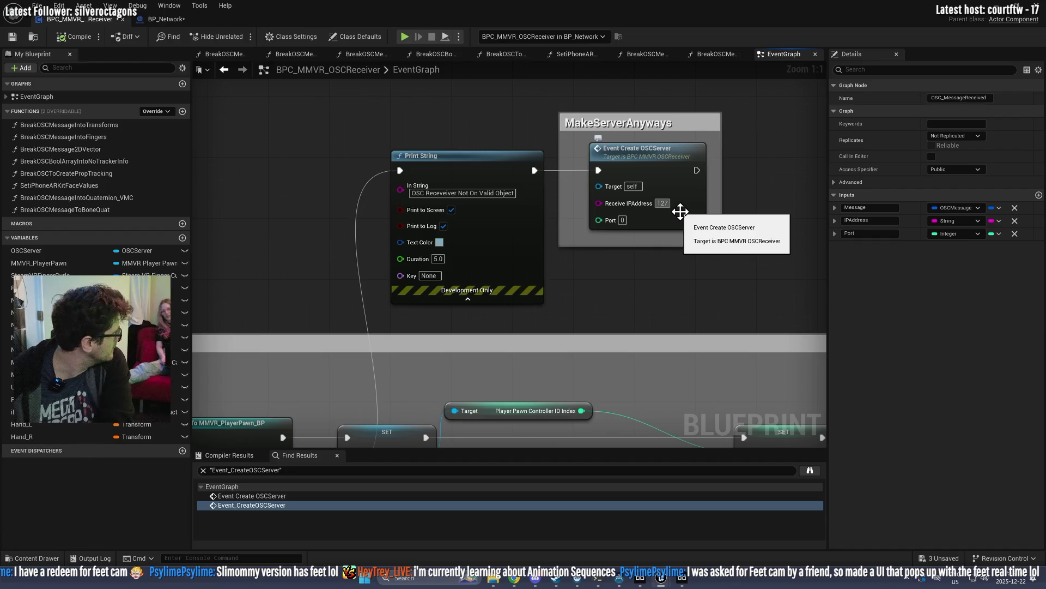
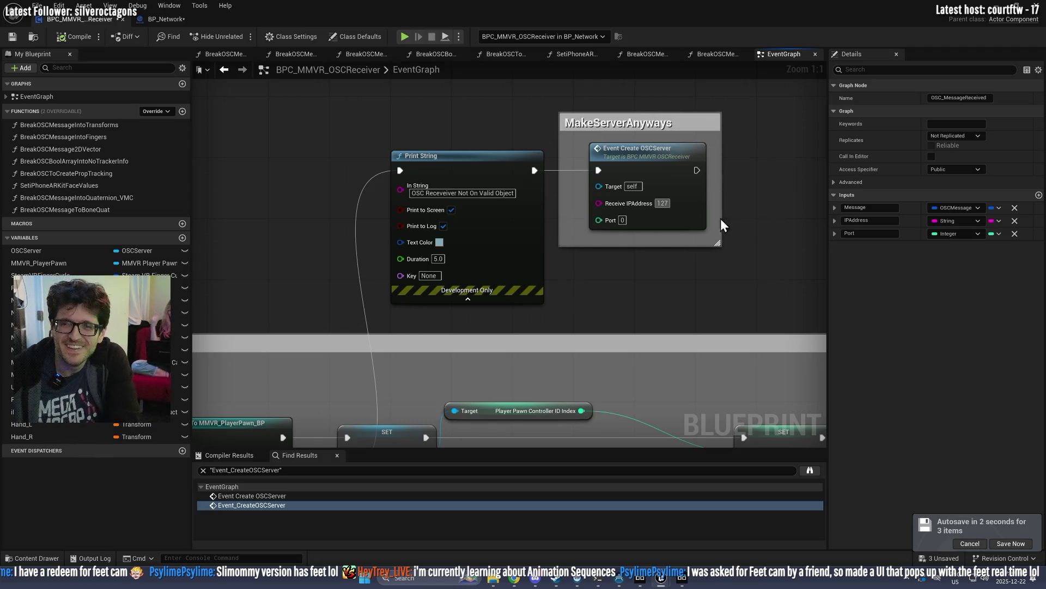
Step: Enter 127.0.0.1 as the Receive IPAddress on the Event Create OSCServer node
left_click(663, 203)
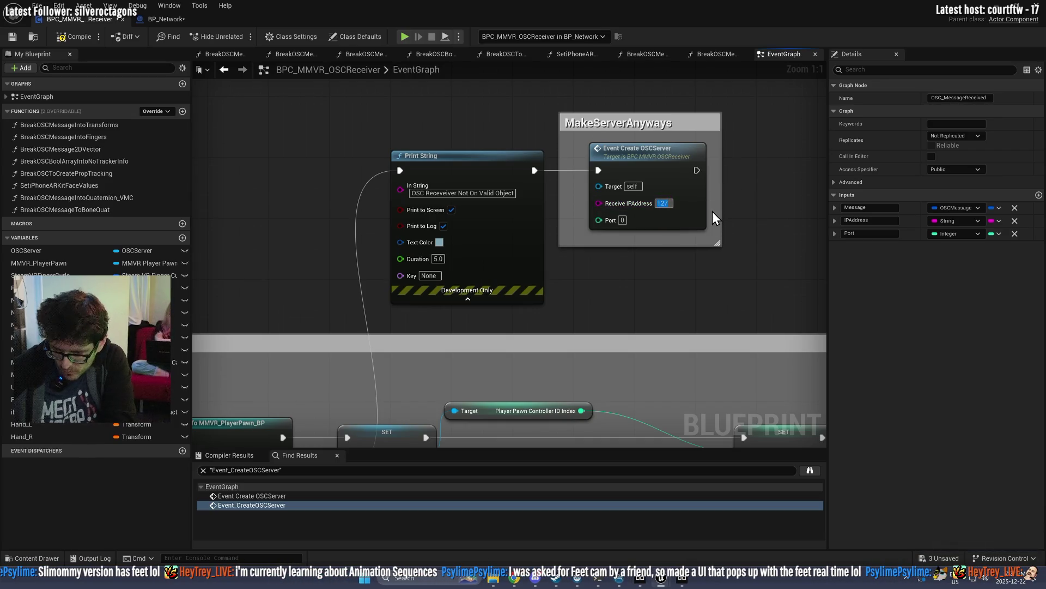
type("127.0.0.1")
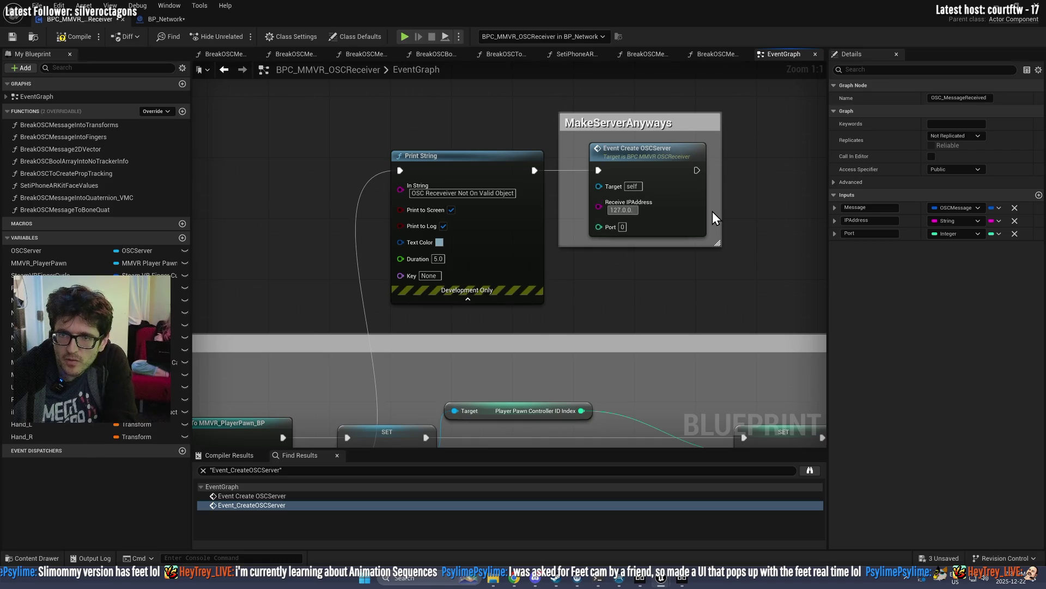
key("Return")
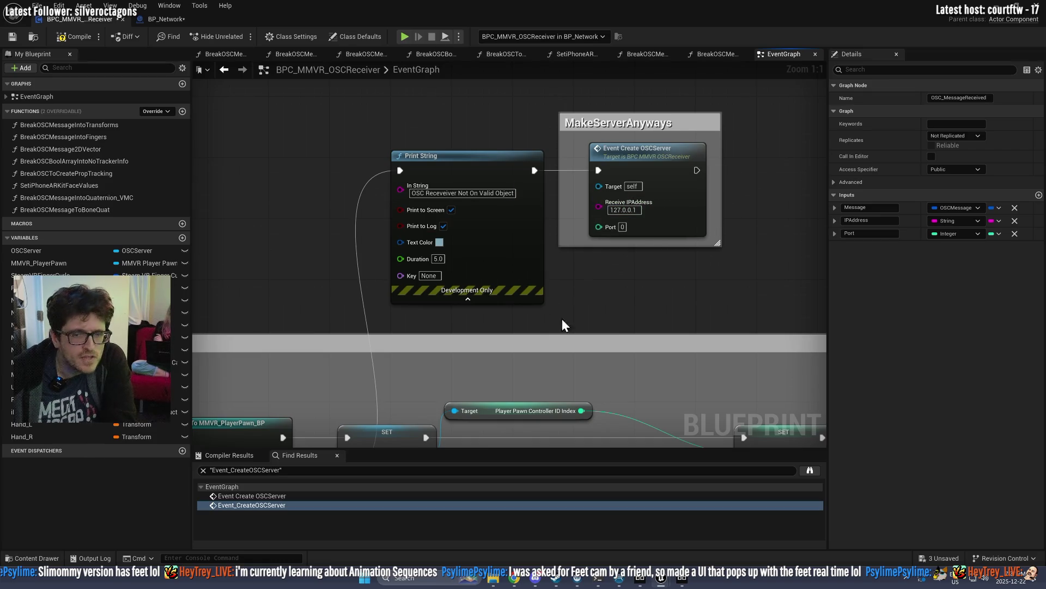
Step: Check the Beyond Eyetracking window, then re-confirm the 127.0.0.1 address and switch to the level editor
left_click(690, 578)
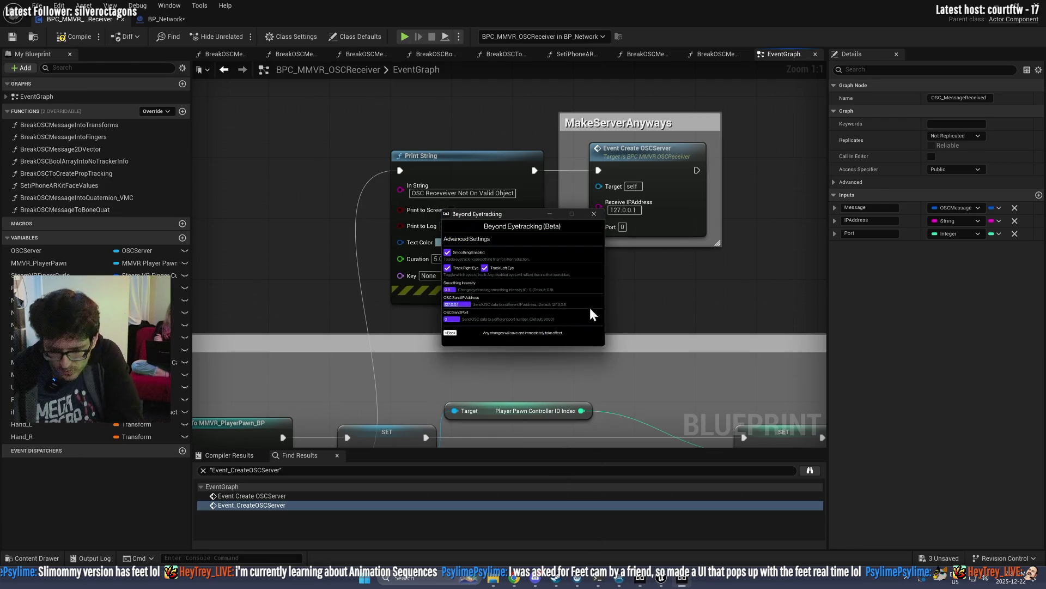
mouse_move(599, 206)
left_mouse_down()
mouse_move(638, 210)
mouse_move(616, 210)
left_mouse_up()
left_click(624, 210)
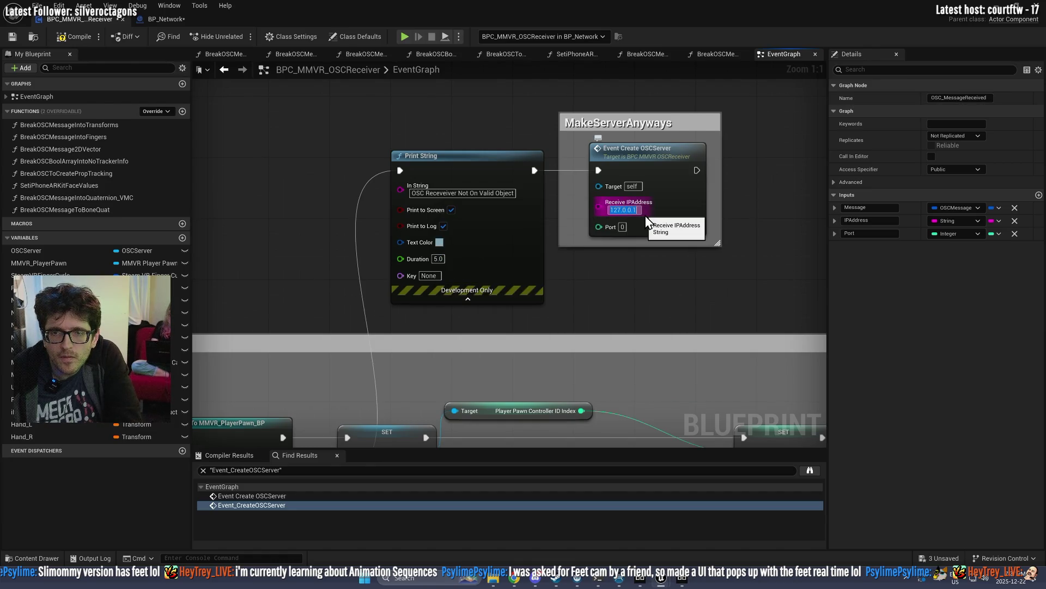
key("Return")
left_click(779, 230)
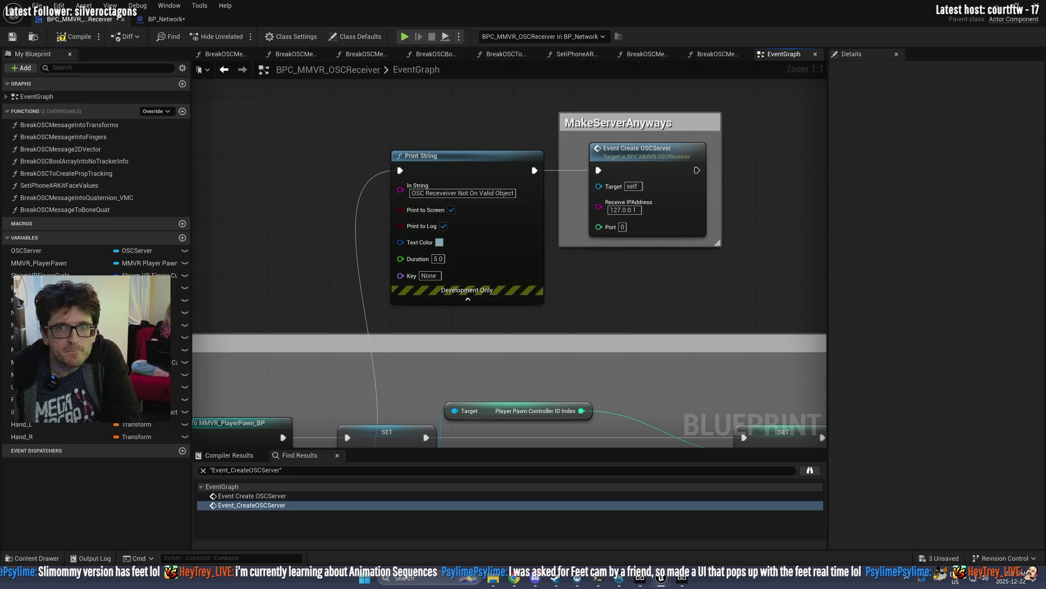
key("alt+Tab")
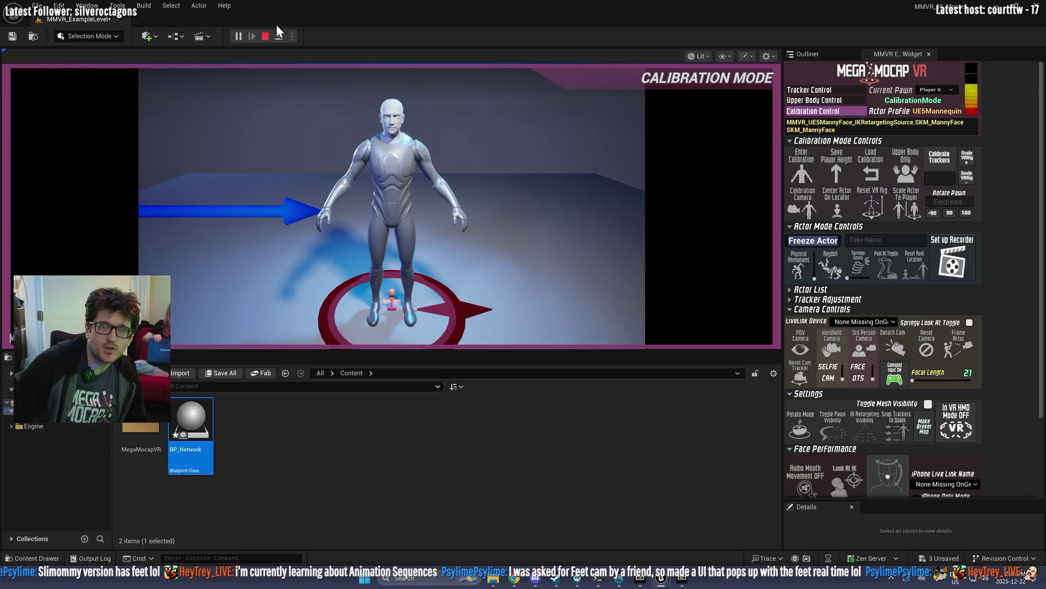
Step: Stop the running play test and return to the BPC_MMVR_OSCReceiver Blueprint graph
key("Escape")
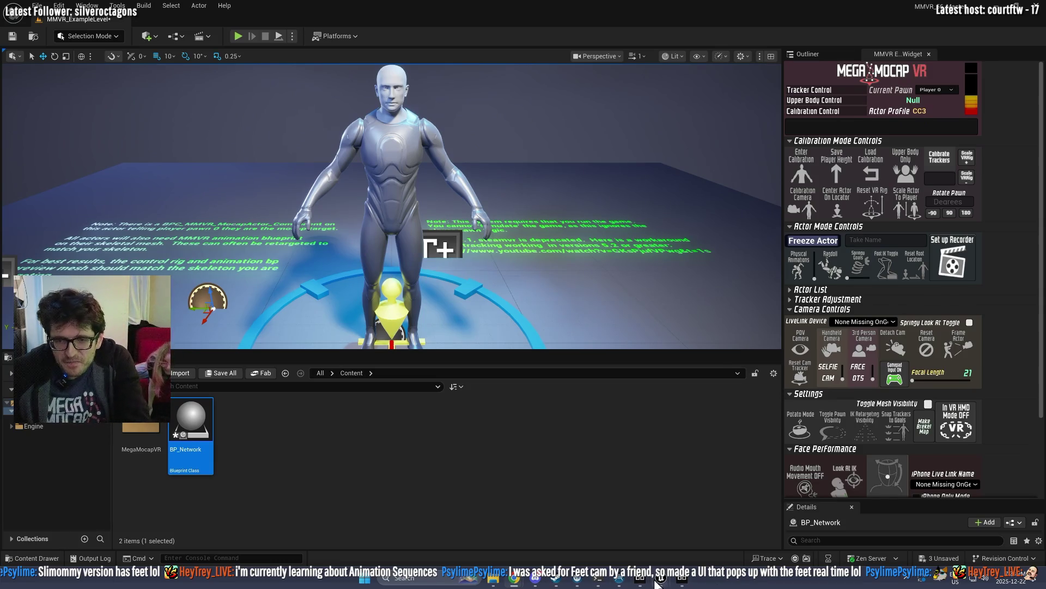
key("alt+Tab")
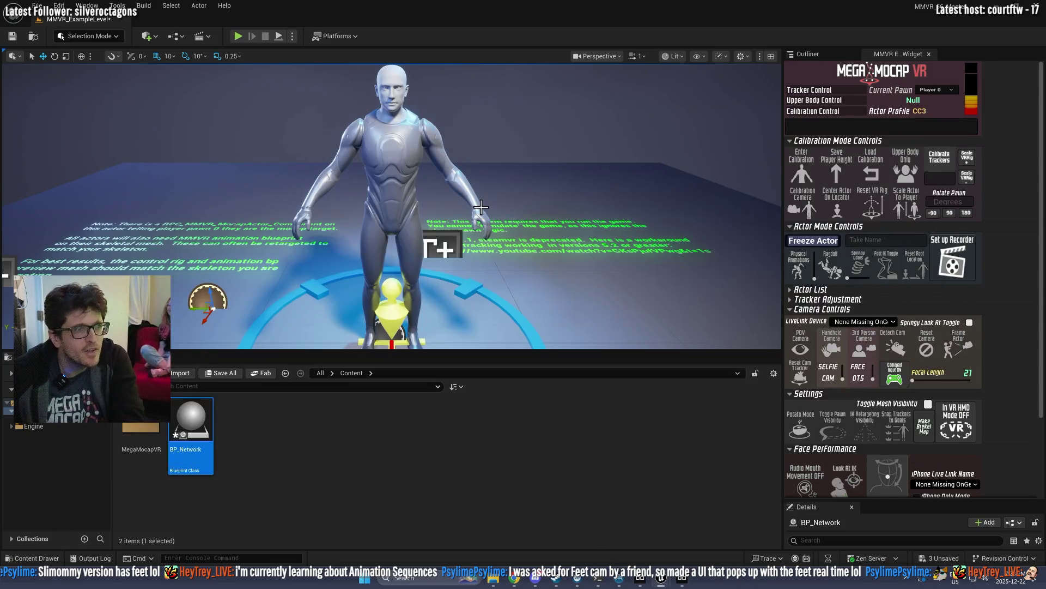
key("alt+Tab")
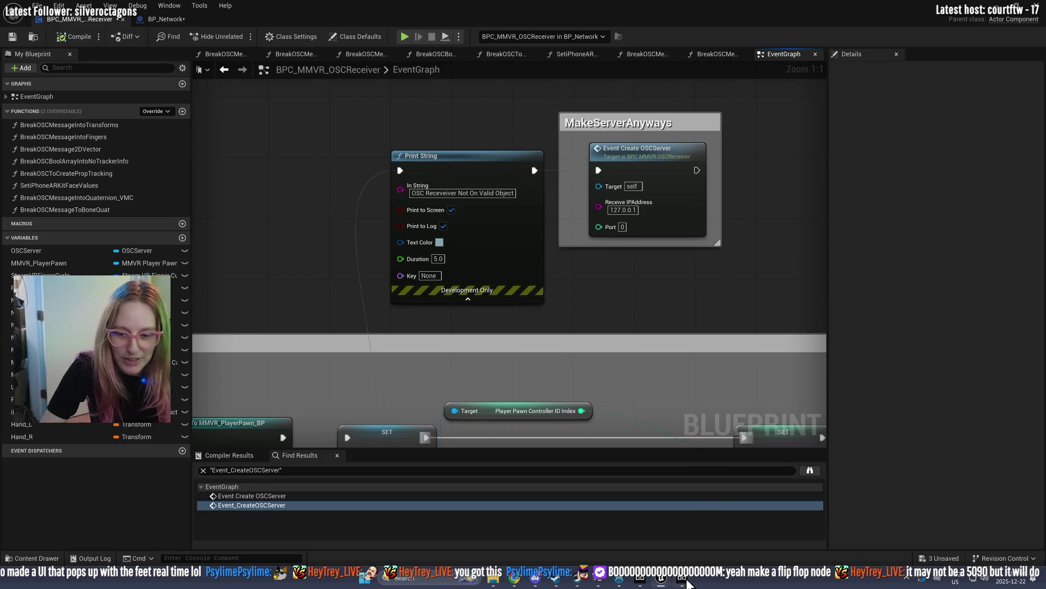
mouse_move(688, 583)
left_click(688, 539)
mouse_move(514, 213)
left_mouse_down()
mouse_move(705, 208)
mouse_move(721, 226)
mouse_move(862, 207)
left_mouse_up()
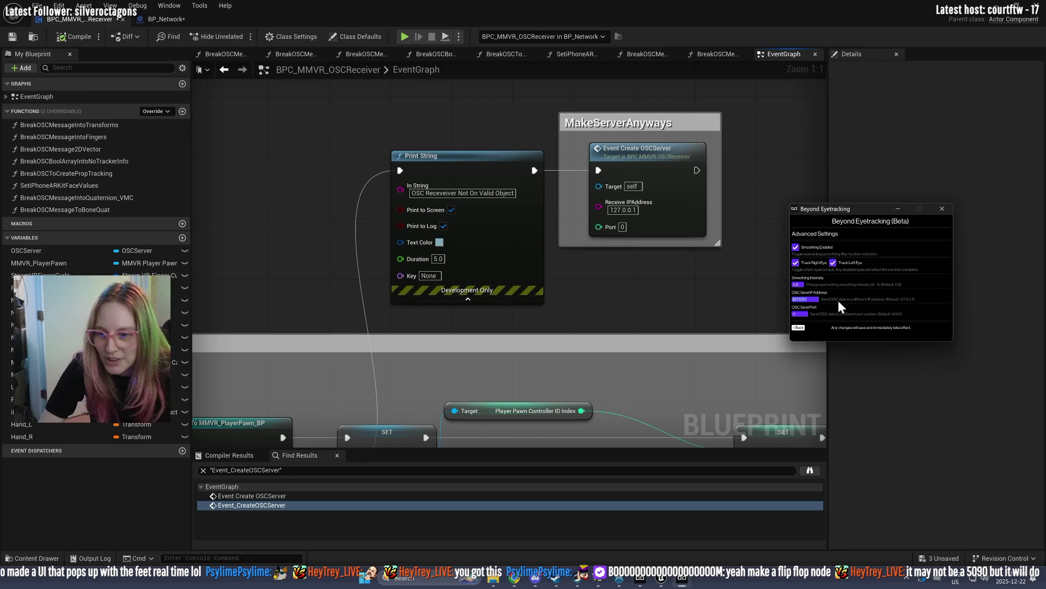
mouse_move(646, 582)
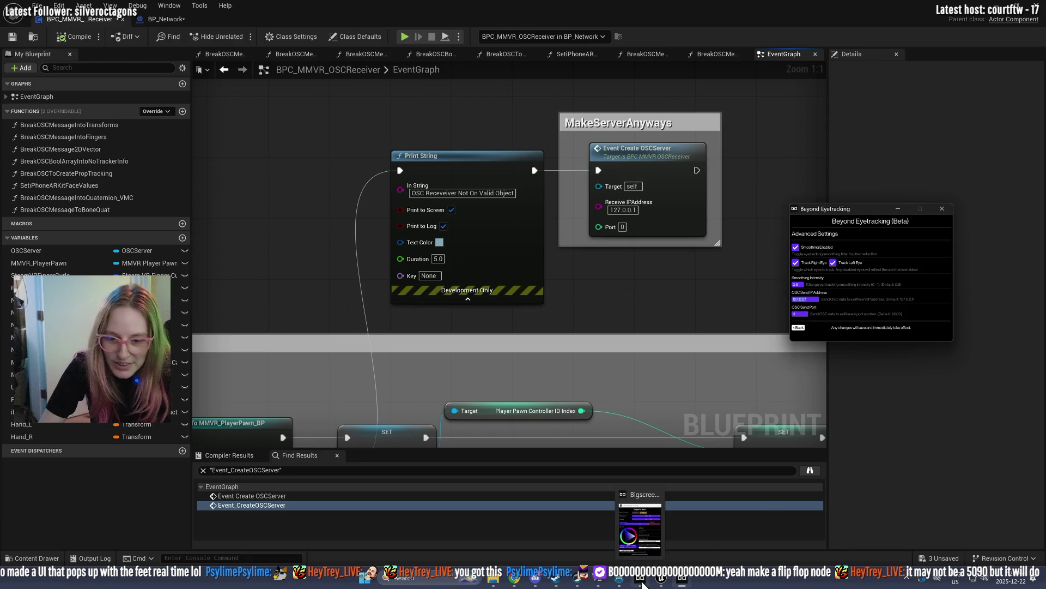
left_click(646, 528)
mouse_move(469, 185)
left_mouse_down()
mouse_move(886, 186)
mouse_move(890, 258)
mouse_move(749, 240)
mouse_move(689, 181)
mouse_move(684, 162)
left_mouse_up()
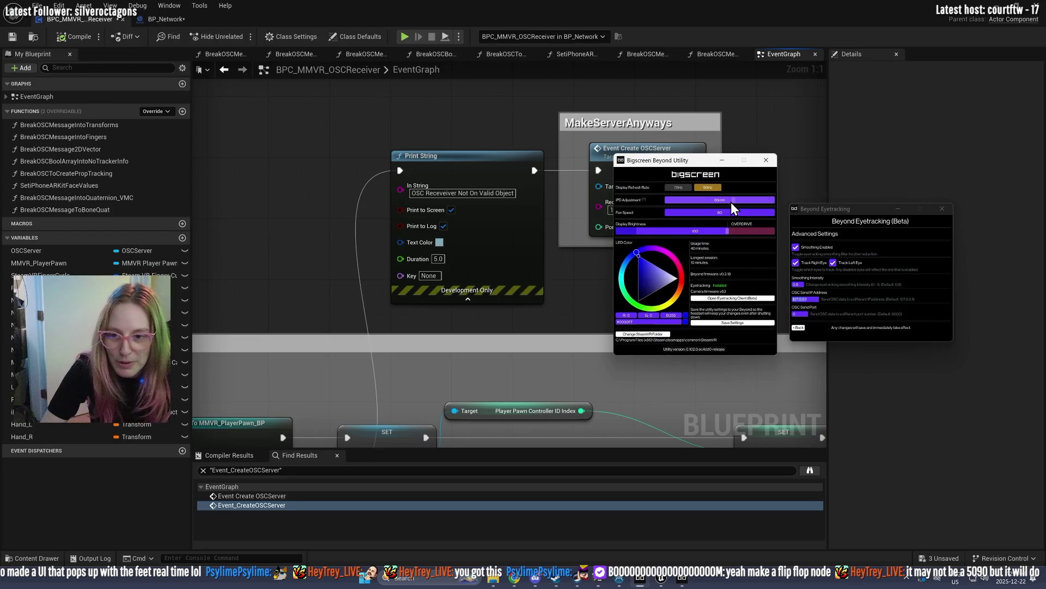
mouse_move(687, 159)
left_mouse_down()
mouse_move(820, 68)
mouse_move(734, 27)
left_mouse_up()
left_click_drag(865, 214, 881, 311)
mouse_move(738, 34)
left_mouse_down()
mouse_move(857, 61)
mouse_move(880, 100)
left_mouse_up()
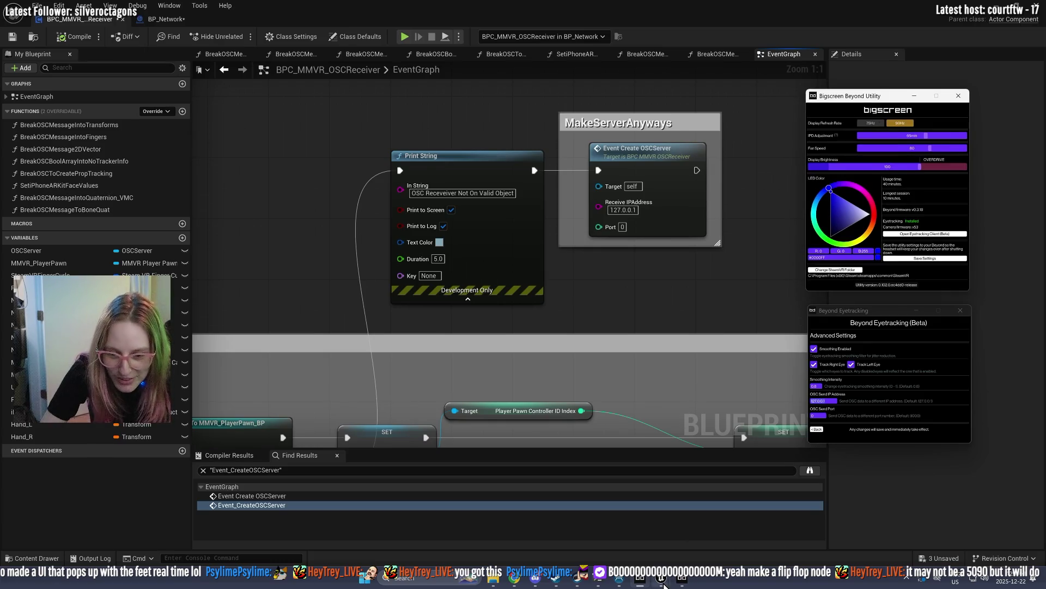
mouse_move(661, 578)
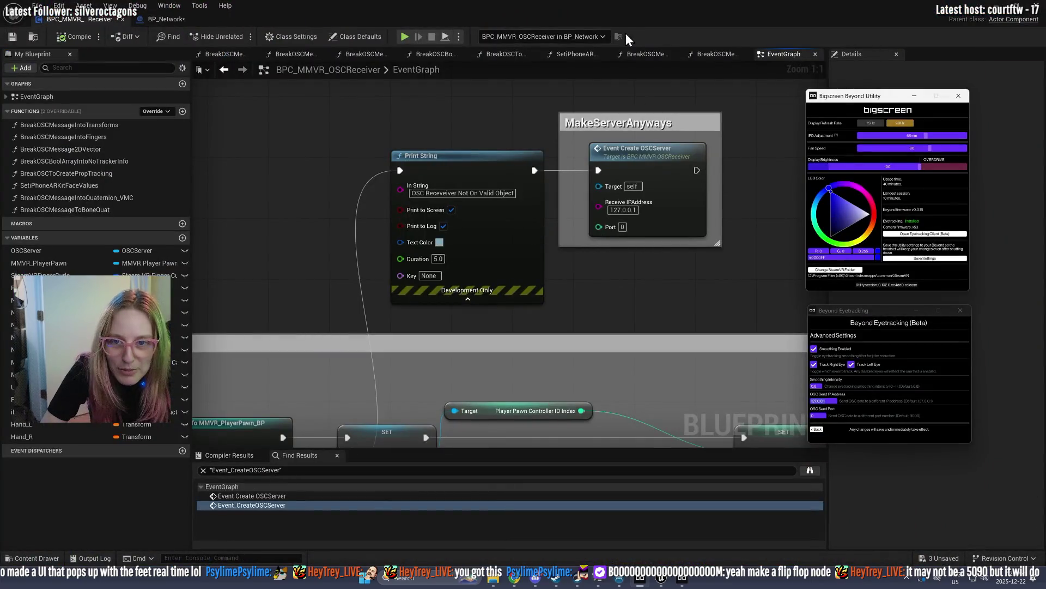
left_click(640, 579)
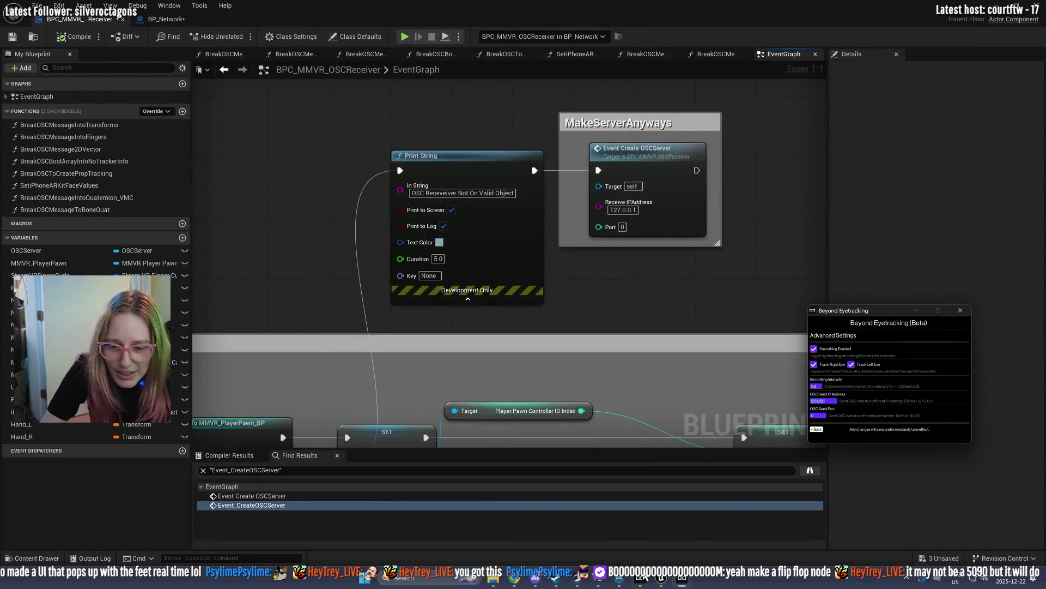
left_click(567, 532)
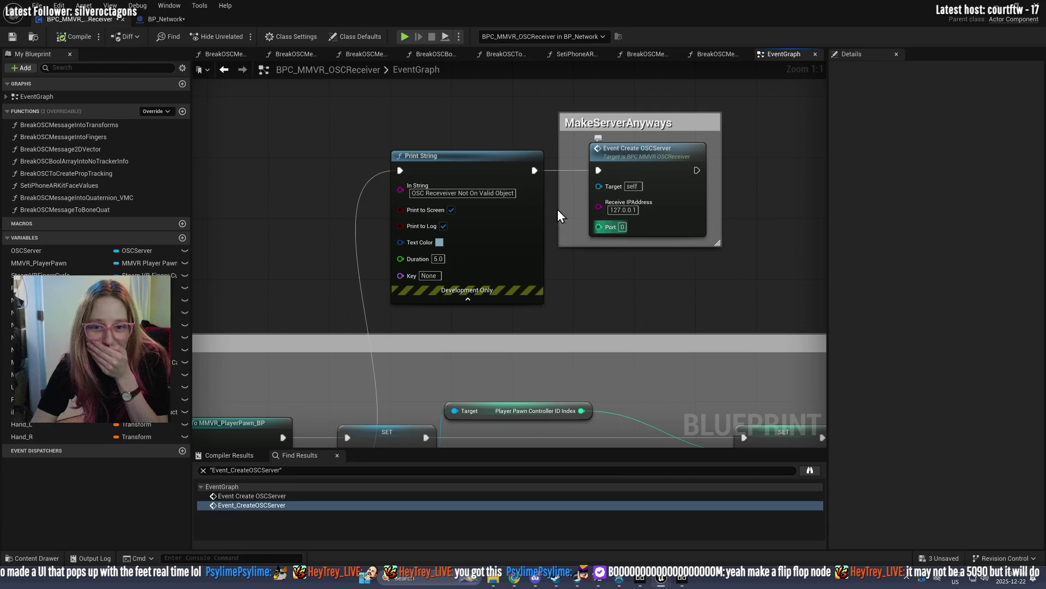
Step: Shift the Print String node slightly left beside the MakeServerAnyways comment
mouse_move(445, 159)
left_mouse_down()
mouse_move(850, 199)
mouse_move(175, 158)
mouse_move(436, 160)
left_mouse_up()
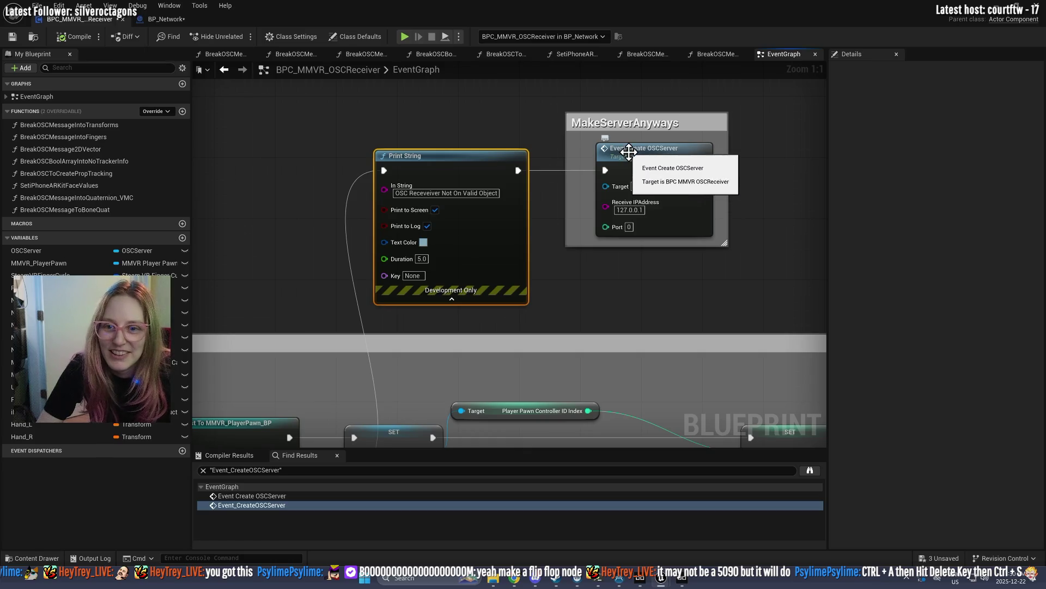
Step: Add a Flip Flop node from the Event Create OSCServer execution output
left_click_drag(704, 170, 799, 172)
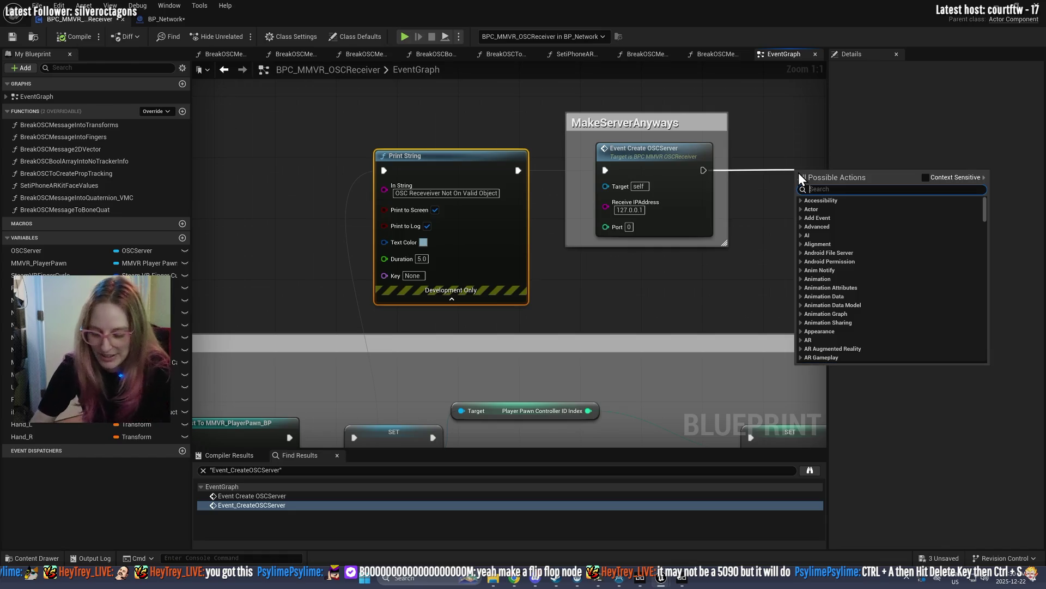
type("fliu")
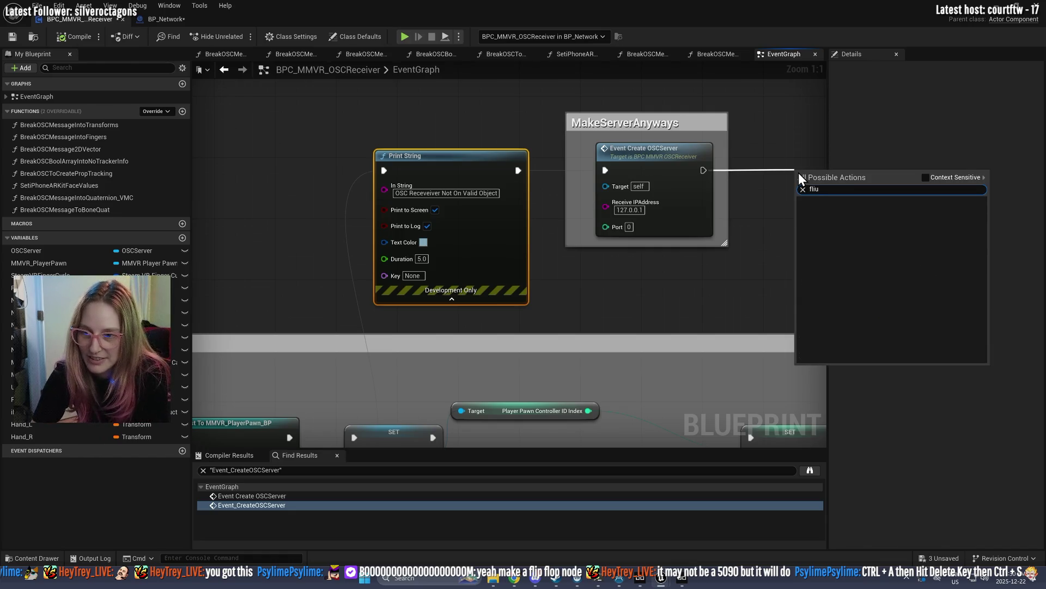
key("BackSpace")
type("p fk")
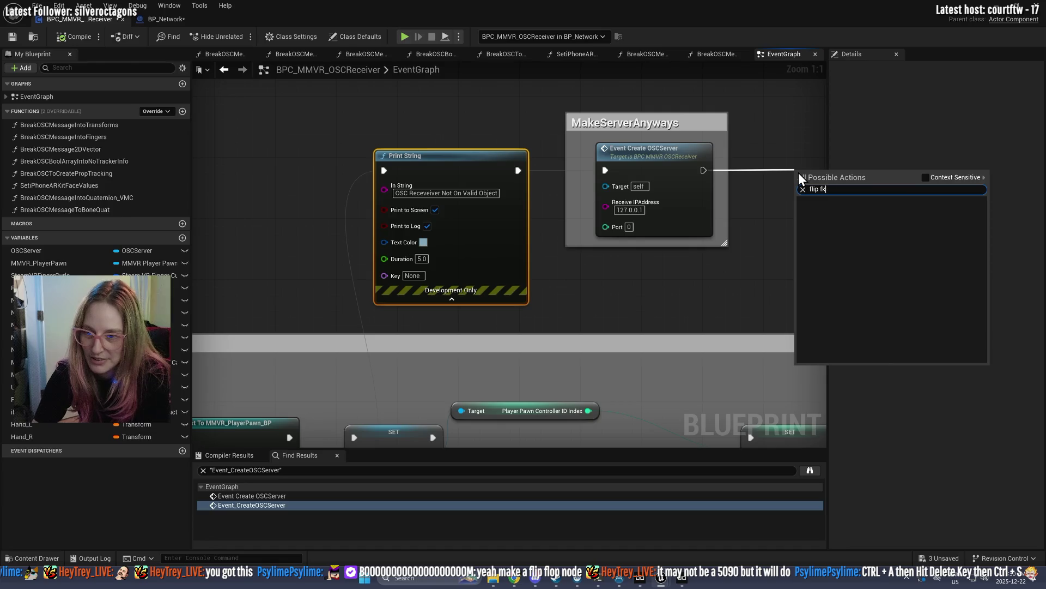
key("BackSpace")
type("lop")
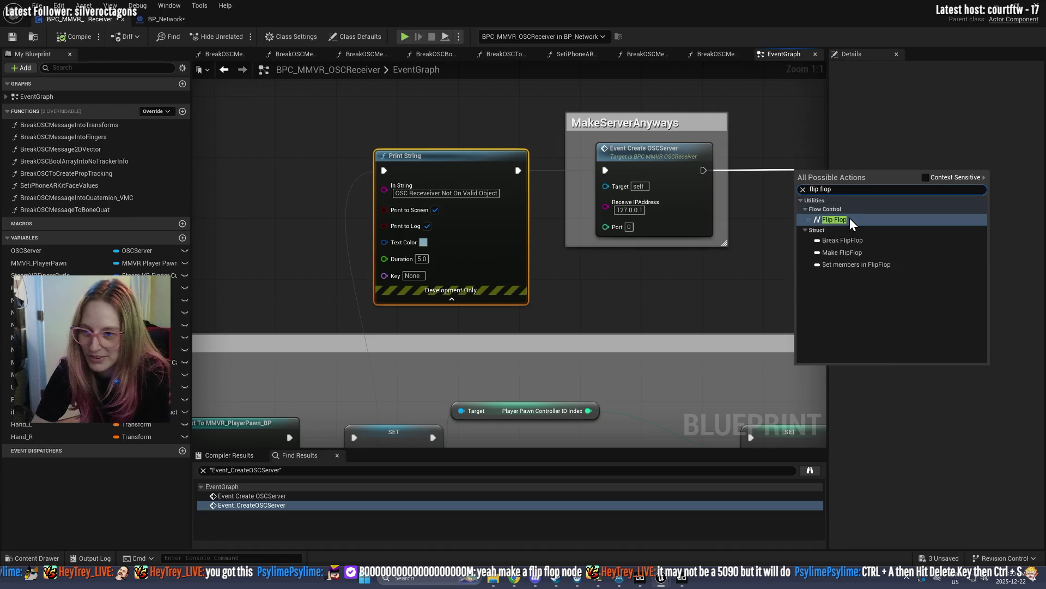
left_click(849, 218)
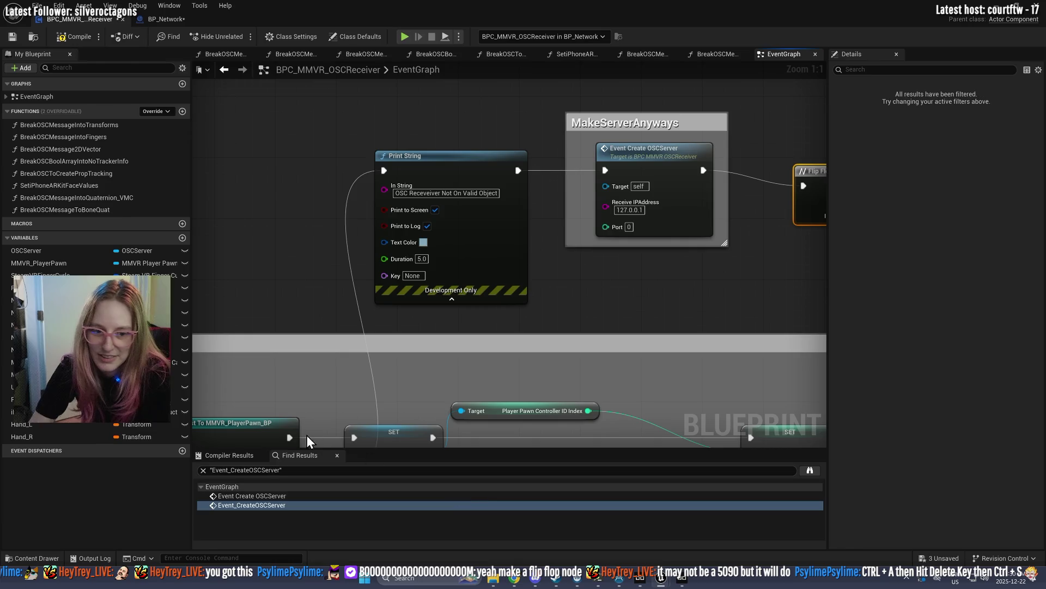
Step: Reposition the graph and nudge the Flip Flop node up and right
left_click(708, 306)
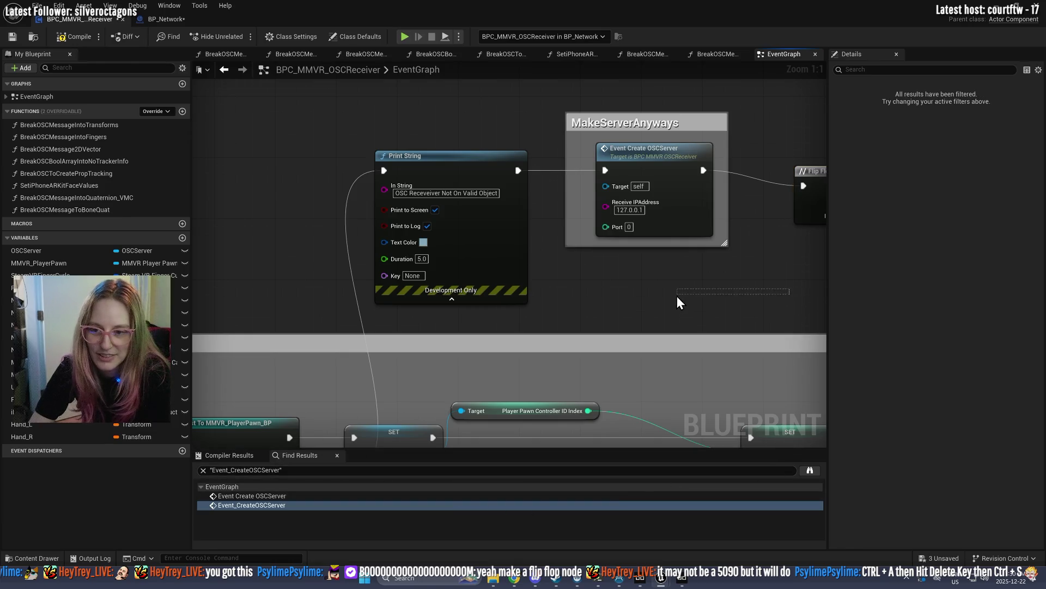
left_click(806, 201)
left_click_drag(806, 201, 442, 204)
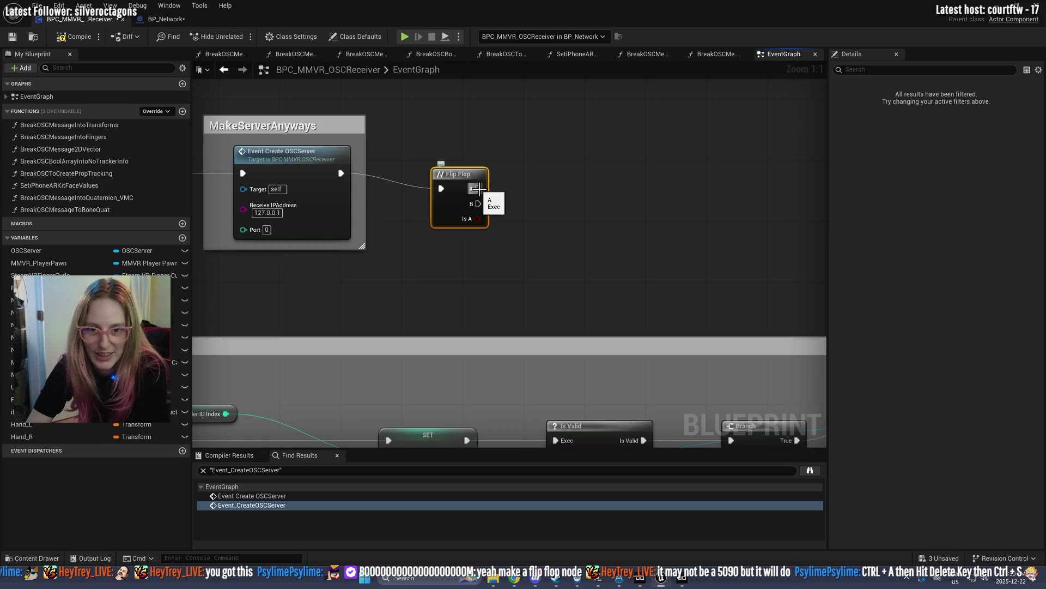
key("ctrl+a")
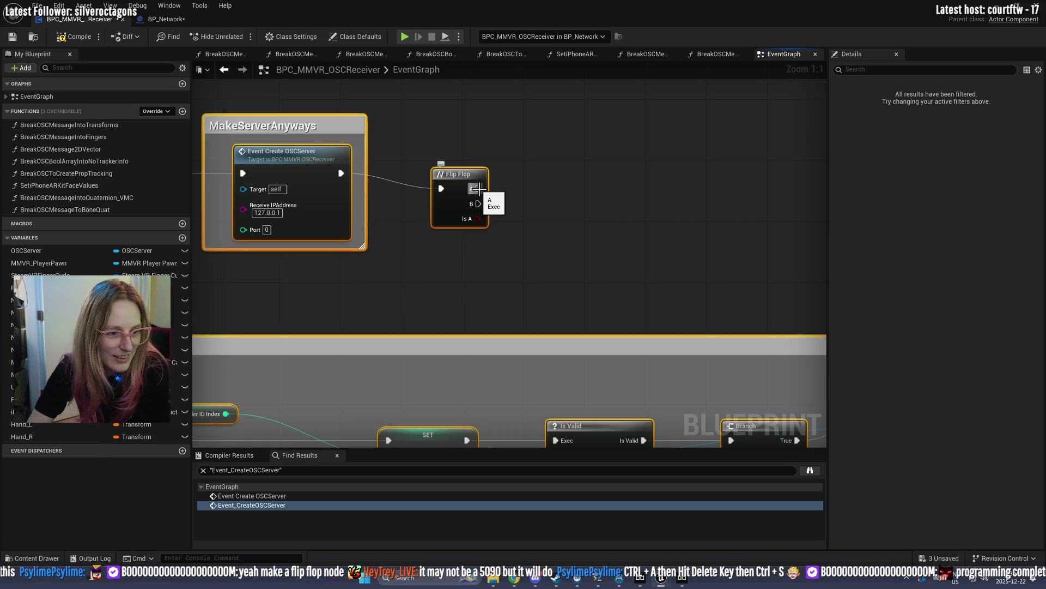
left_click(563, 185)
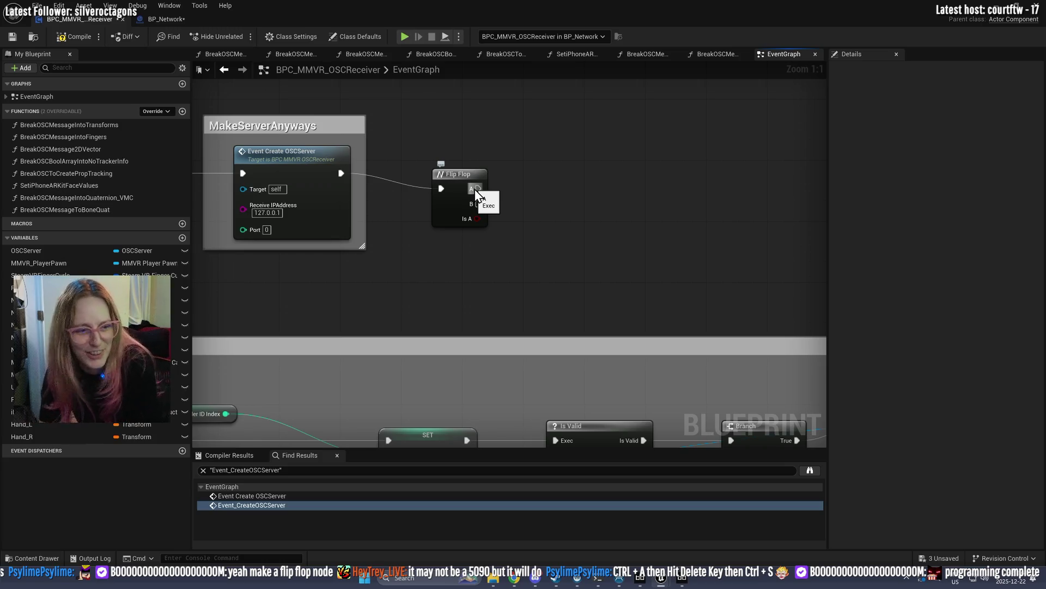
key("ctrl+a")
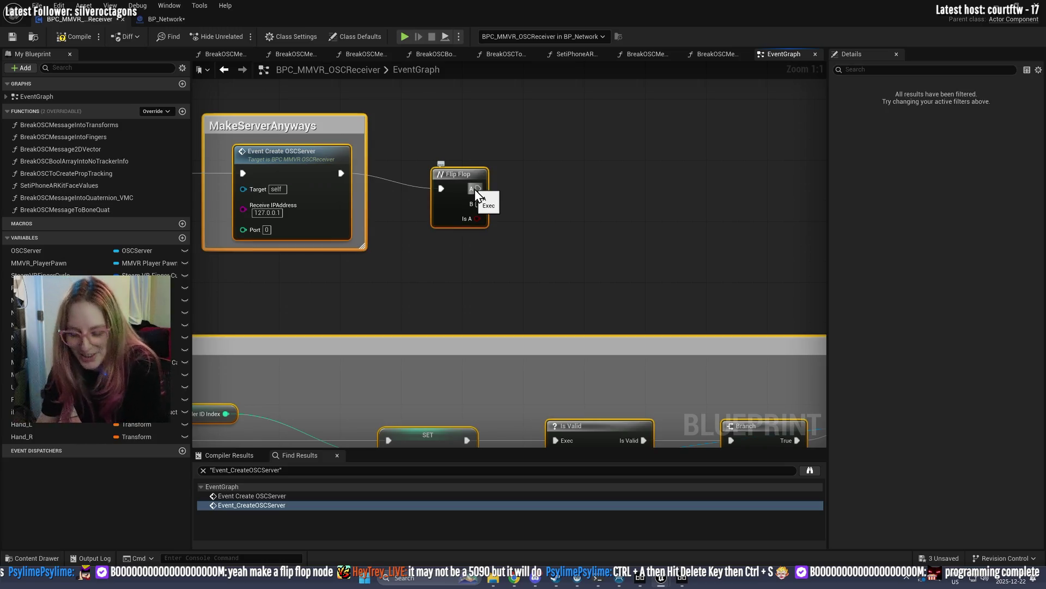
left_click(547, 194)
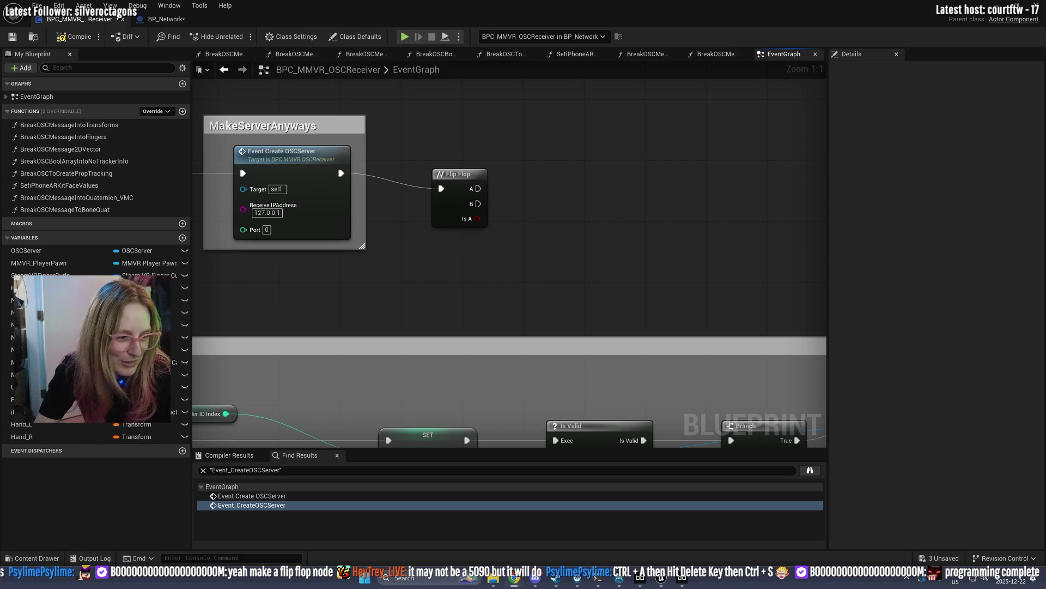
left_click_drag(456, 173, 477, 165)
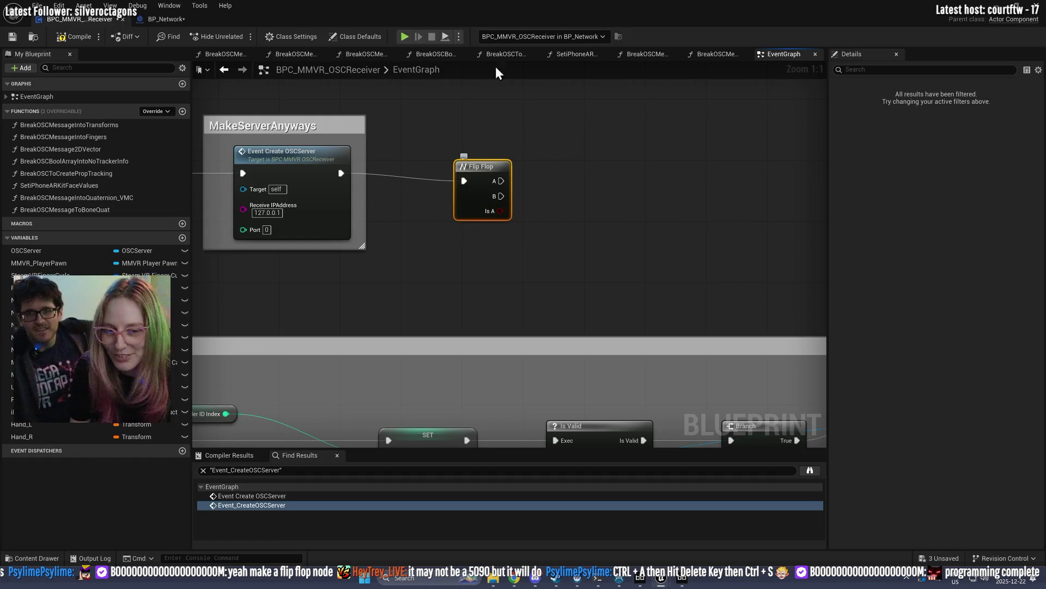
scroll(606, 144, "down", 7)
scroll(607, 145, "down", 6)
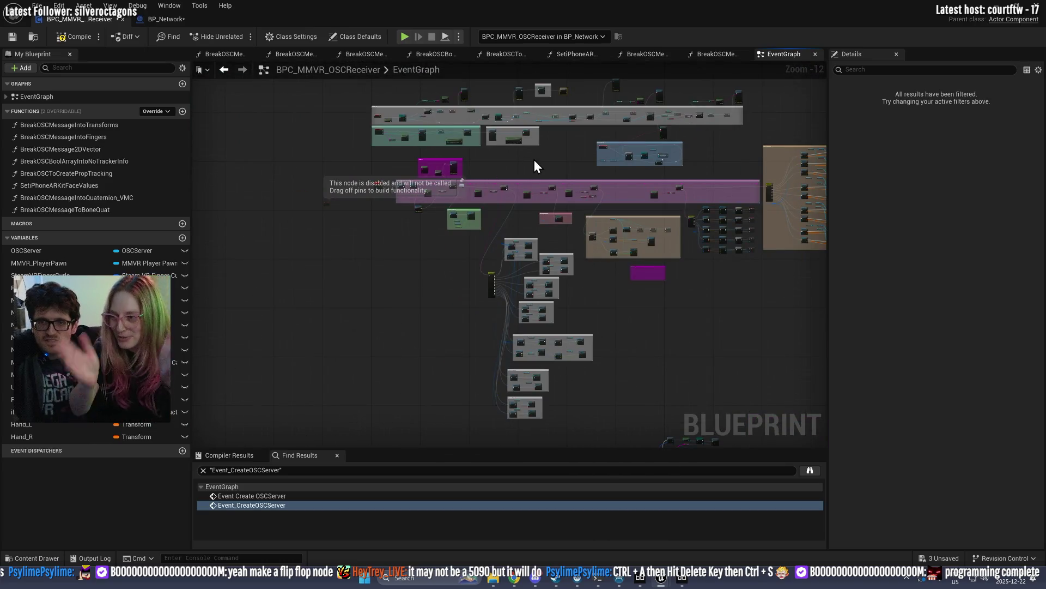
scroll(445, 168, "up", 10)
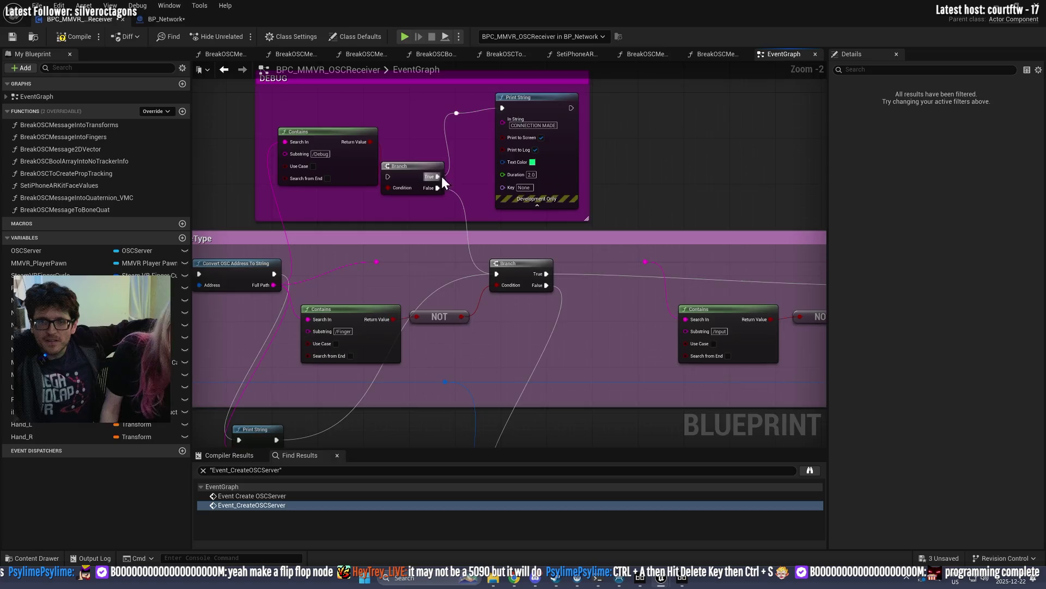
left_click_drag(447, 175, 549, 312)
scroll(525, 342, "up", 2)
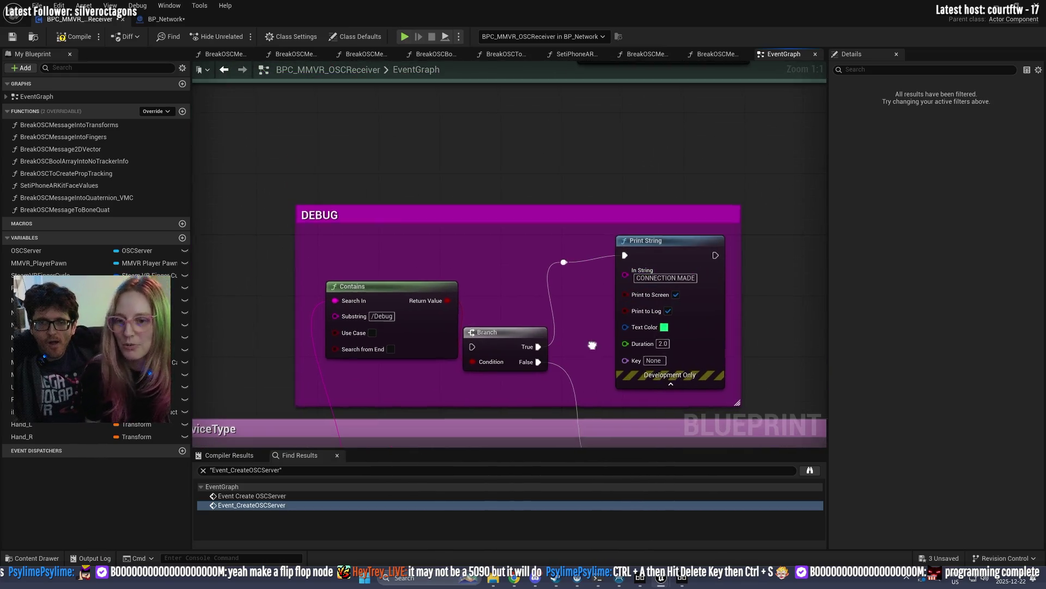
left_click_drag(594, 348, 734, 115)
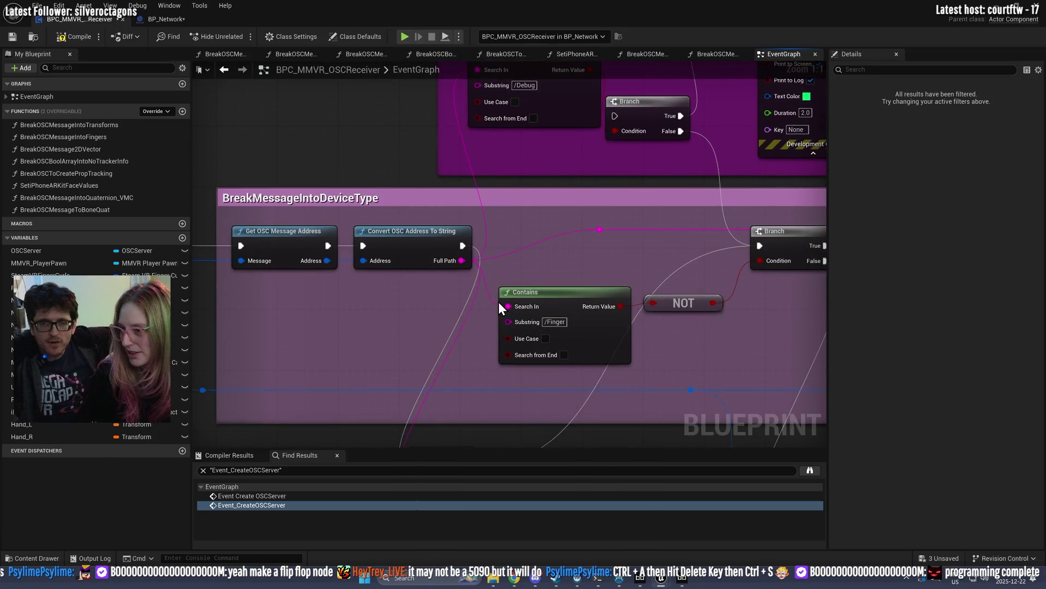
left_click_drag(283, 286, 385, 257)
left_click(287, 222)
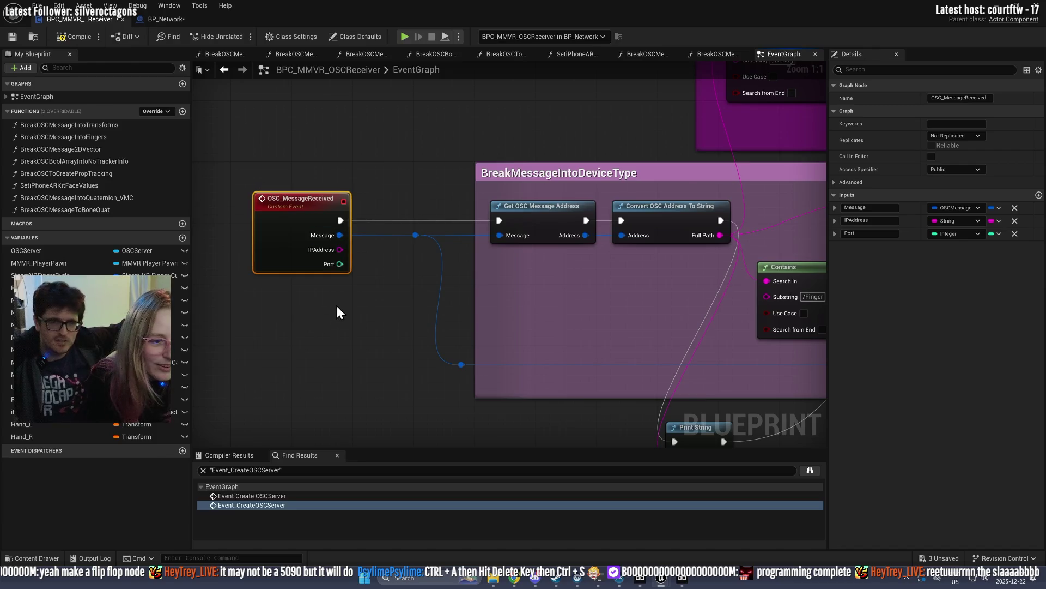
scroll(339, 308, "down", 5)
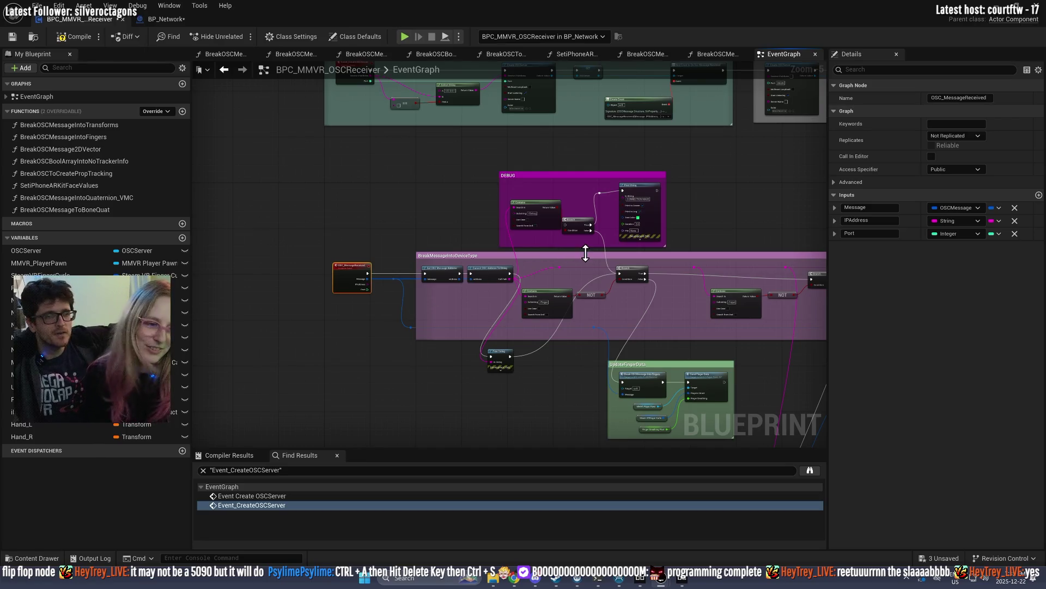
left_click_drag(774, 204, 708, 217)
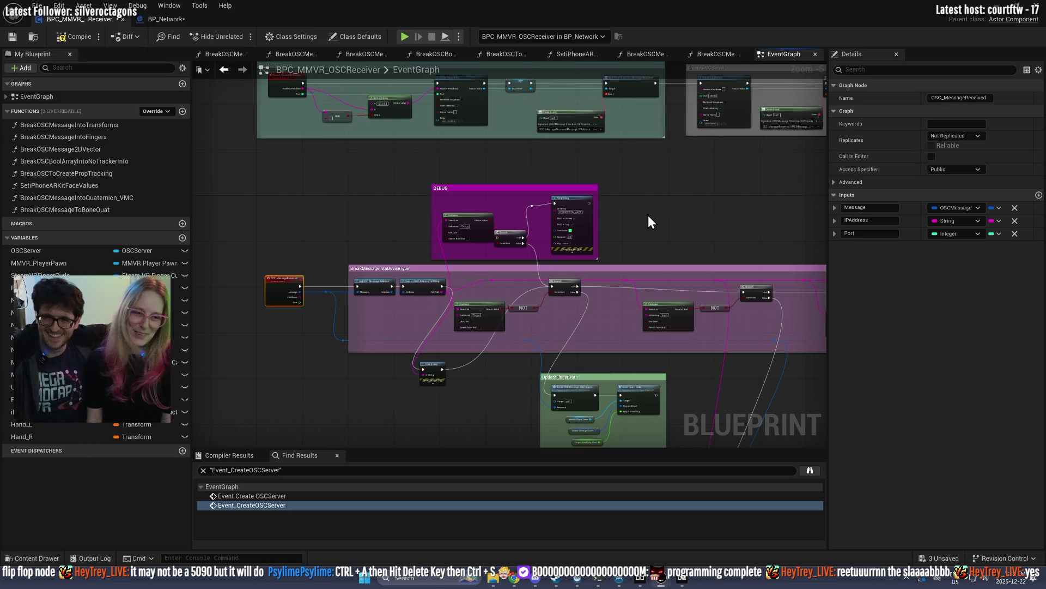
scroll(724, 210, "down", 2)
left_click_drag(643, 237, 586, 279)
scroll(611, 270, "up", 3)
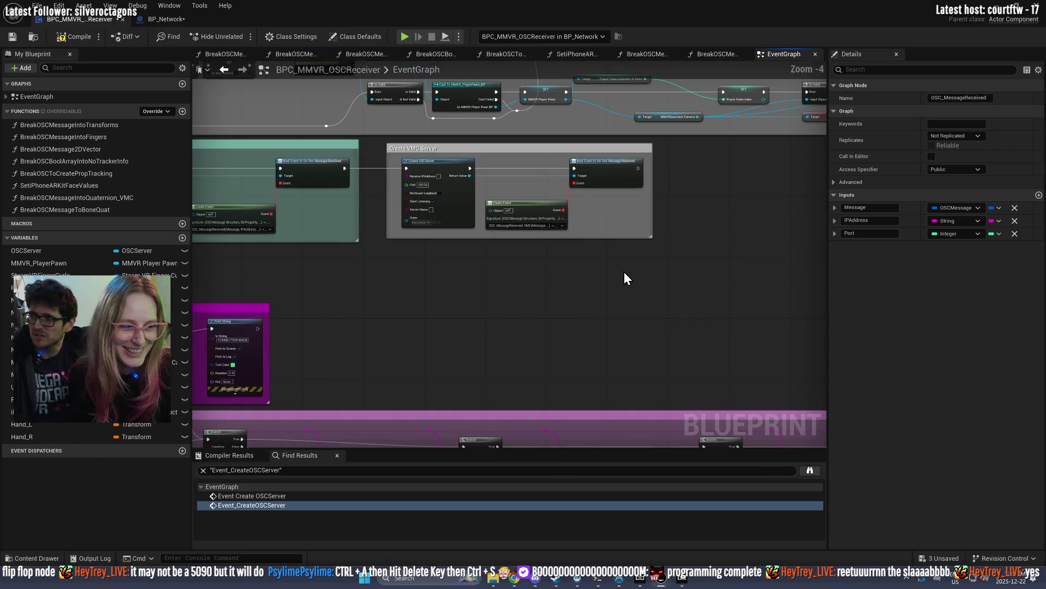
scroll(586, 322, "down", 1)
scroll(474, 294, "up", 3)
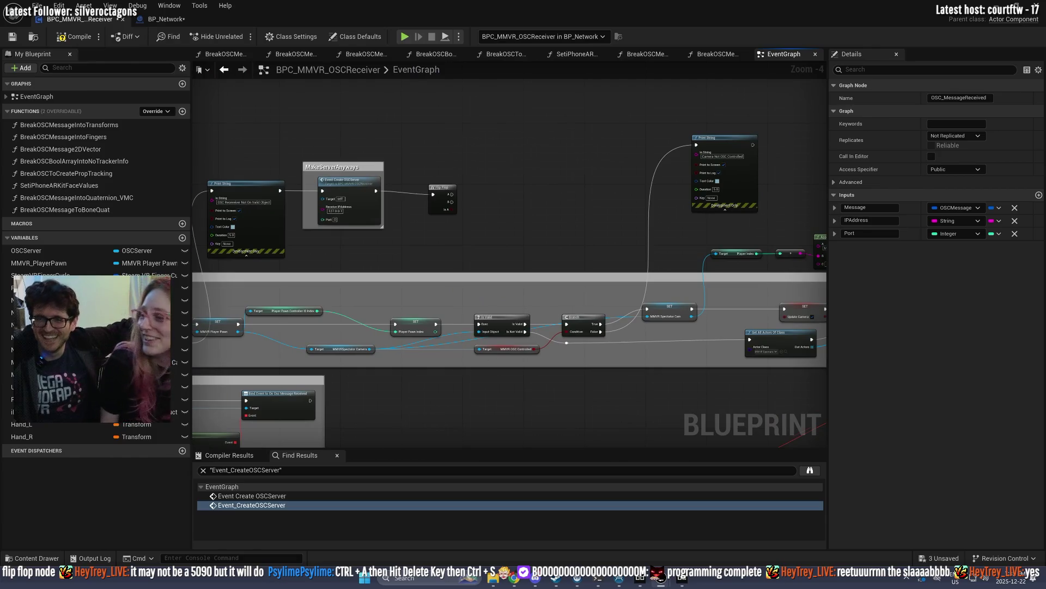
scroll(447, 307, "up", 1)
scroll(467, 304, "up", 1)
left_click_drag(466, 304, 214, 299)
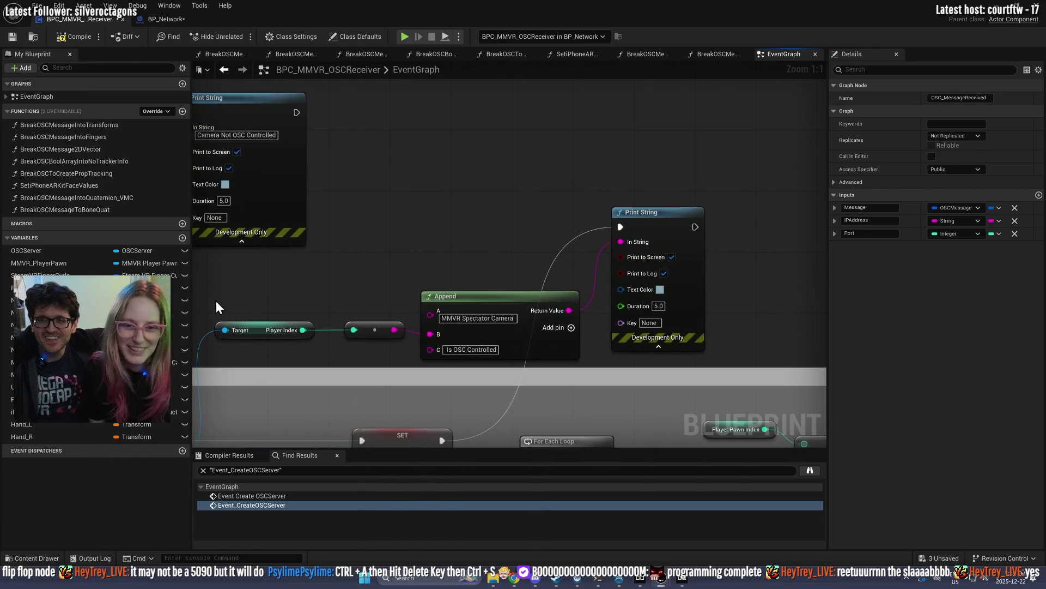
scroll(306, 306, "down", 5)
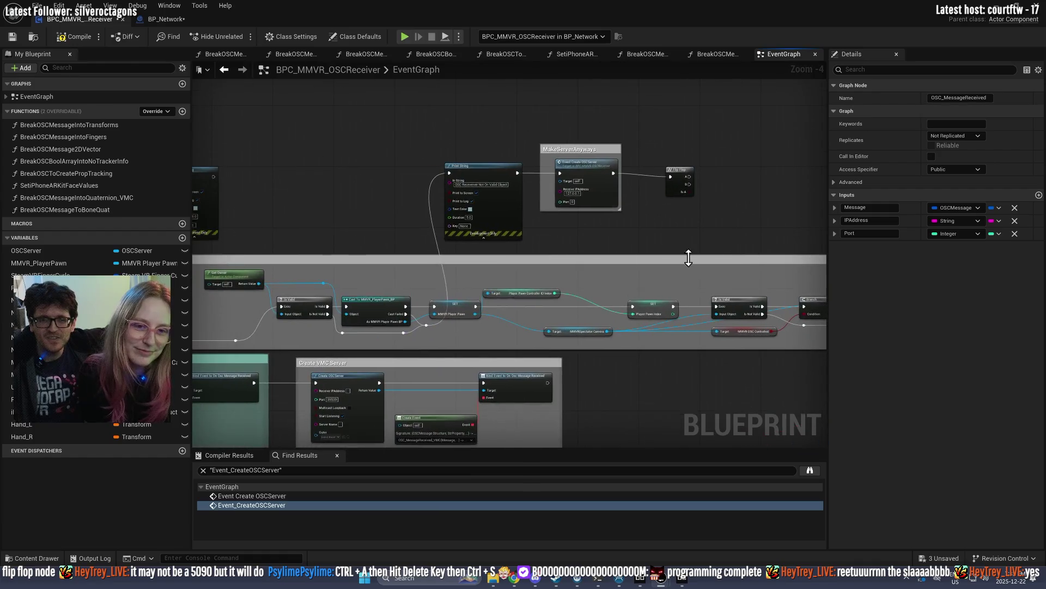
scroll(482, 259, "up", 3)
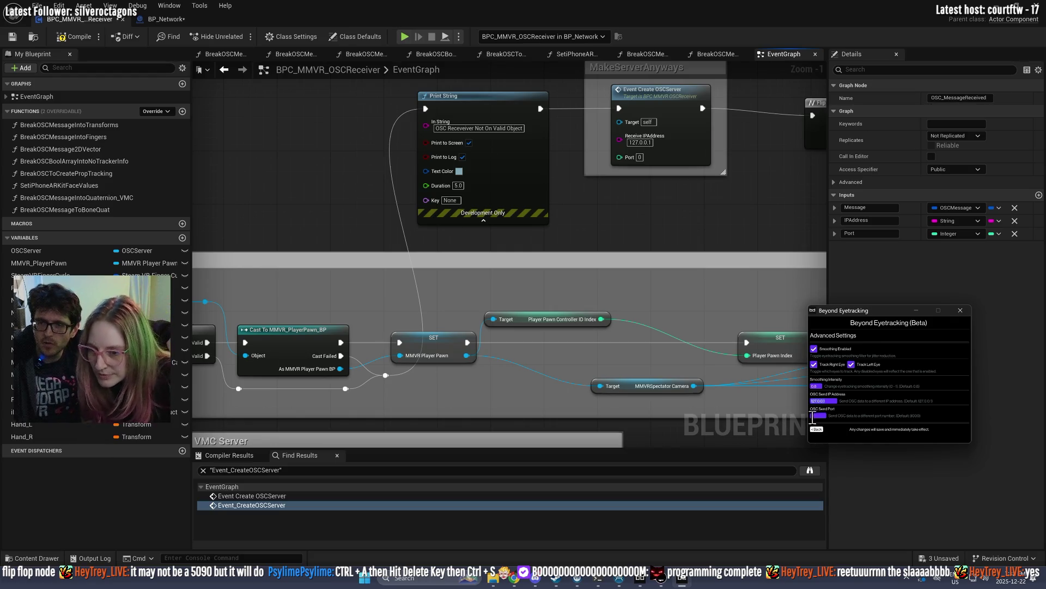
Step: Add a Print String after Flip Flop output A with In String 'serversetup'
left_click(676, 156)
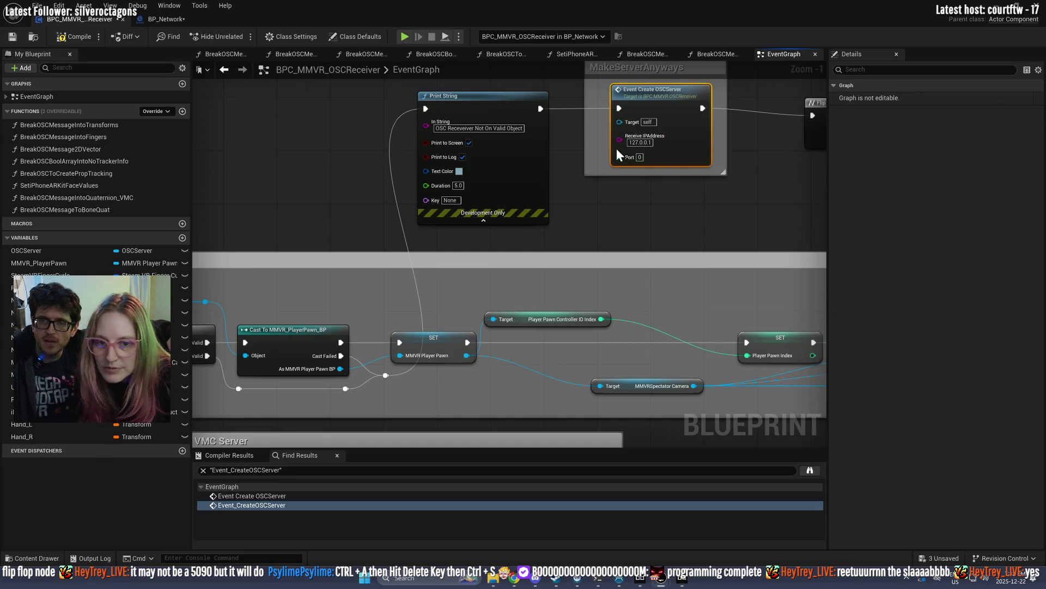
mouse_move(699, 108)
left_mouse_down()
mouse_move(632, 164)
mouse_move(755, 160)
left_mouse_up()
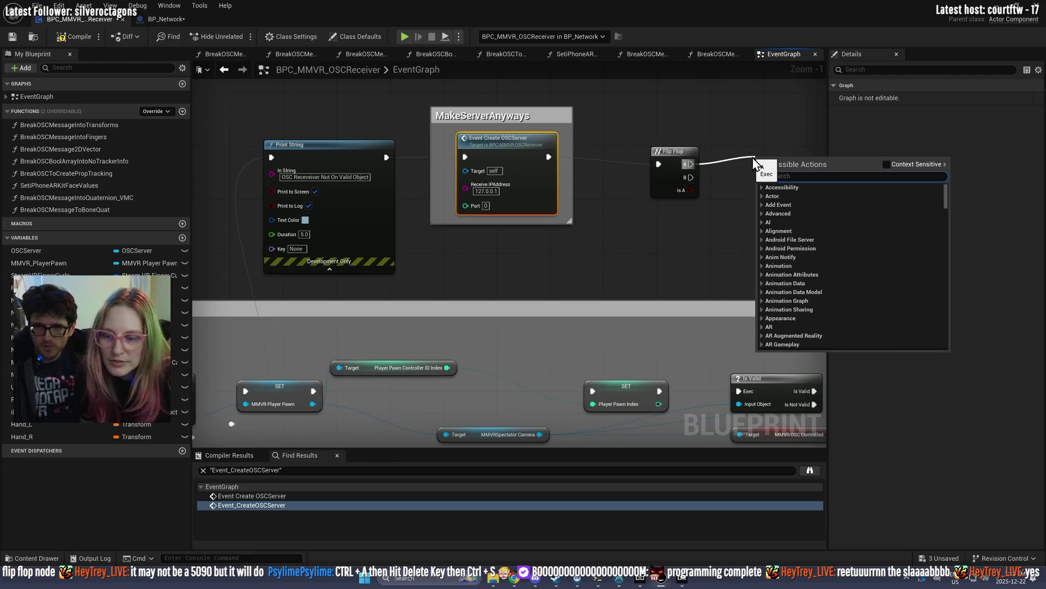
type("print")
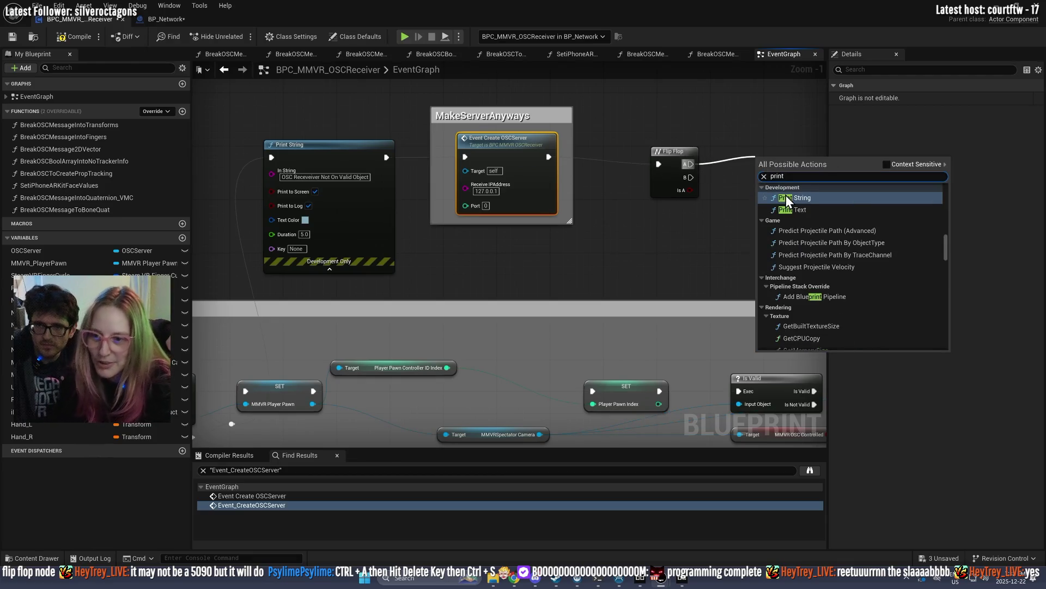
left_click(786, 195)
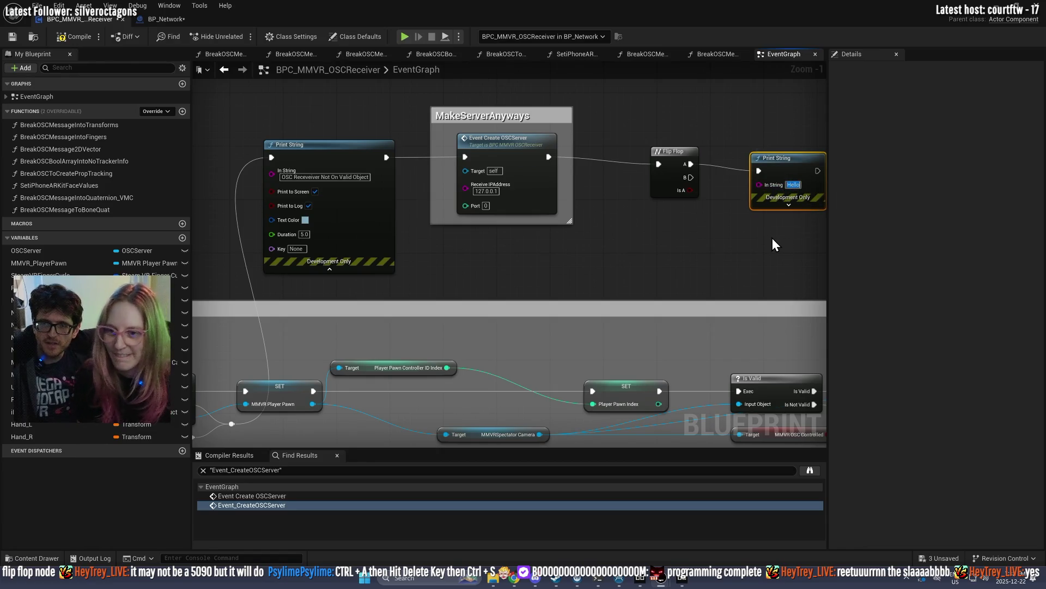
type("serversetup")
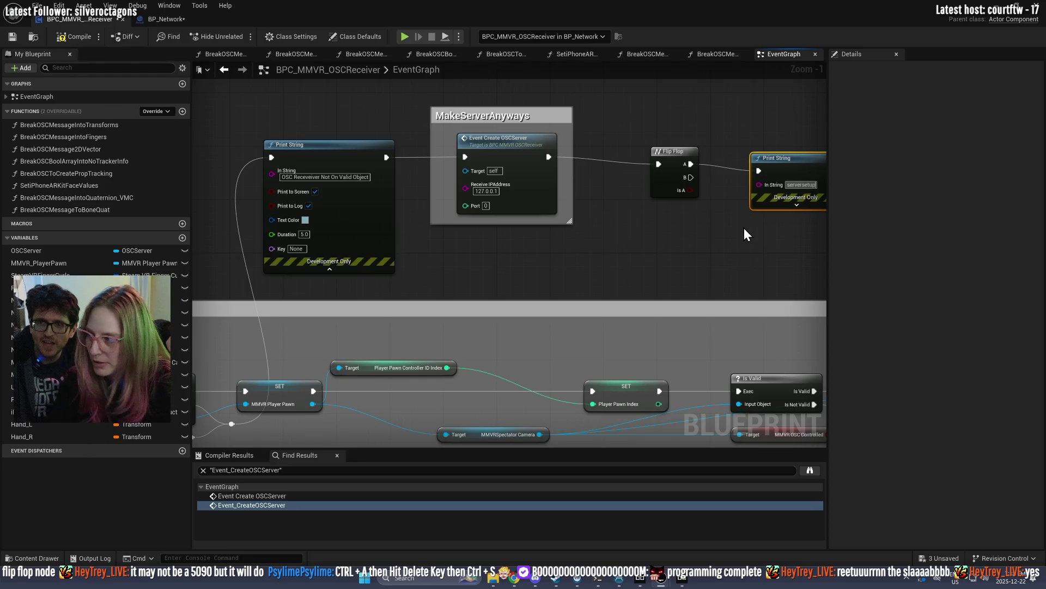
Step: Wire Flip Flop output B into the same serversetup print and return to the level editor
left_click_drag(744, 229, 635, 224)
left_click_drag(581, 170, 648, 164)
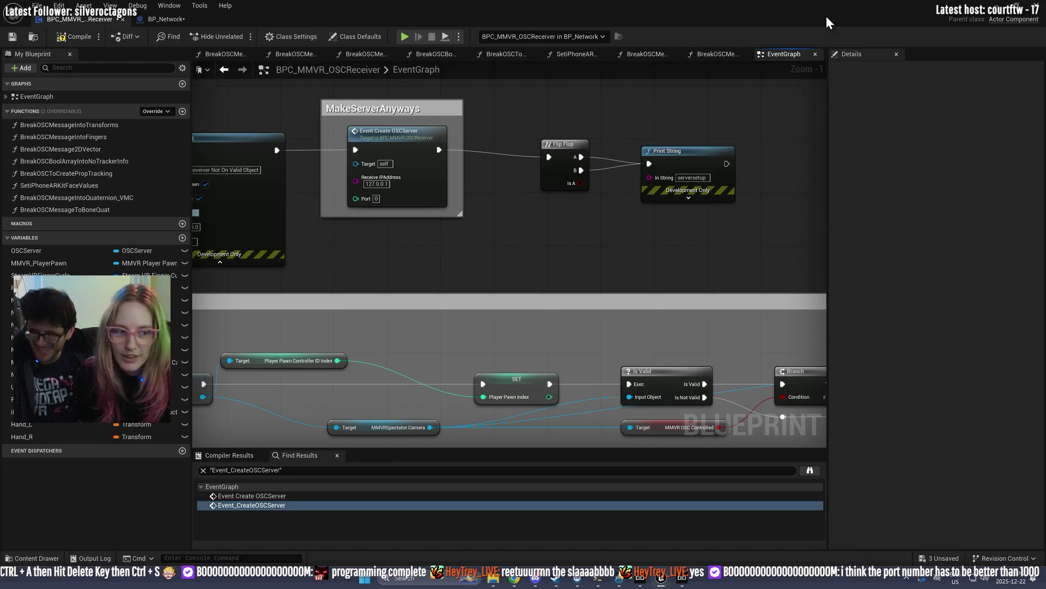
left_click(990, 9)
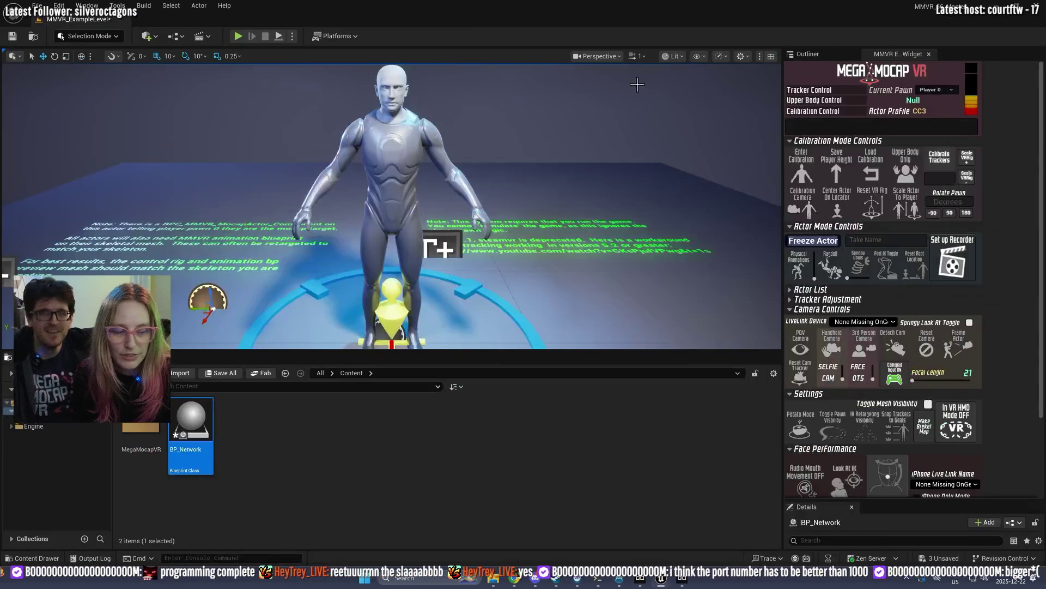
Step: Run a brief play test, stop it, and go back to the OSC receiver Blueprint
left_click(240, 36)
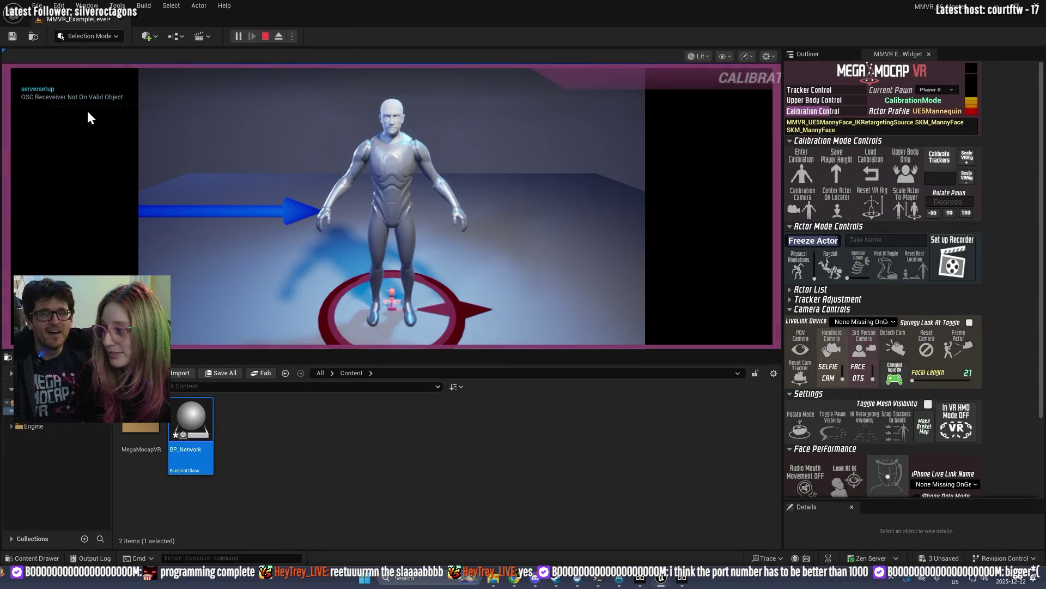
left_click(264, 36)
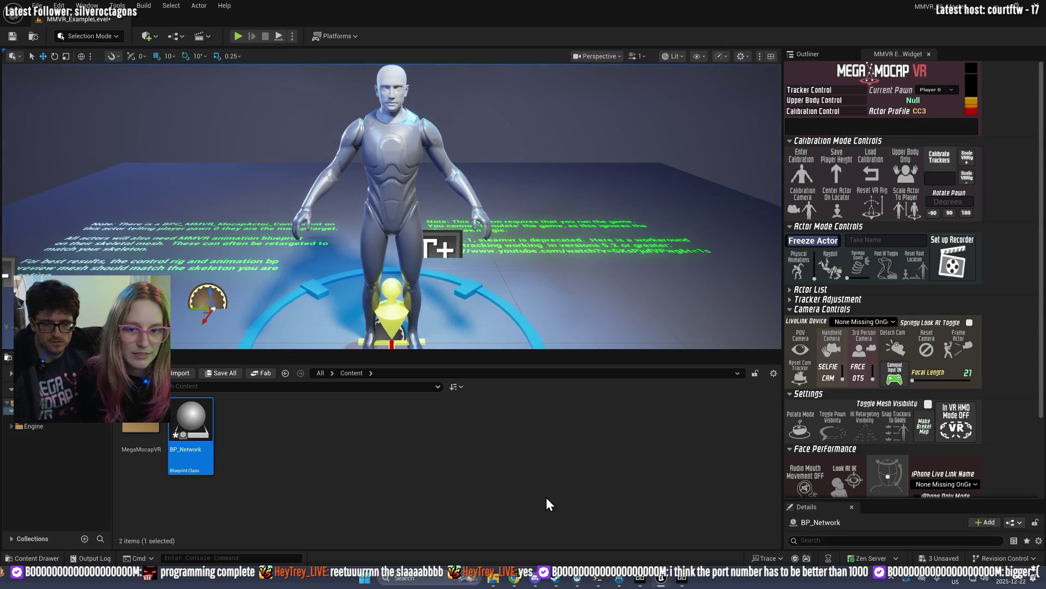
key("alt+Tab")
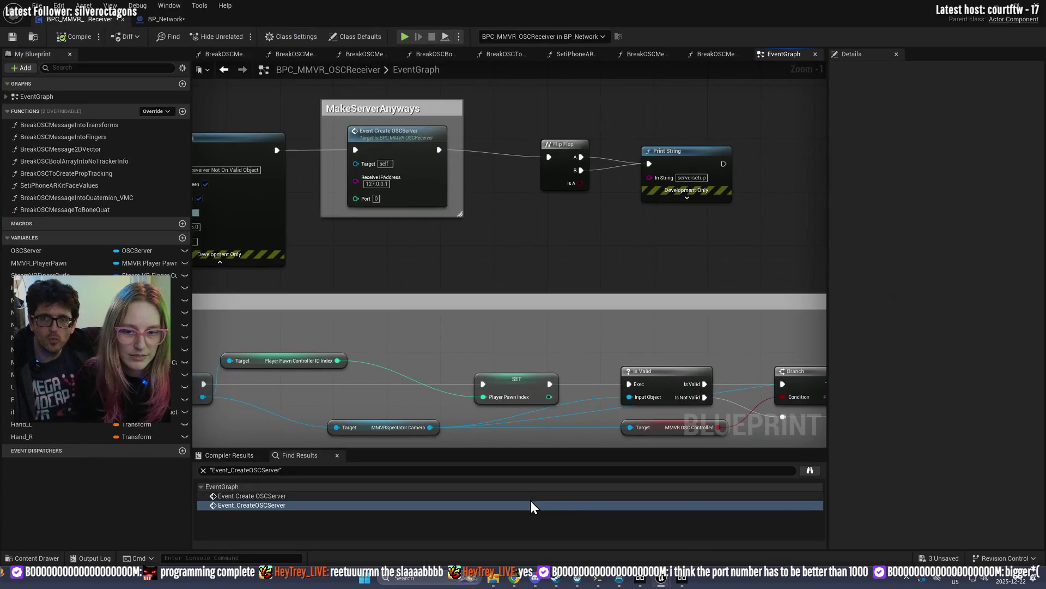
Step: Set a breakpoint on the Get OSC Message Address node with F9
left_click(531, 506)
scroll(381, 268, "up", 6)
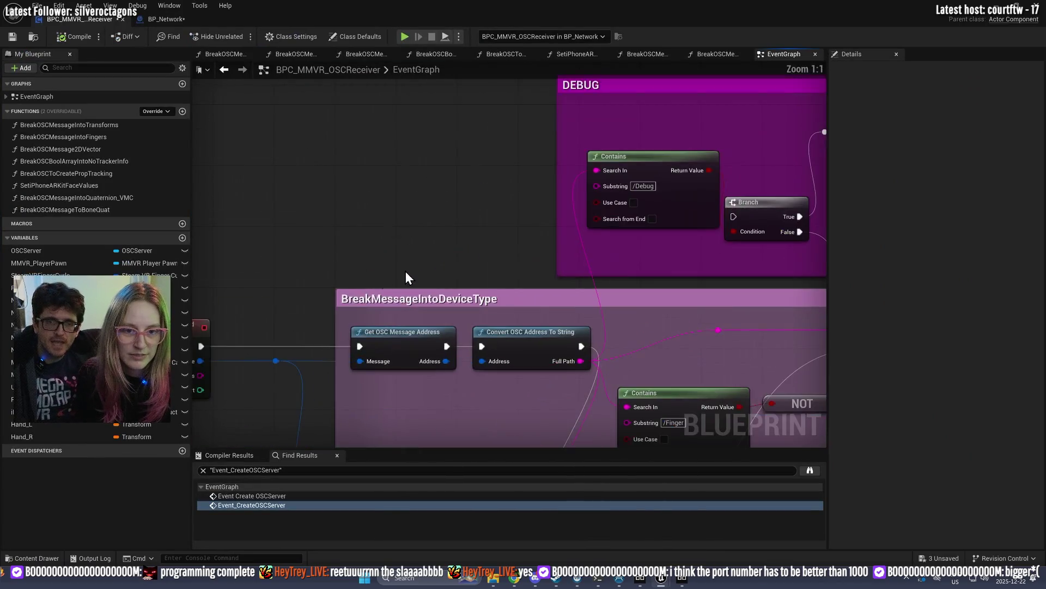
left_click_drag(413, 270, 400, 241)
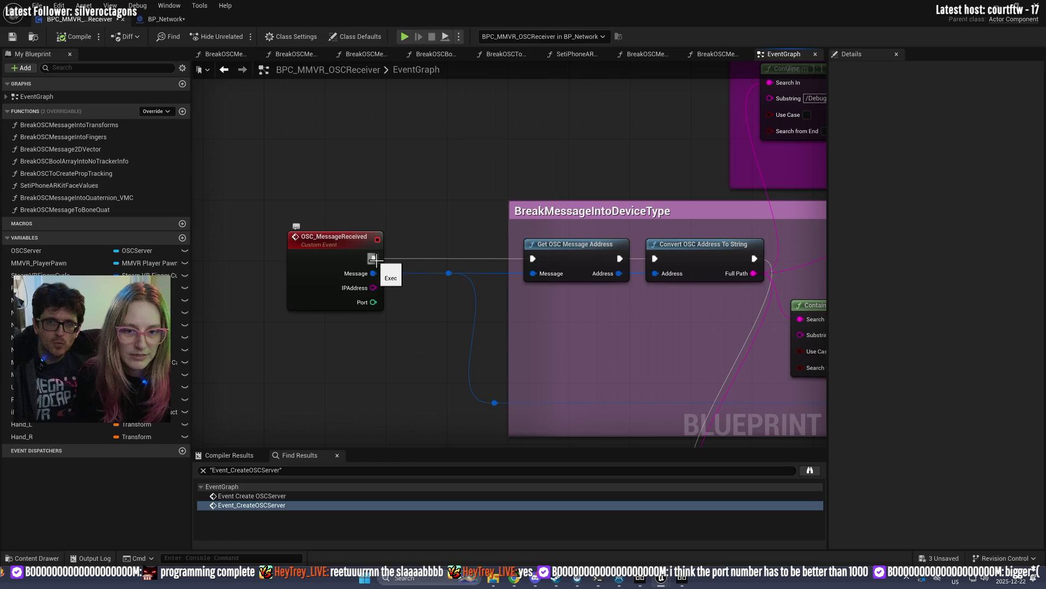
left_click(573, 243)
key("F9")
Step: Play test again, toggle the MegaMocap menu, stop, and reposition the Blueprint window
left_click(404, 37)
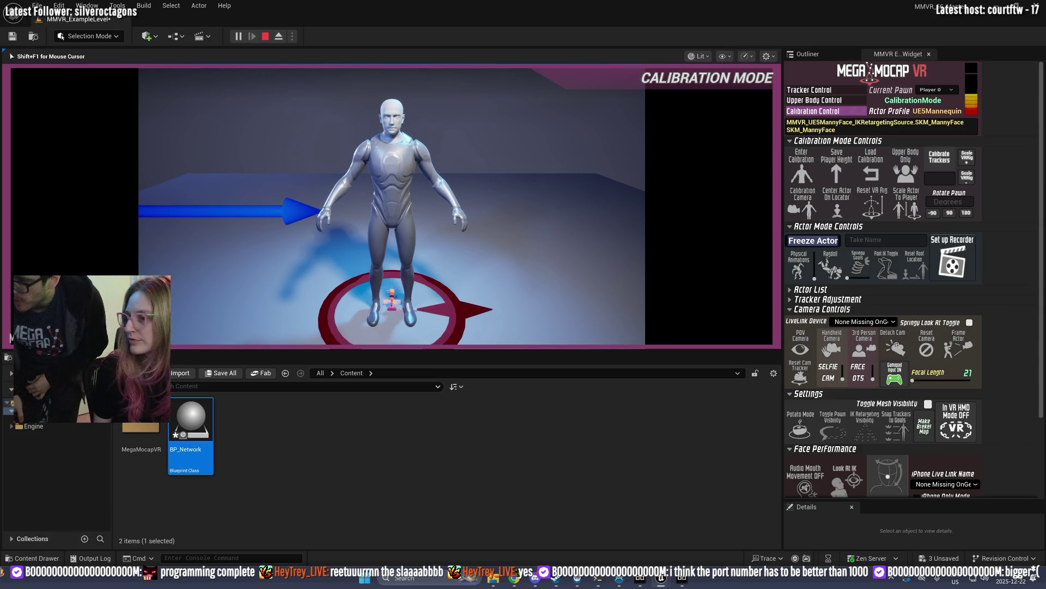
key("Tab")
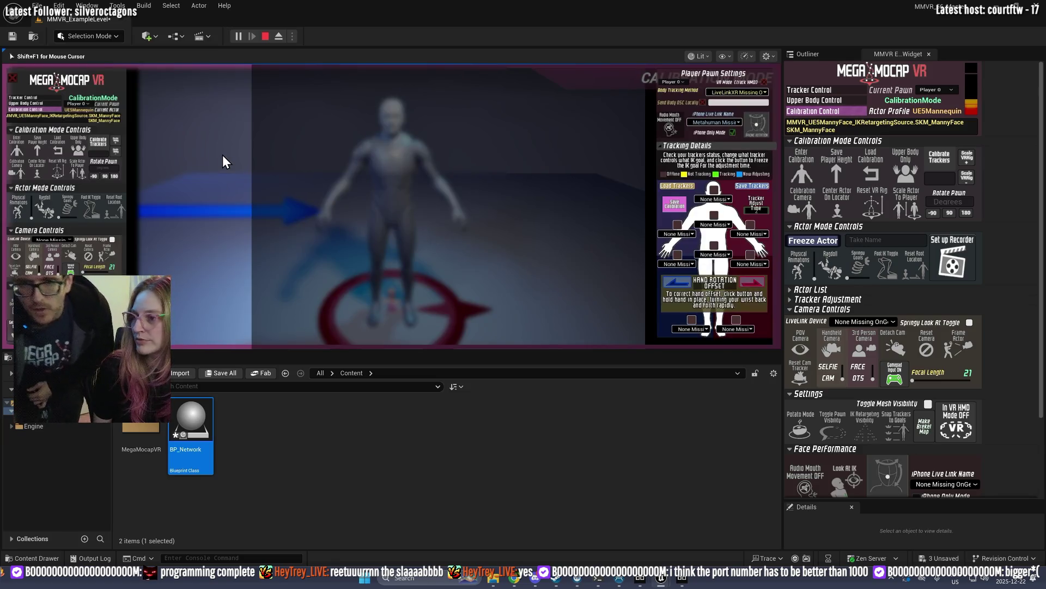
key("Tab")
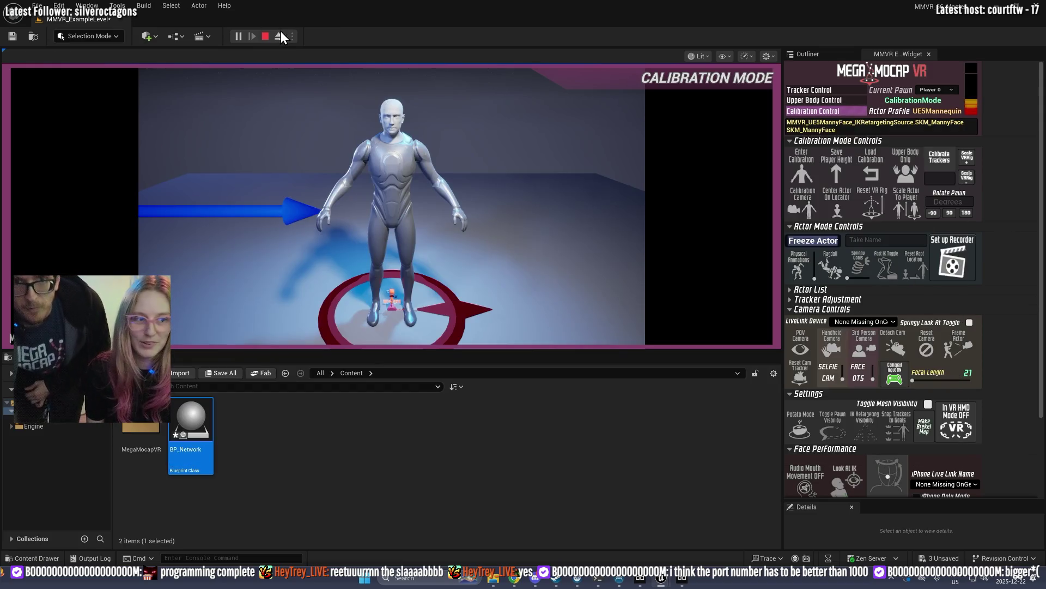
left_click(264, 37)
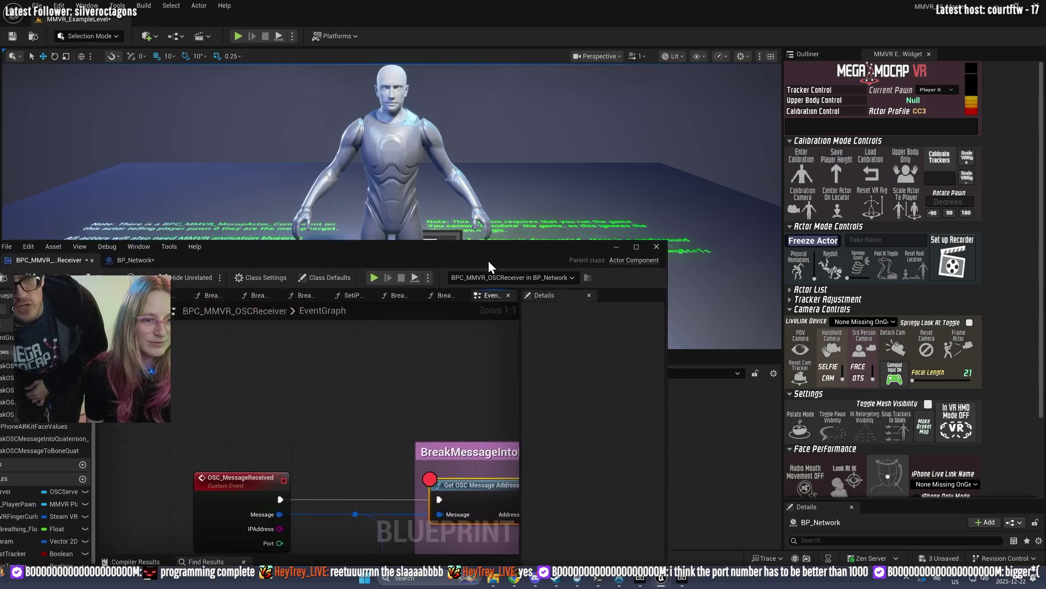
mouse_move(488, 260)
left_mouse_down()
mouse_move(497, 265)
mouse_move(462, 263)
mouse_move(443, 243)
mouse_move(502, 1)
left_mouse_up()
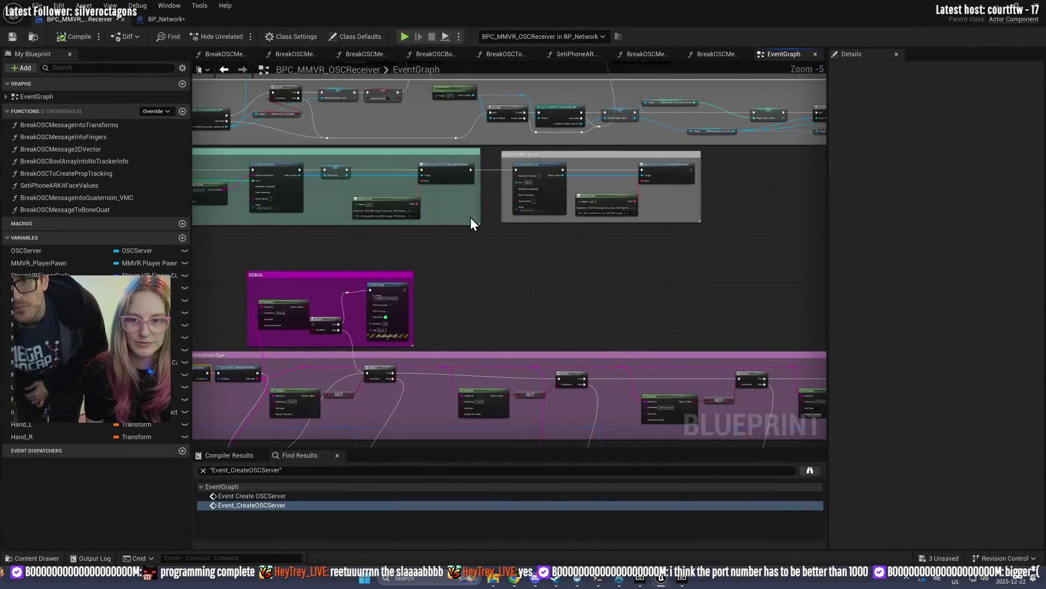
Step: Change the Event Create OSCServer node's Port from 9000 to 9001
scroll(581, 166, "up", 4)
mouse_move(524, 193)
left_mouse_down()
mouse_move(350, 161)
mouse_move(685, 171)
mouse_move(605, 182)
mouse_move(555, 217)
left_mouse_up()
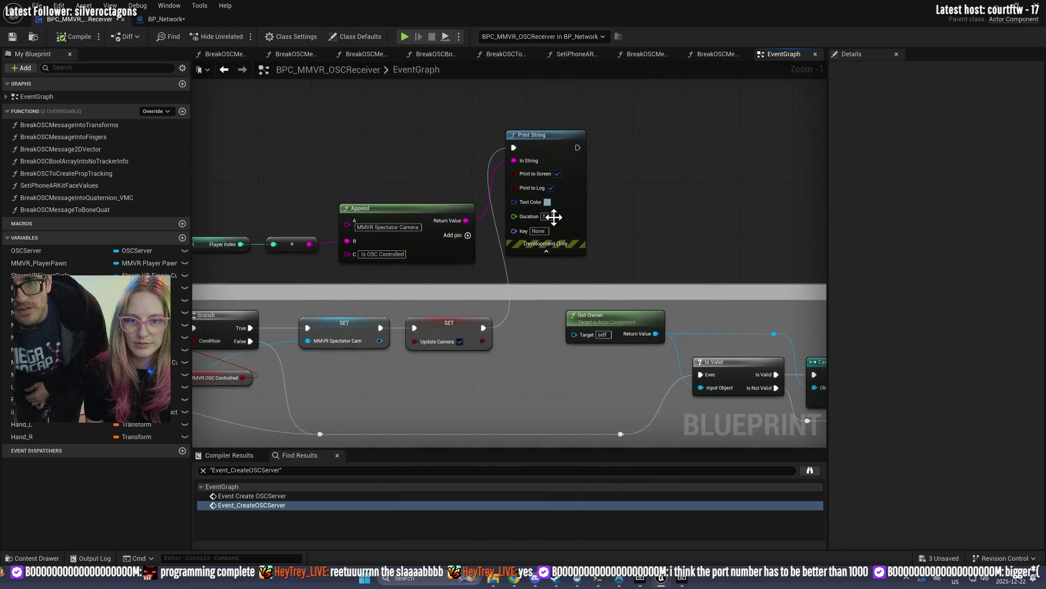
scroll(540, 223, "down", 7)
scroll(534, 229, "up", 9)
left_click(299, 250)
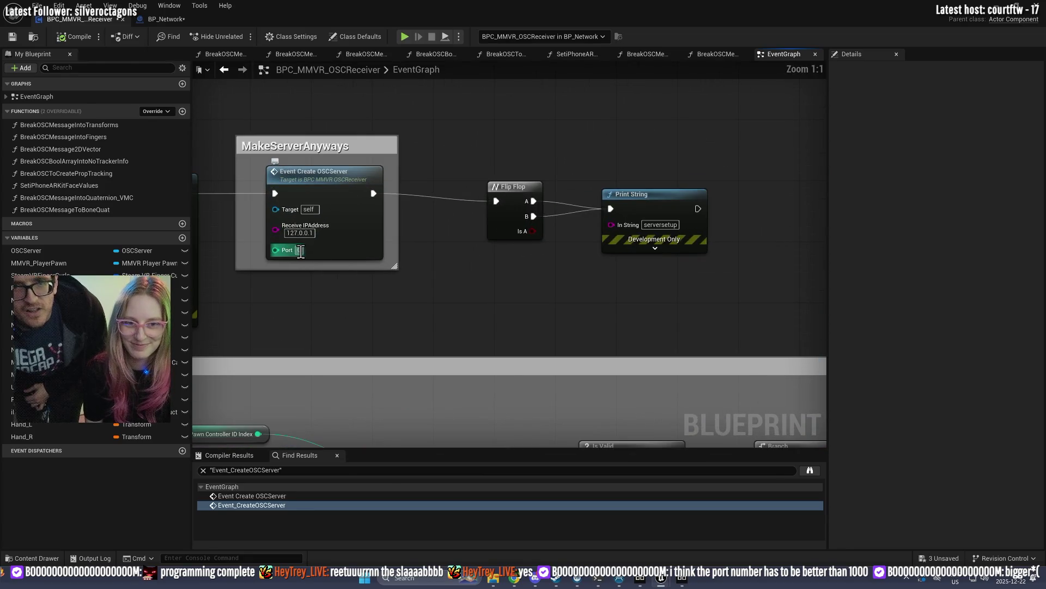
type("8000")
key("Return")
scroll(327, 300, "down", 5)
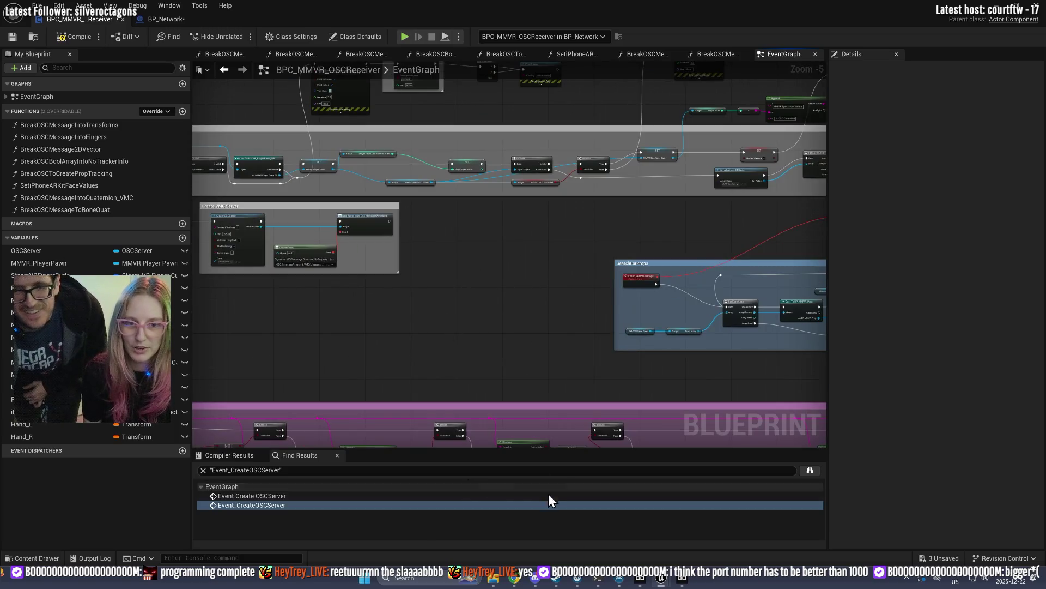
left_click(544, 495)
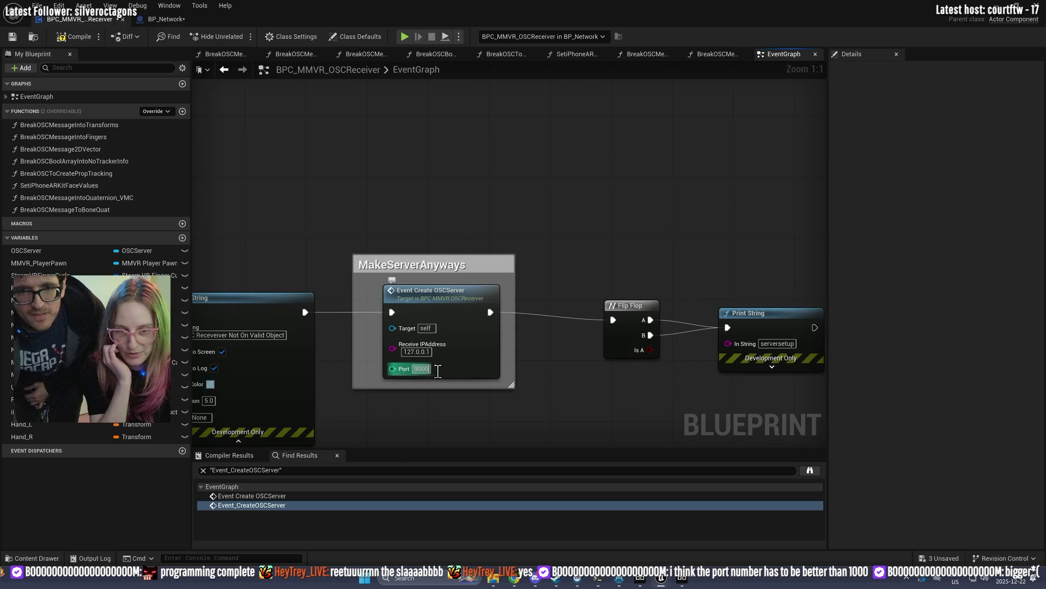
type("9001")
key("Return")
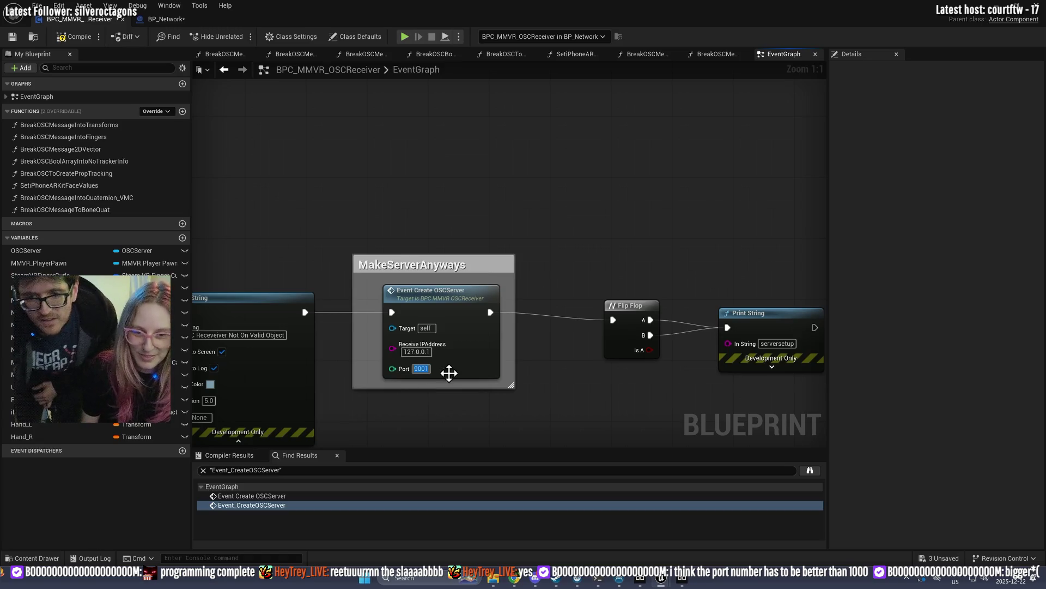
Step: Check Beyond Eyetracking's advanced settings, minimize it, and compile the OSC receiver Blueprint
left_click(682, 579)
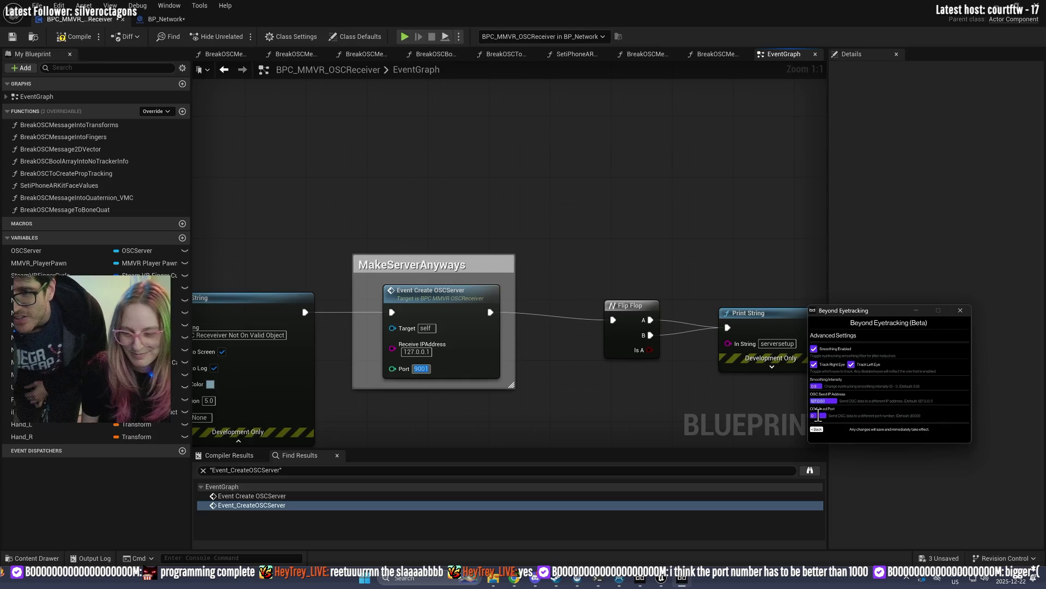
left_click(763, 406)
left_click(682, 579)
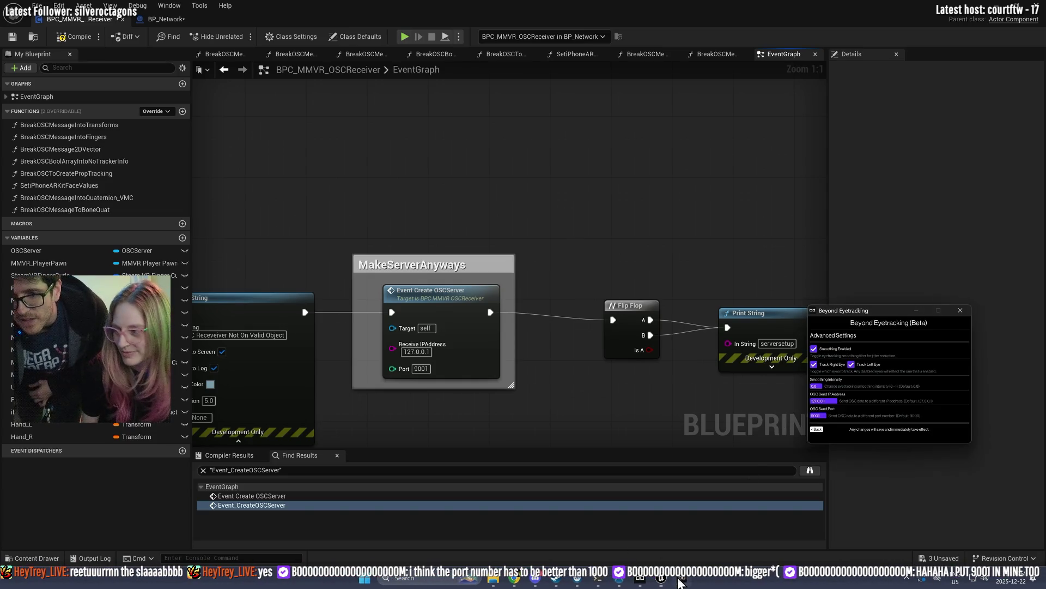
left_click(819, 429)
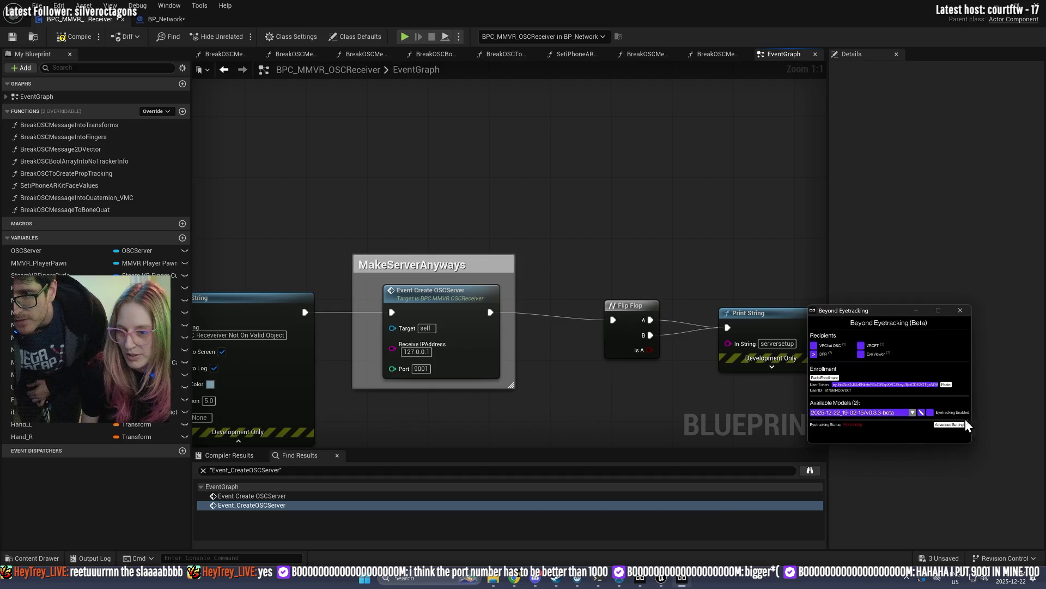
left_click(951, 425)
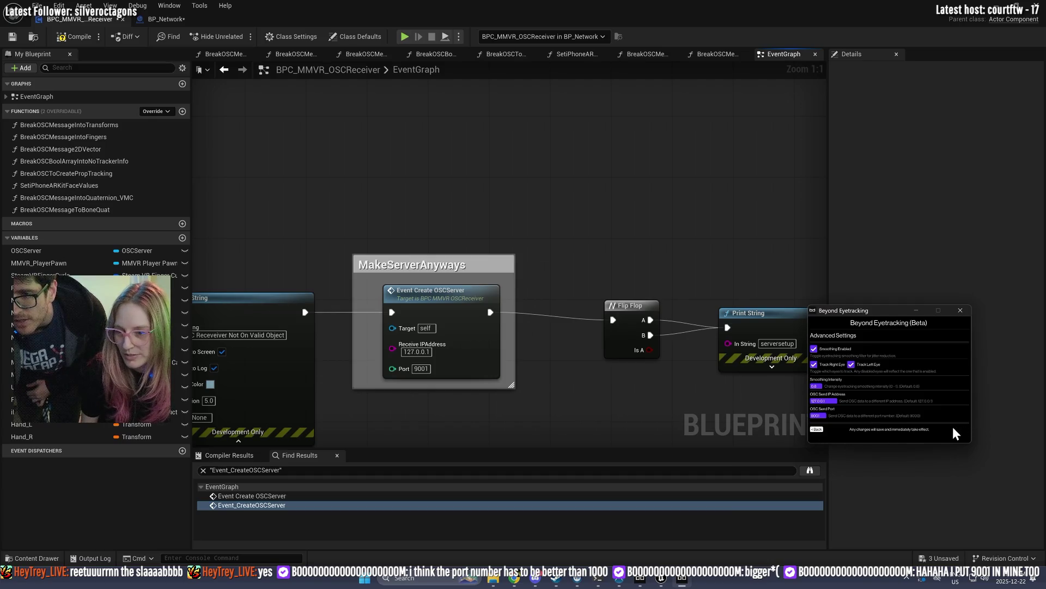
left_click(916, 309)
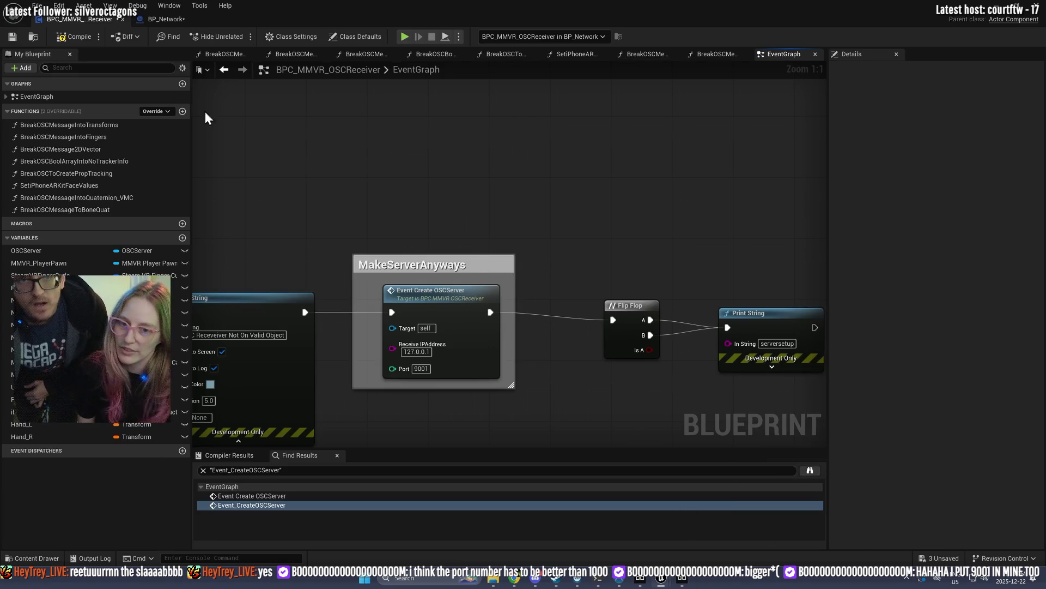
left_click(74, 37)
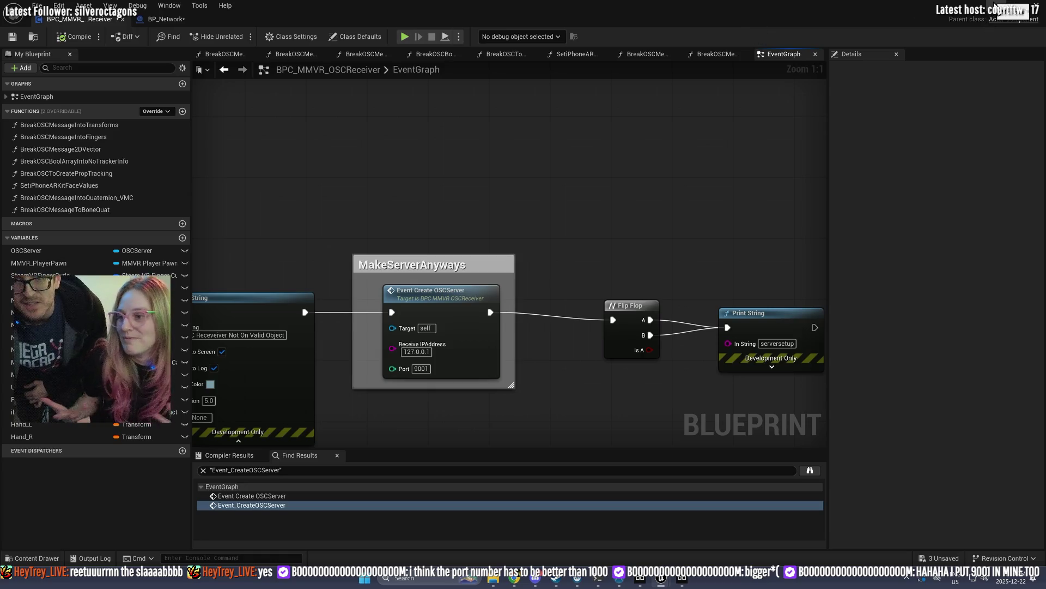
left_click(995, 5)
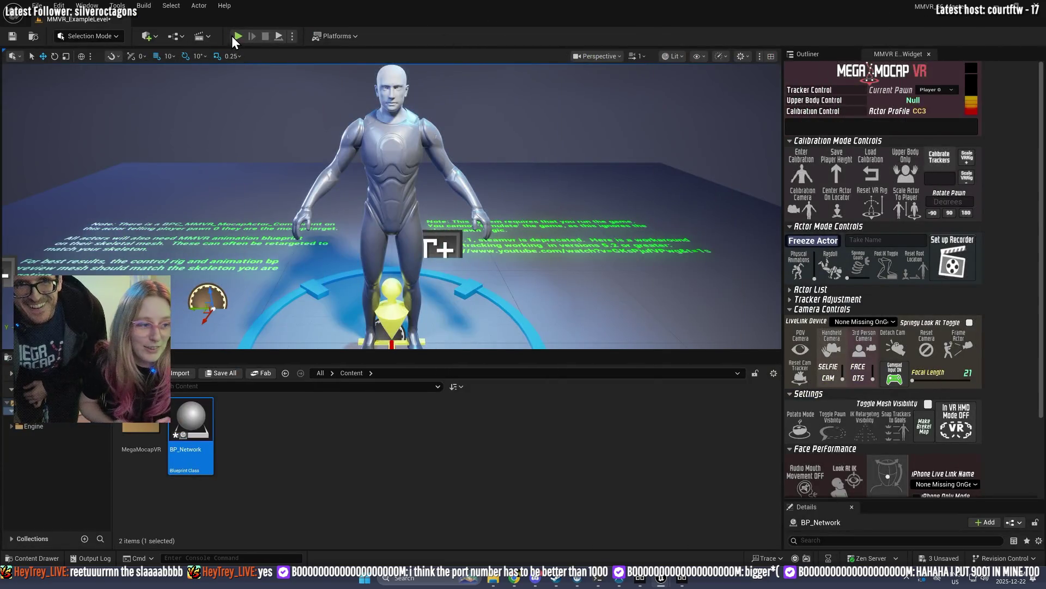
Step: Run a play test with the MegaMocap menu, stop it, and bring up Beyond Eyetracking
left_click(237, 36)
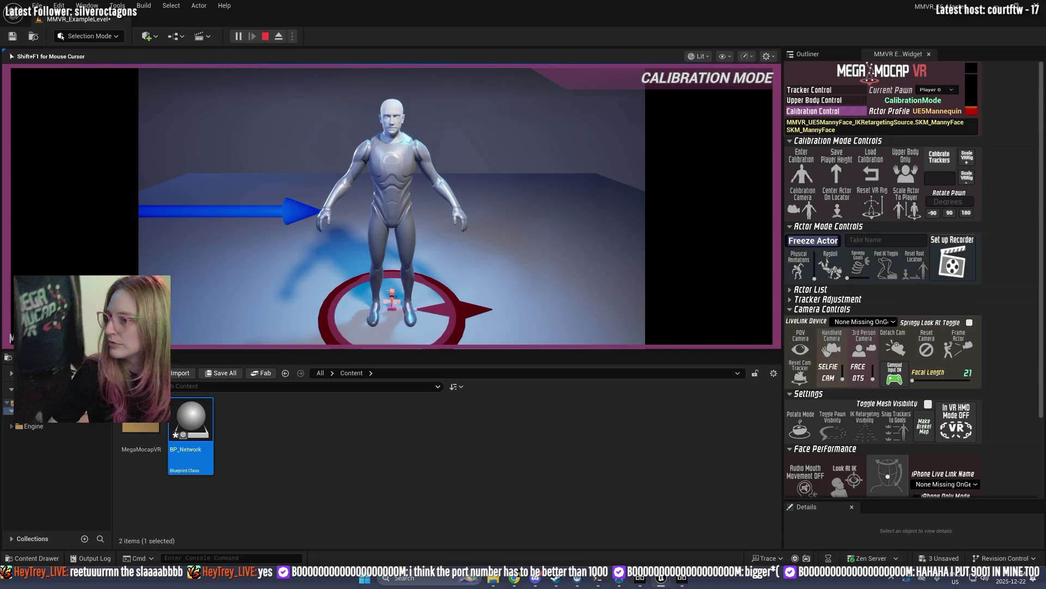
key("Tab")
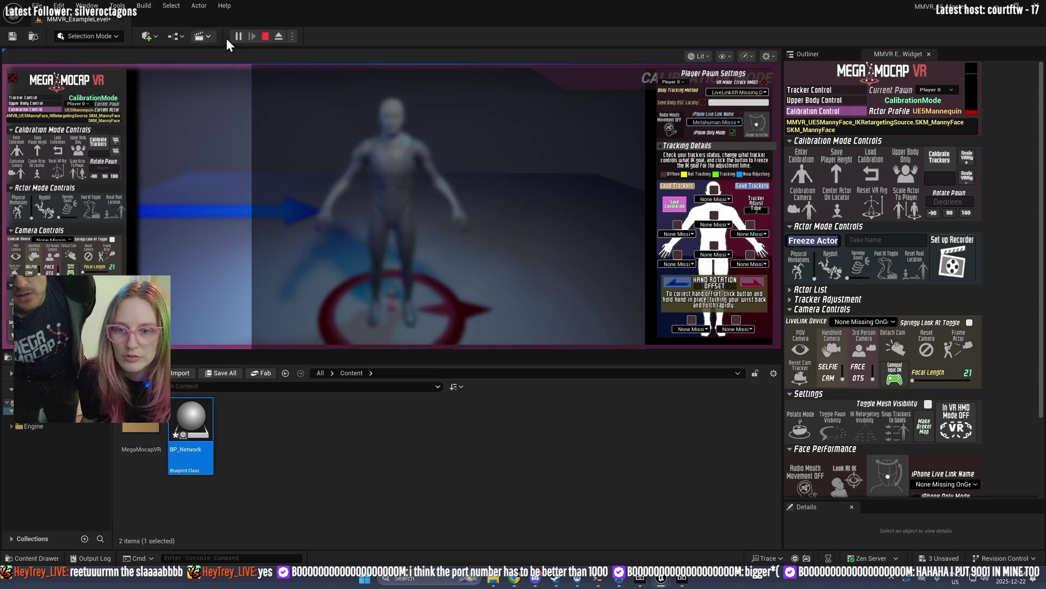
left_click(264, 36)
left_click(682, 578)
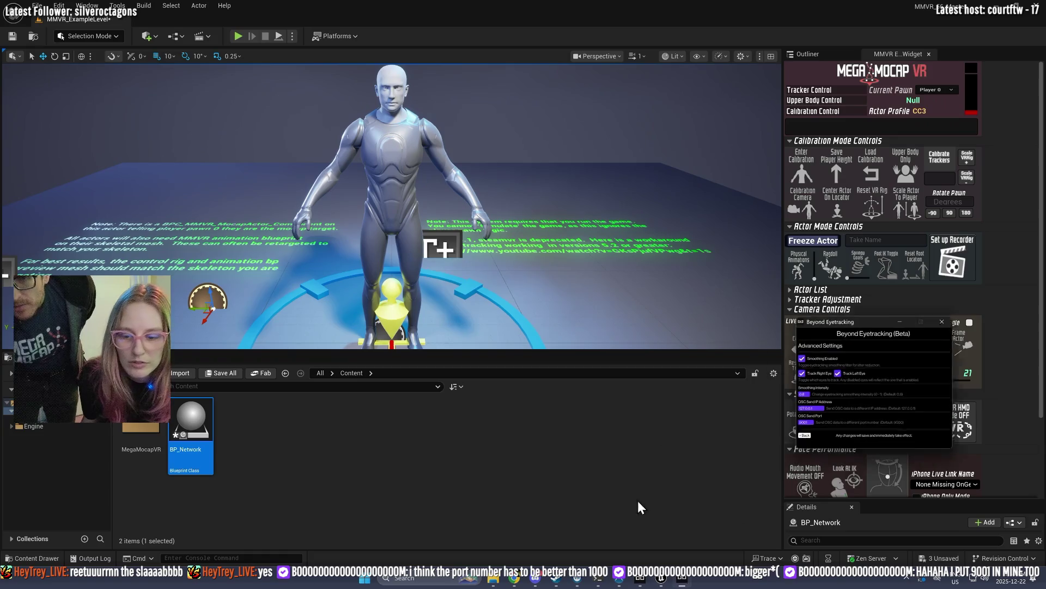
Step: Enable eye tracking in Beyond Eyetracking and start a new play test in calibration mode
left_click(816, 429)
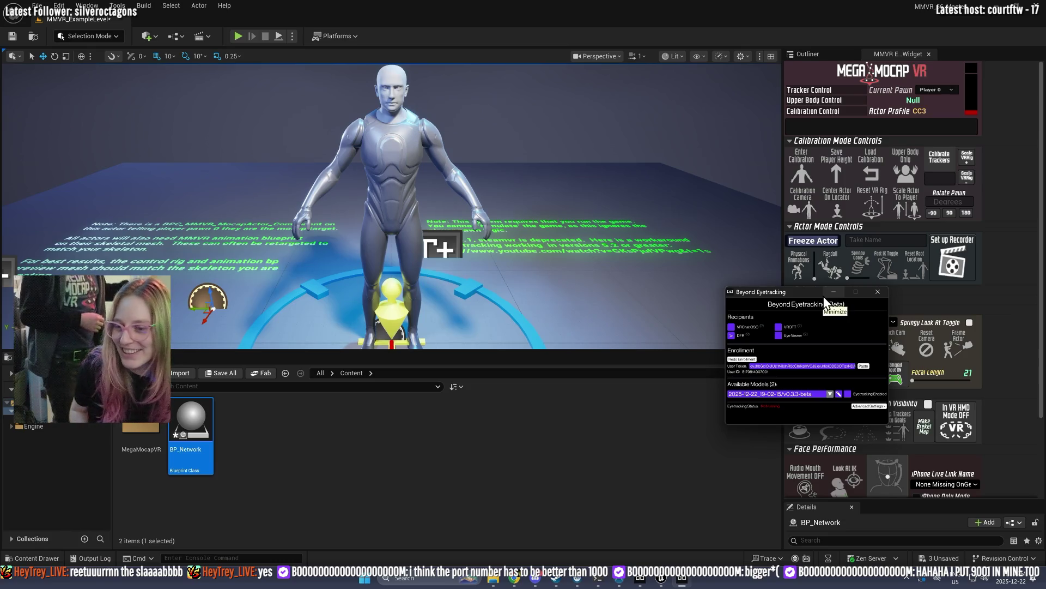
left_click(848, 393)
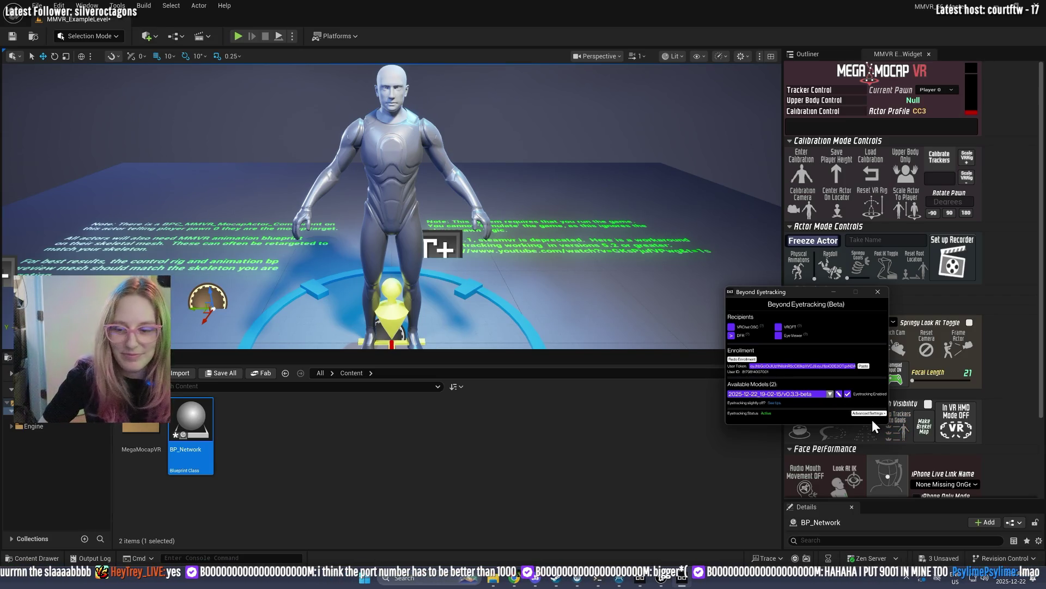
left_click(239, 36)
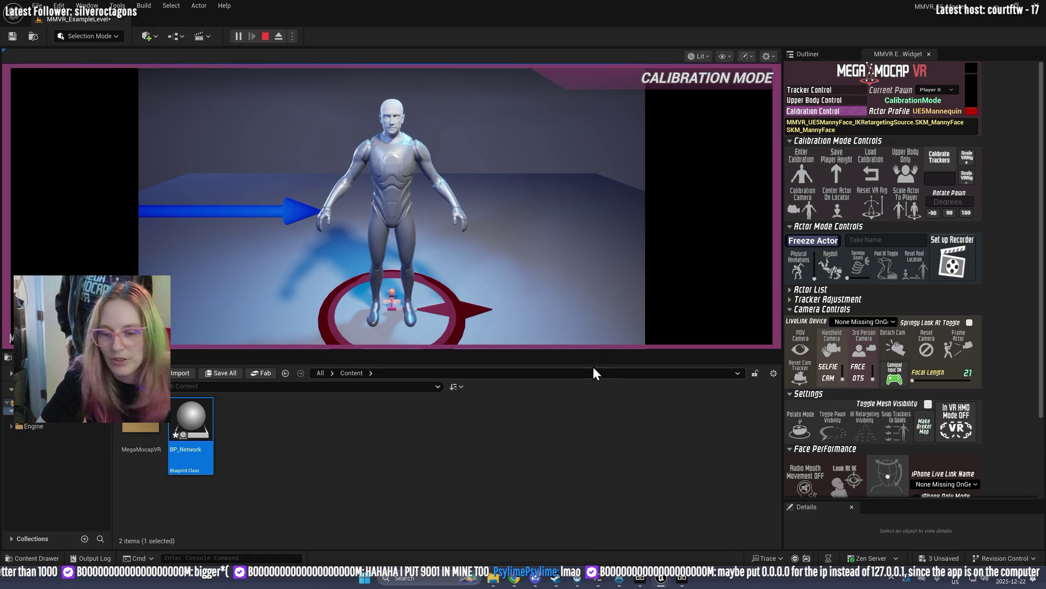
Step: In Beyond Eyetracking's advanced settings, complete the OSC Send IP Address as 127.0.0.1
mouse_move(689, 577)
left_click(677, 545)
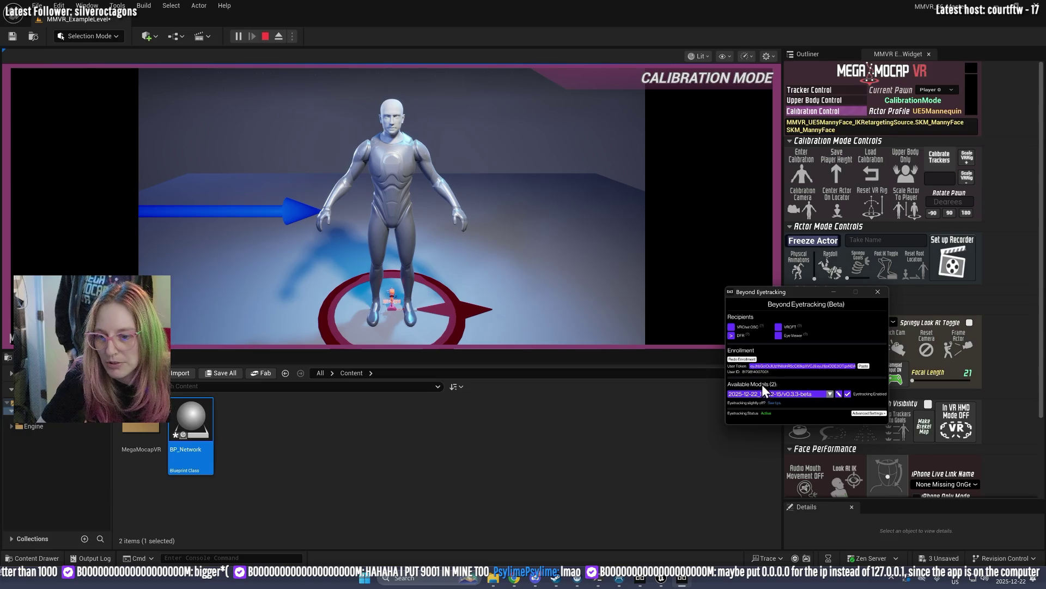
left_click_drag(768, 294, 675, 307)
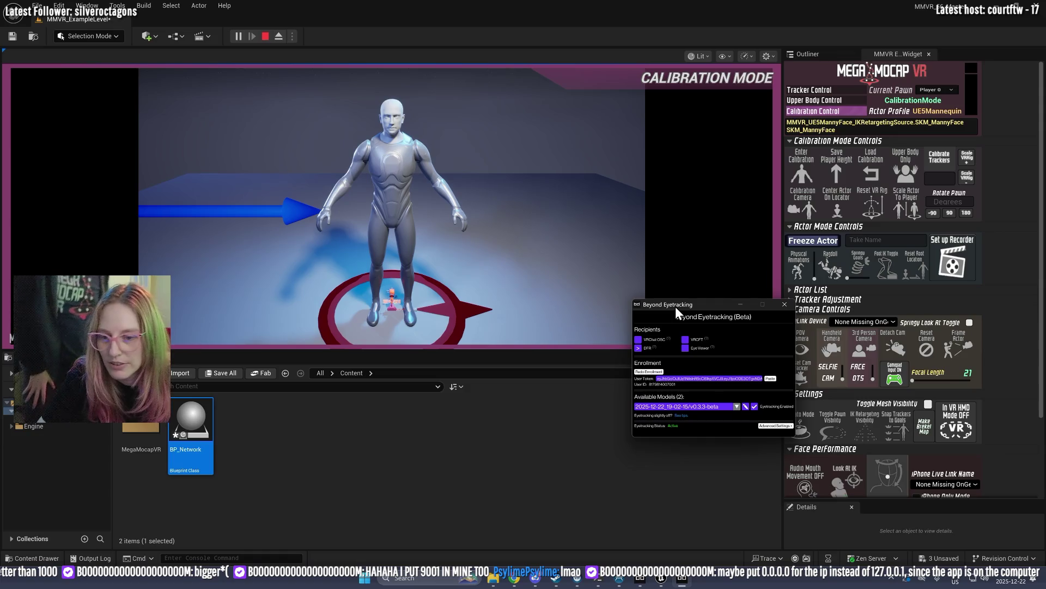
left_click(787, 428)
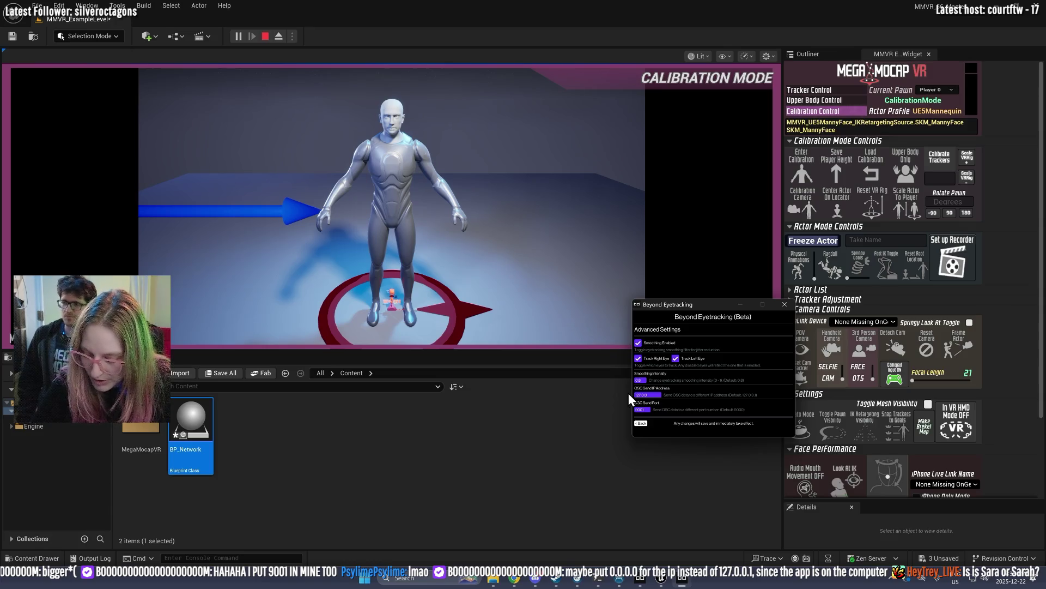
type(".1")
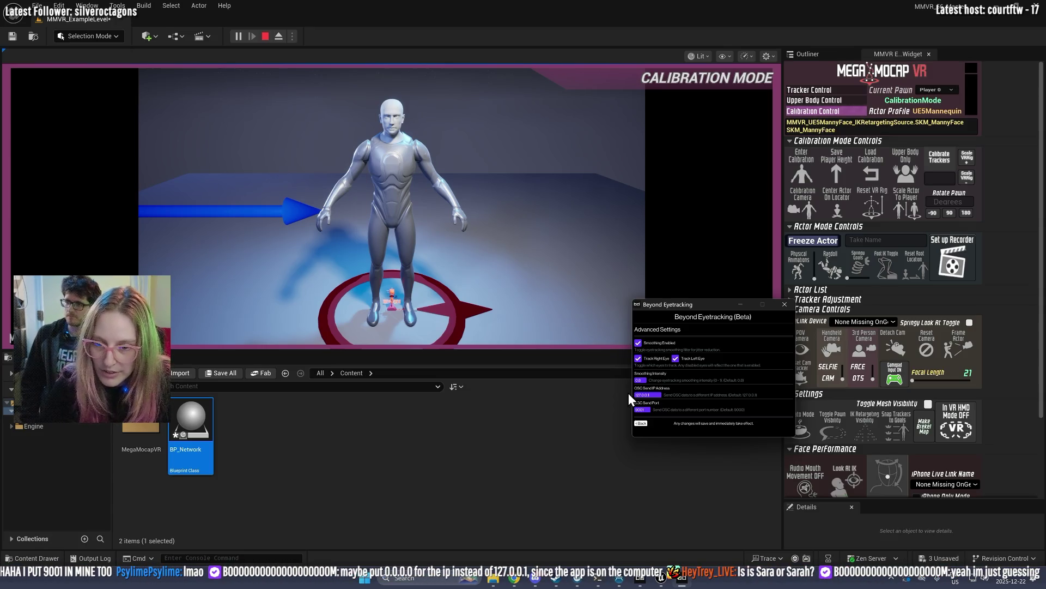
Step: Put the eye tracker window behind Unreal and stop the play test
left_click(87, 23)
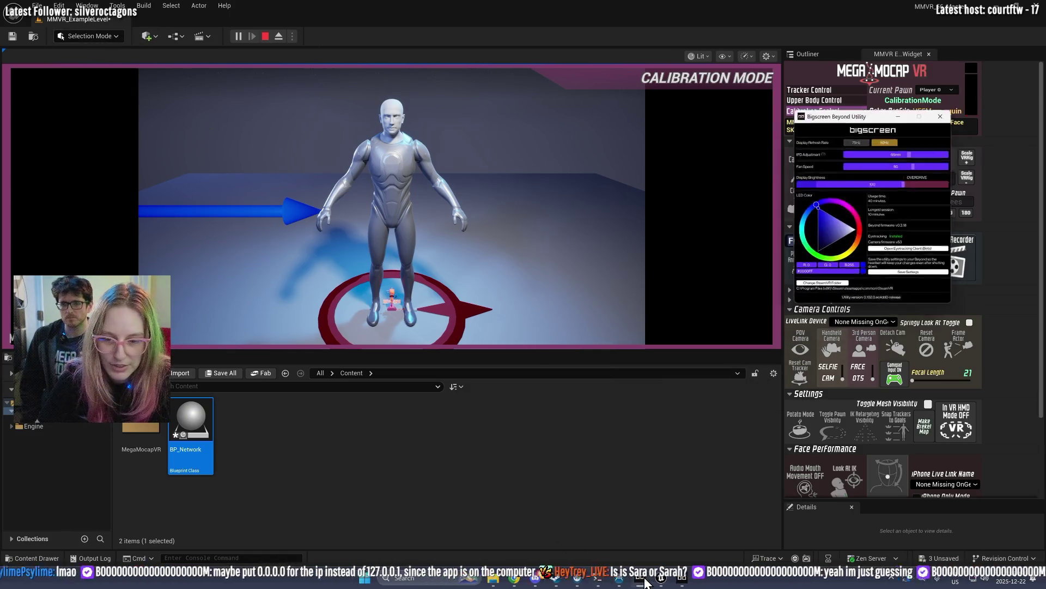
mouse_move(660, 582)
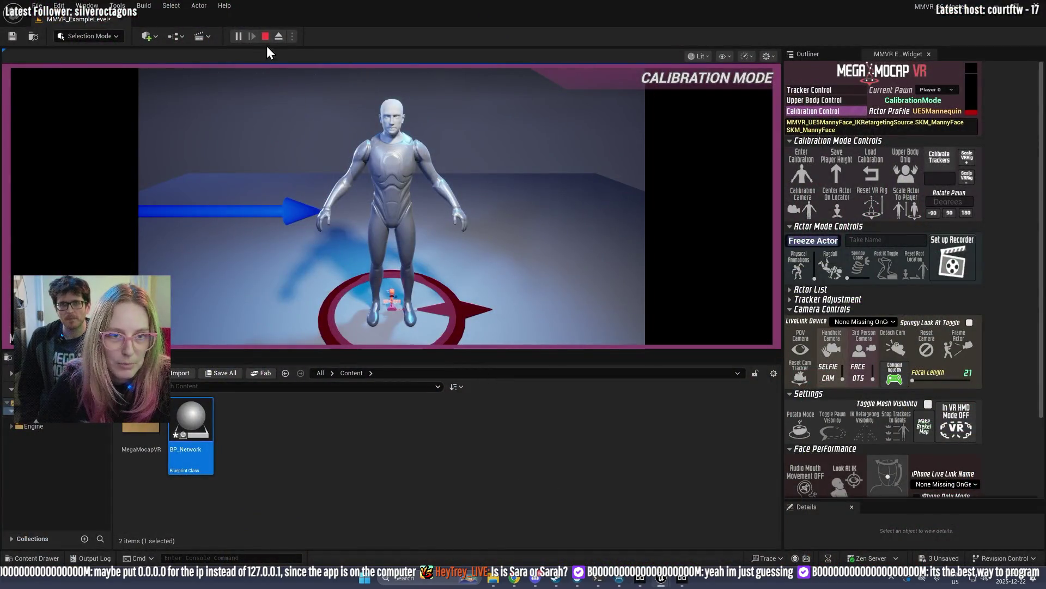
left_click(266, 35)
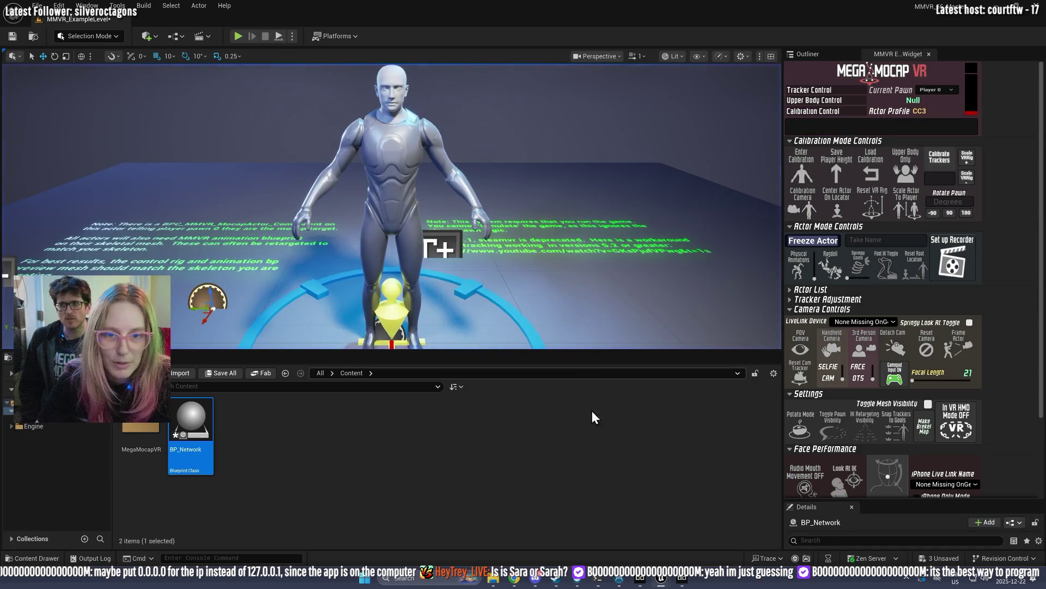
mouse_move(665, 581)
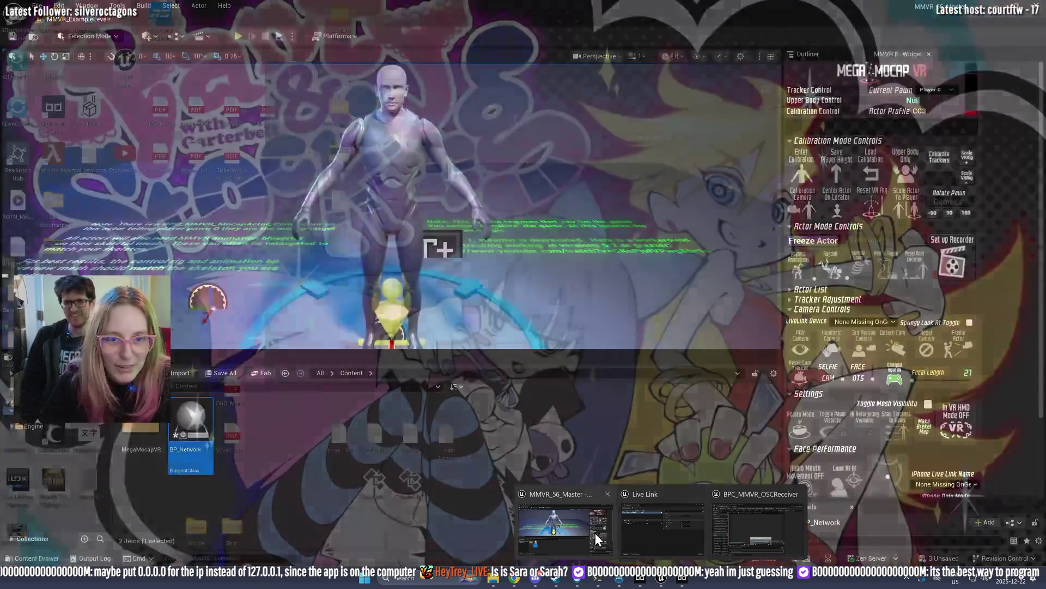
left_click(597, 532)
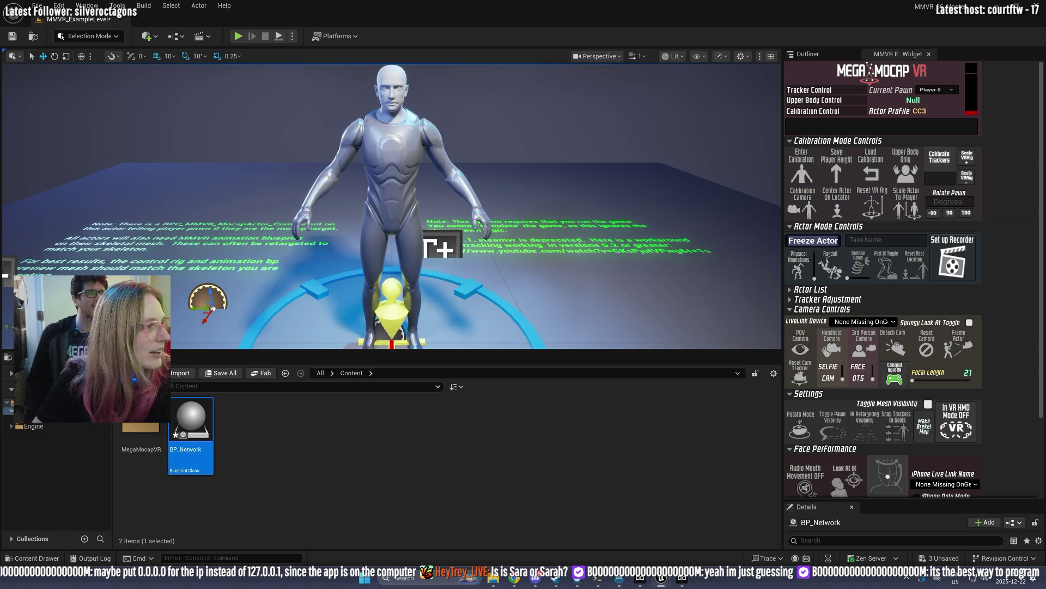
key("alt+Tab")
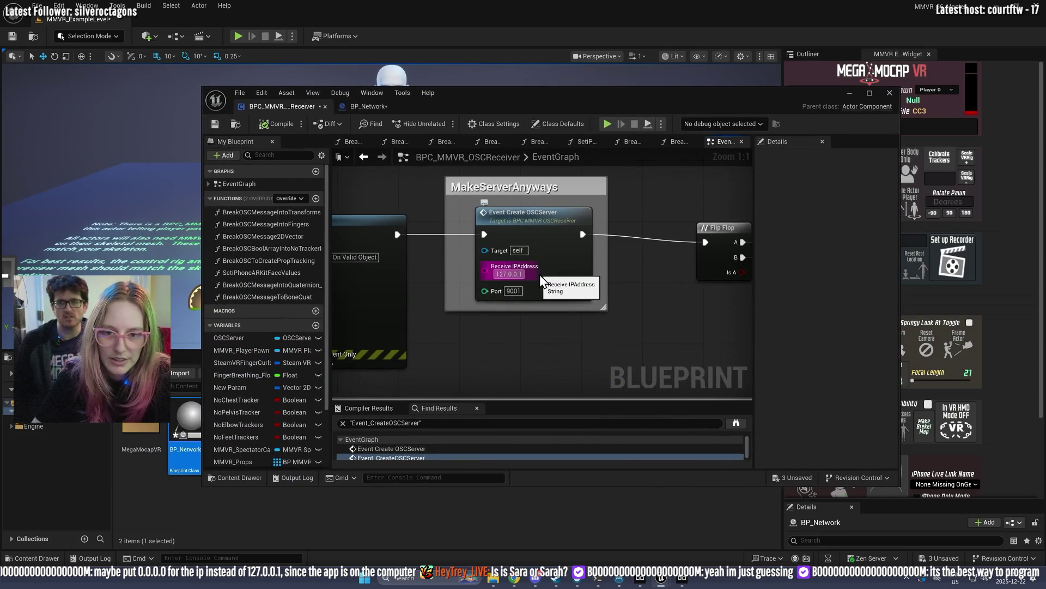
Step: Set the Create OSCServer event's Receive IPAddress to 0.0.0.0
left_click(518, 274)
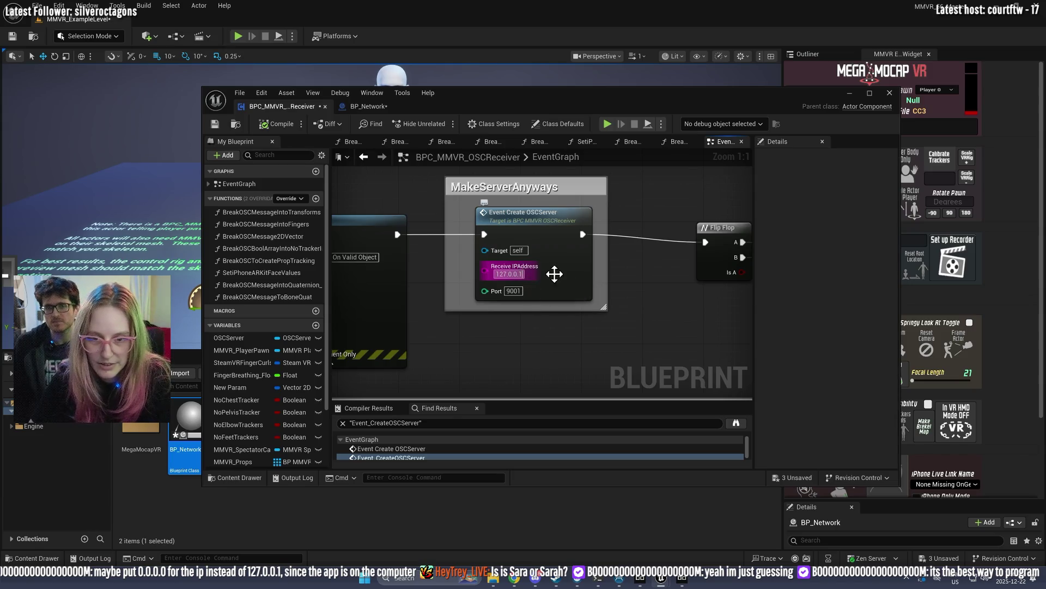
type("0.")
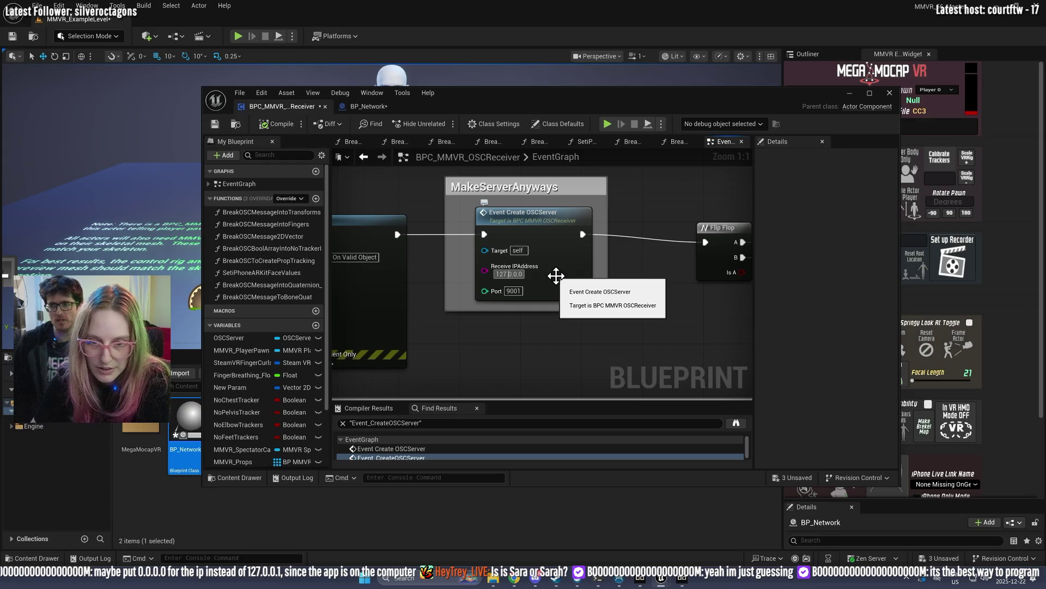
type("0")
key("Return")
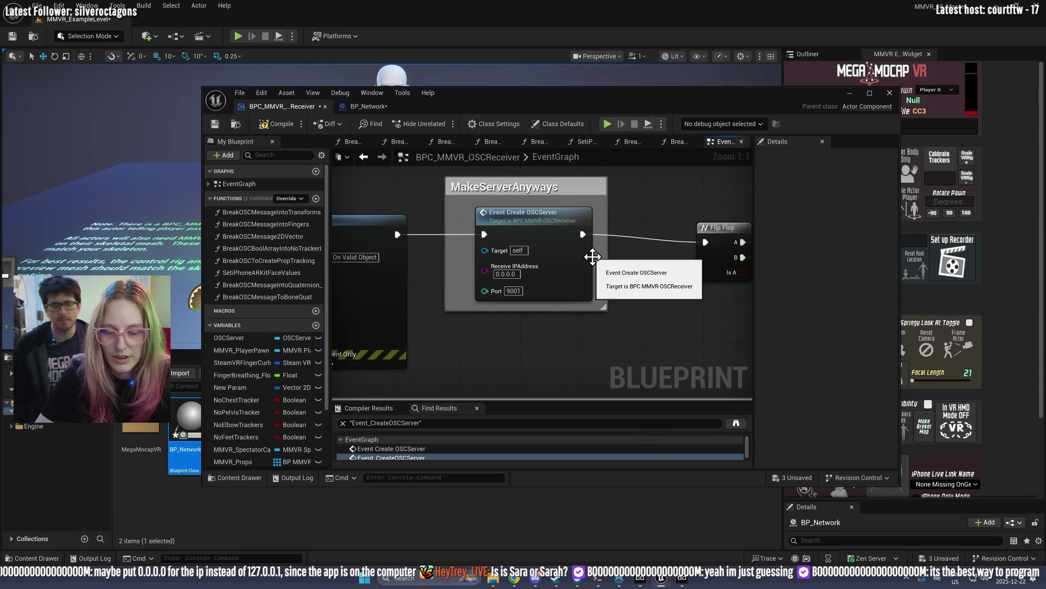
Step: Check the Beyond Eyetracking main page, hide it, and start a play test of the level
left_click(682, 578)
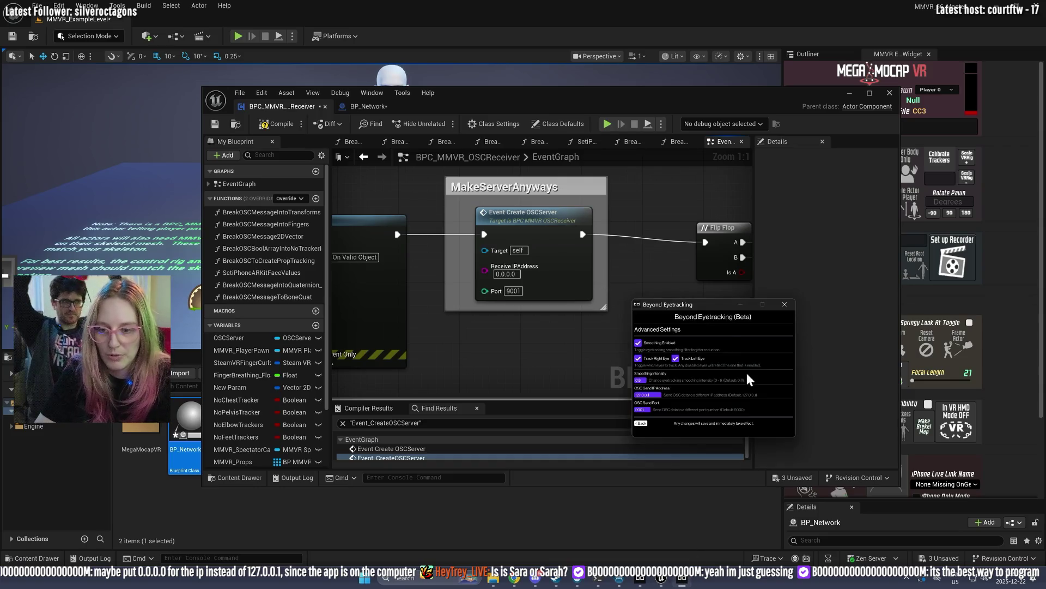
left_click(641, 424)
mouse_move(678, 305)
left_mouse_down()
mouse_move(1019, 214)
mouse_move(835, 266)
left_mouse_up()
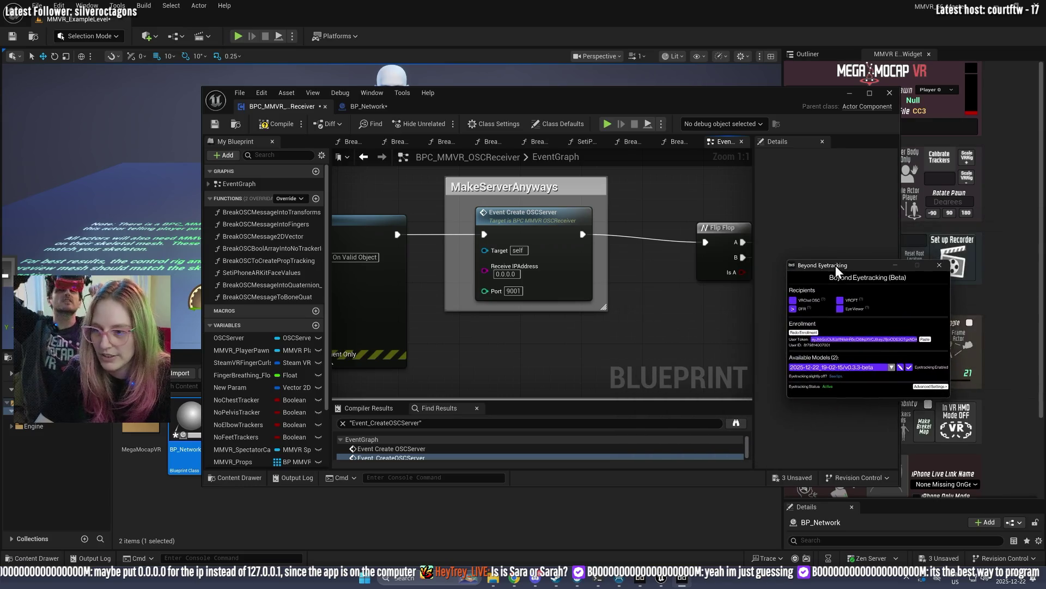
left_click(403, 8)
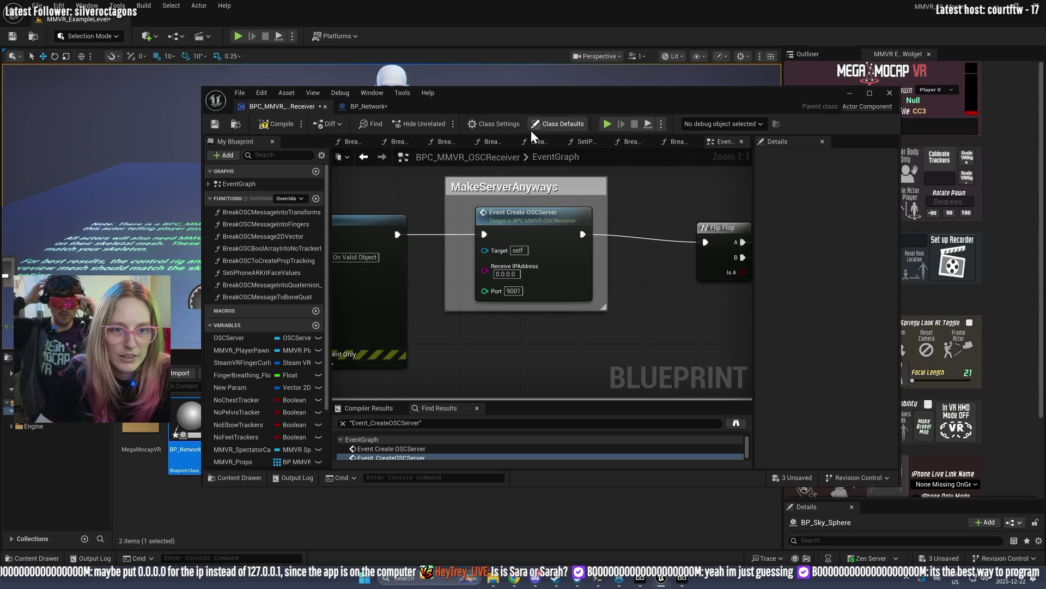
left_click_drag(598, 96, 545, 2)
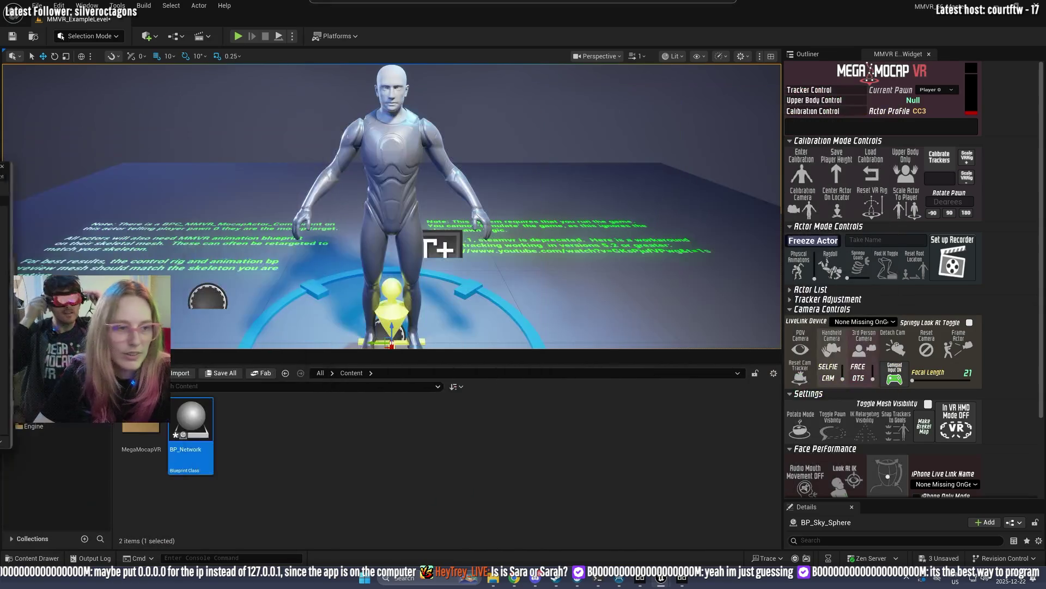
left_click(238, 36)
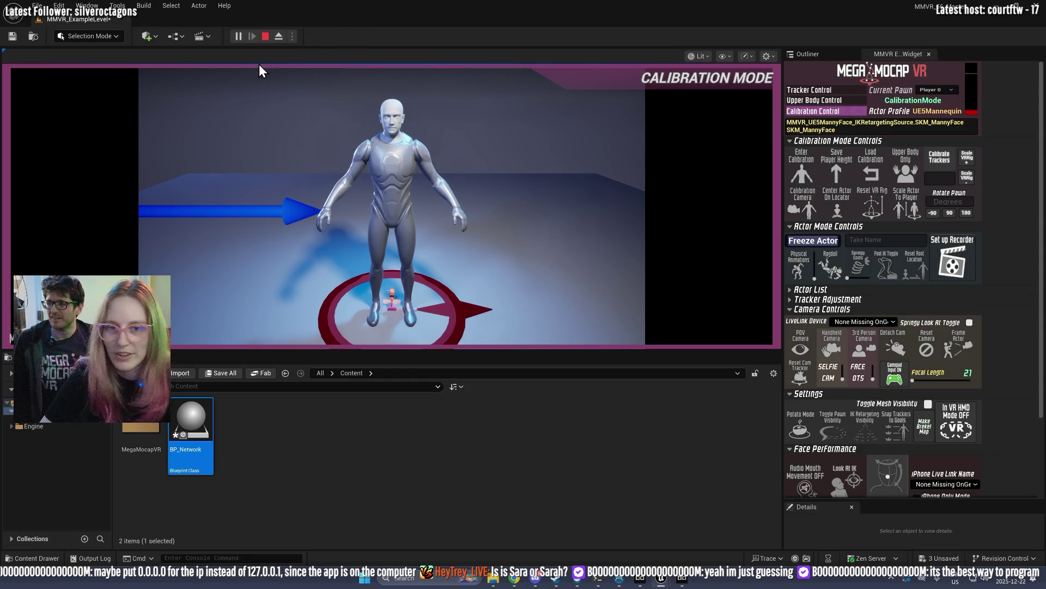
Step: Stop the play test and review Beyond Eyetracking's advanced OSC address and port settings
left_click(263, 35)
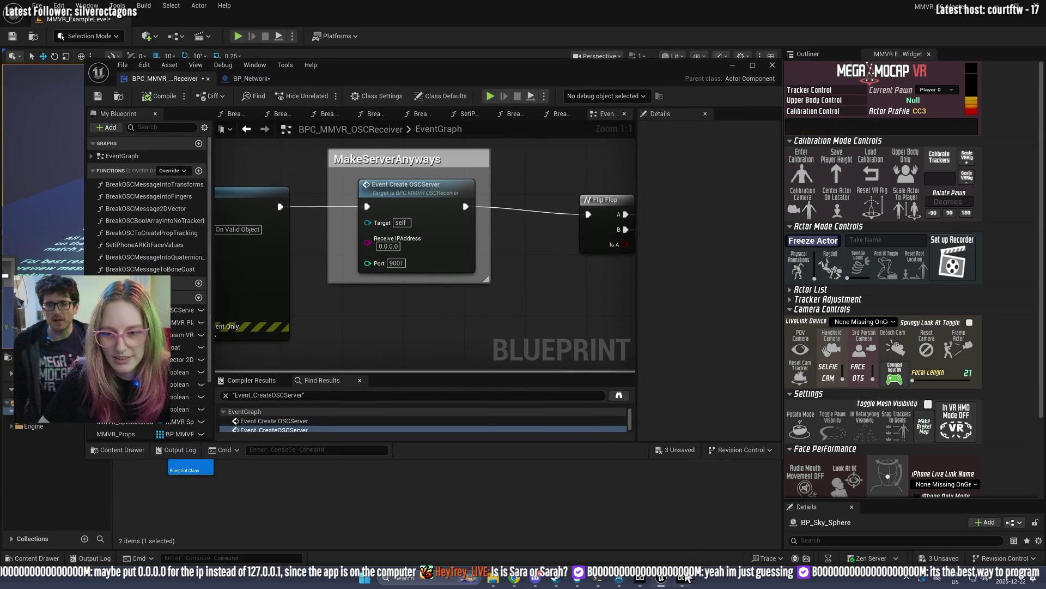
left_click(689, 531)
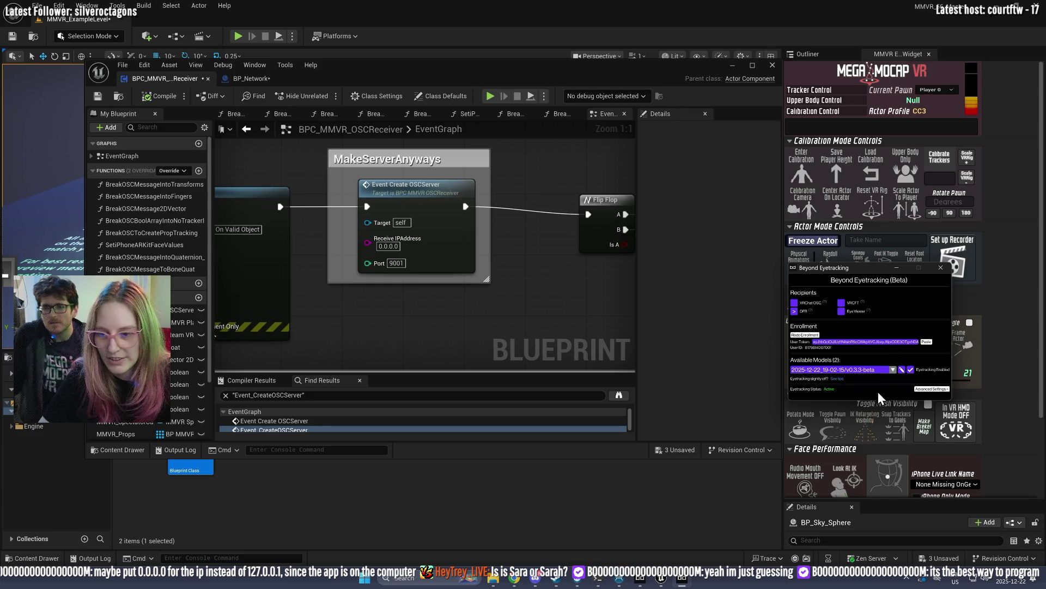
left_click(931, 388)
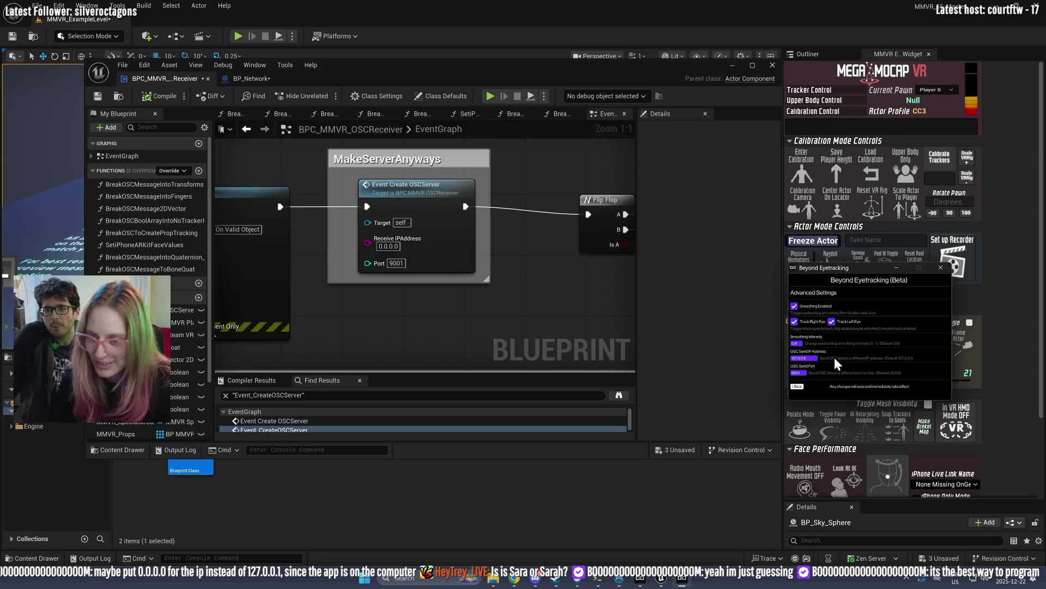
left_click(797, 387)
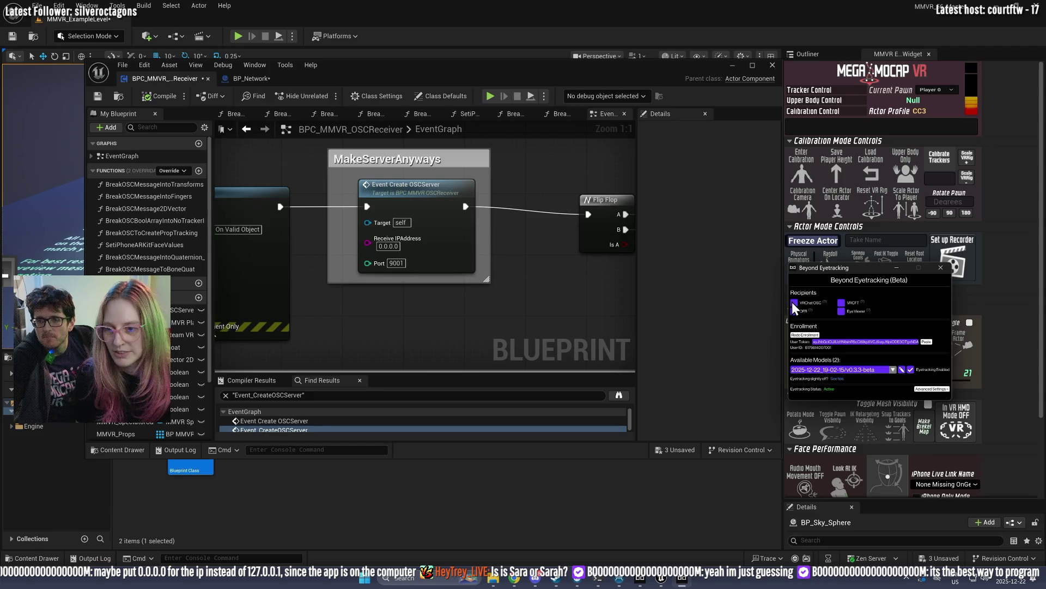
Step: Enable the VRCFT and Eye Viewer recipients and accept the eye viewer warning
left_click(842, 303)
left_click(841, 311)
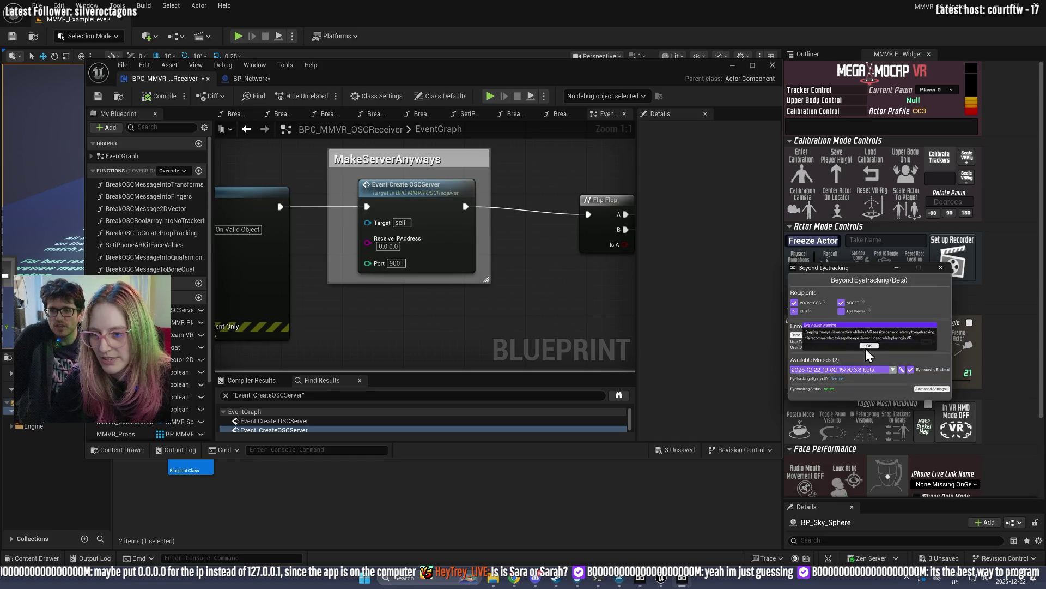
left_click(867, 346)
left_click(843, 311)
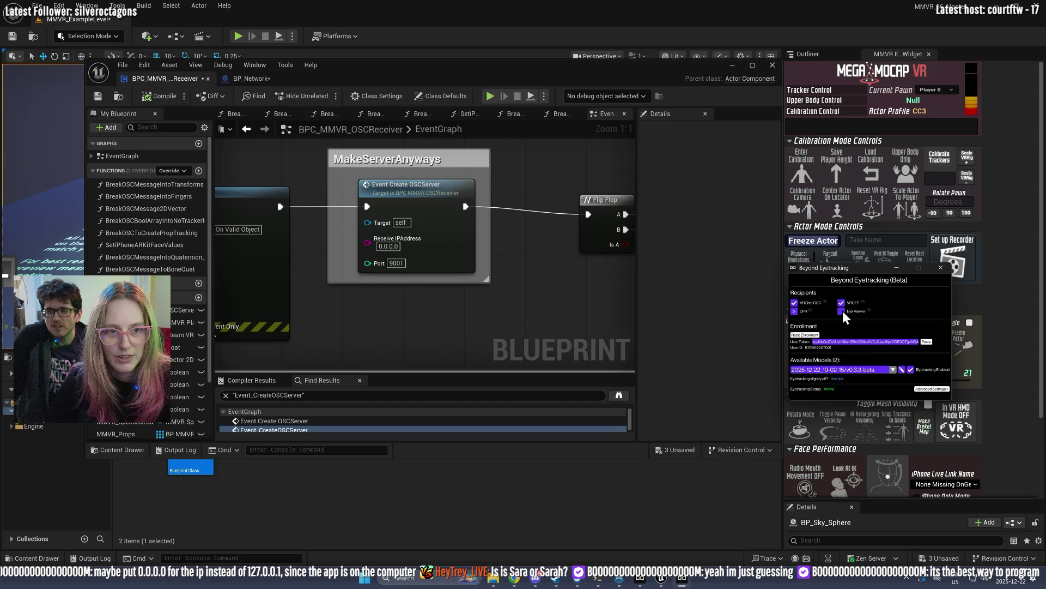
left_click(842, 311)
left_click(870, 346)
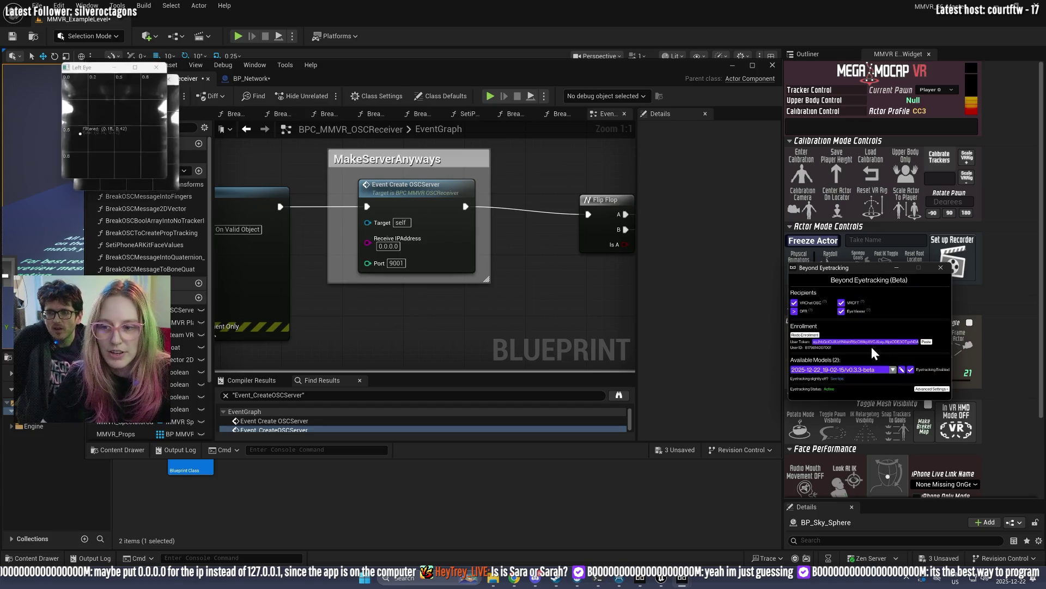
Step: Move the Left and Right Eye viewers aside, switch Eye Viewer off, and raise the settings window
left_click_drag(327, 101, 679, 129)
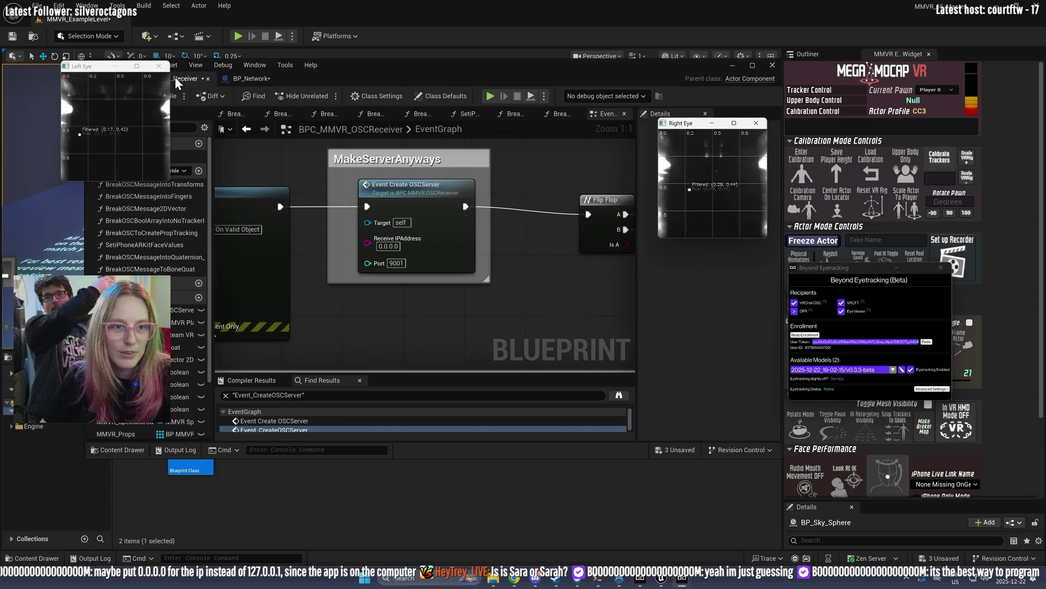
left_click_drag(99, 67, 553, 120)
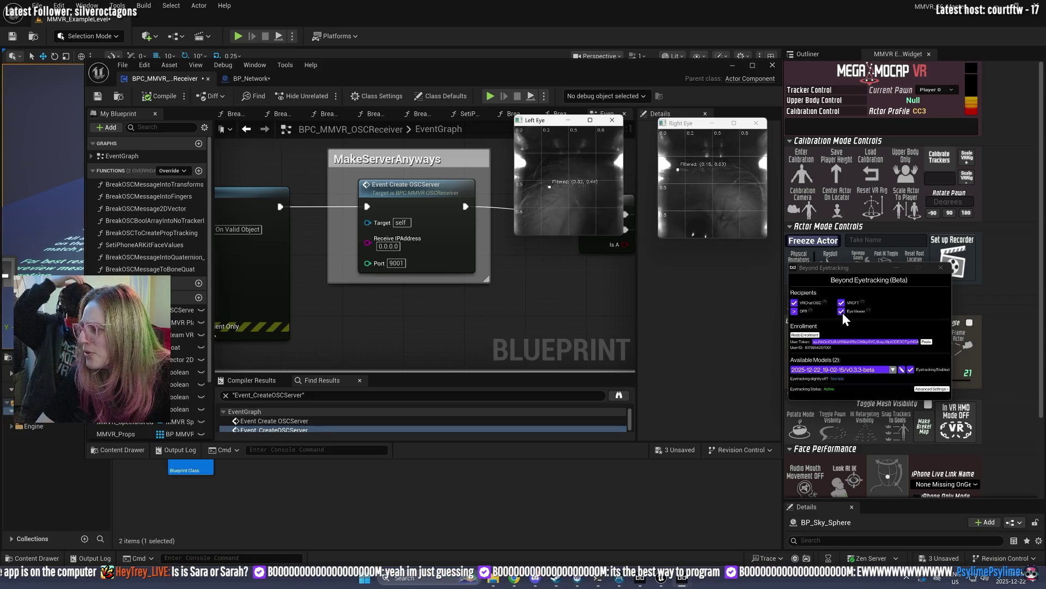
left_click(842, 311)
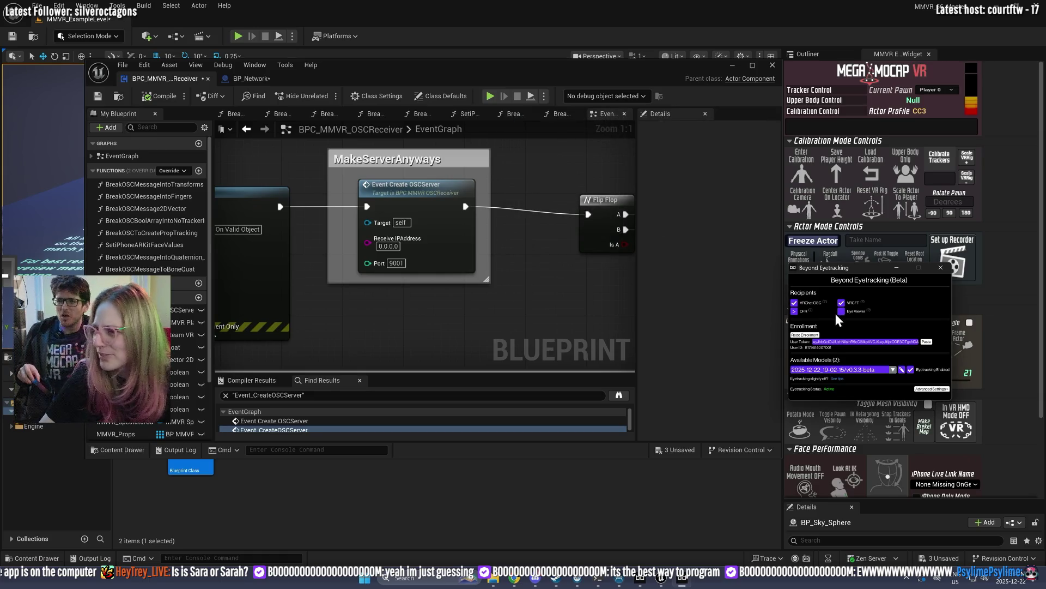
left_click_drag(852, 268, 878, 232)
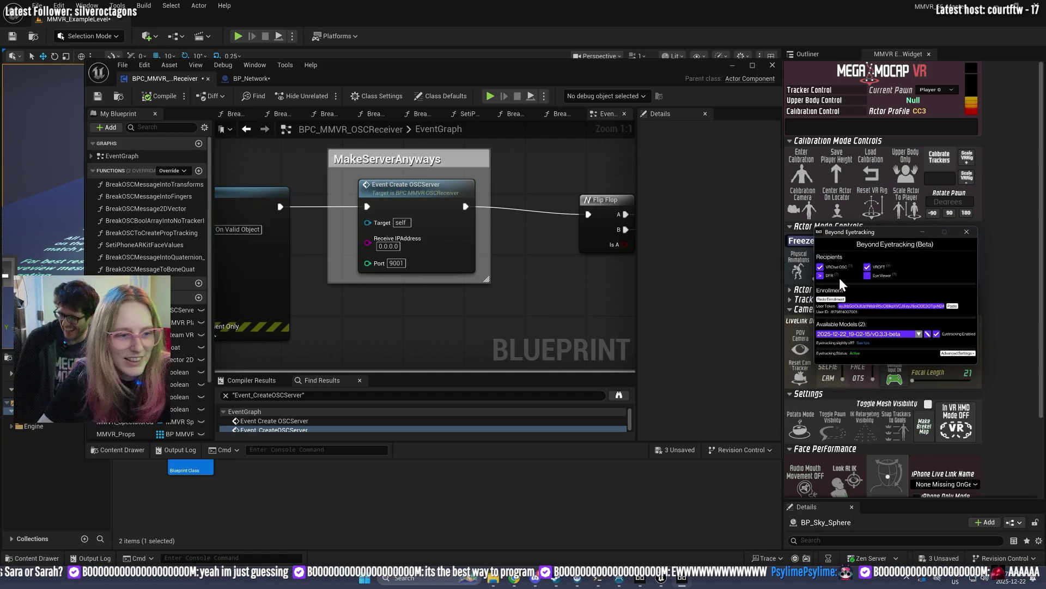
Step: Check the advanced OSC address settings in Beyond Eyetracking against the Blueprint graph
left_click(957, 353)
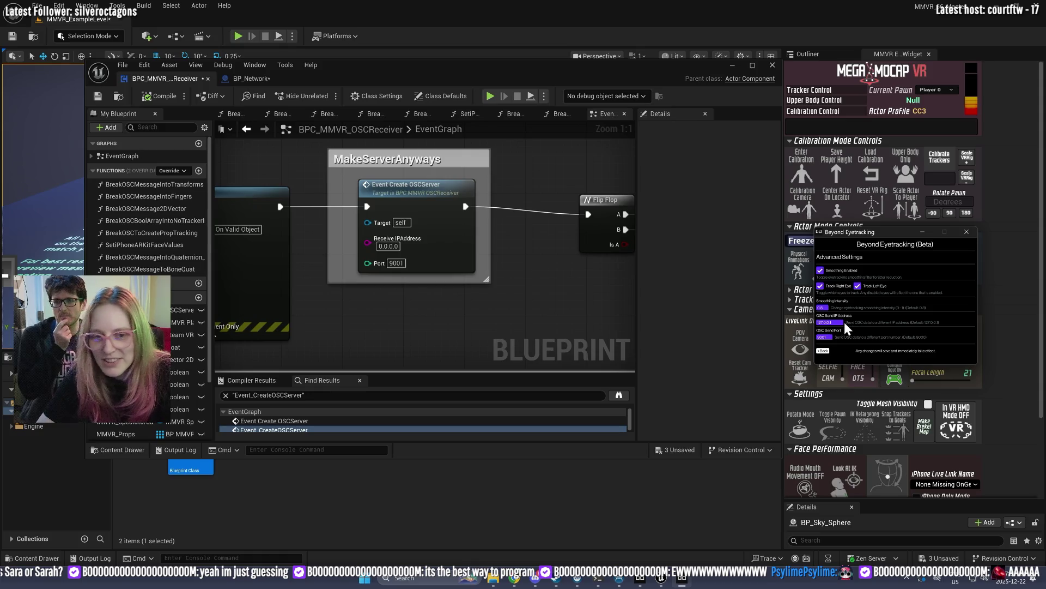
left_click(430, 250)
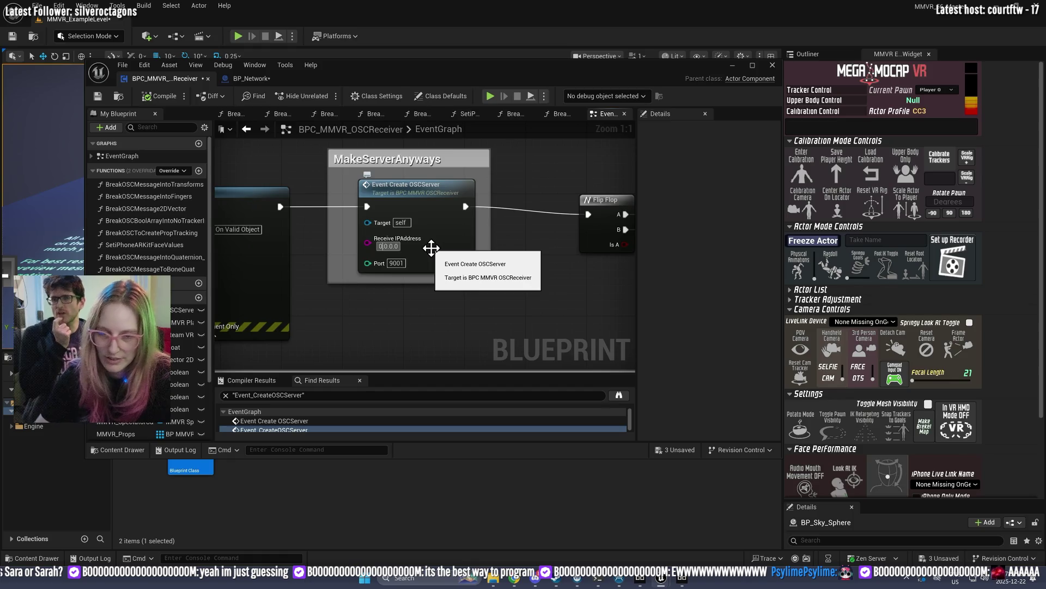
left_click(699, 579)
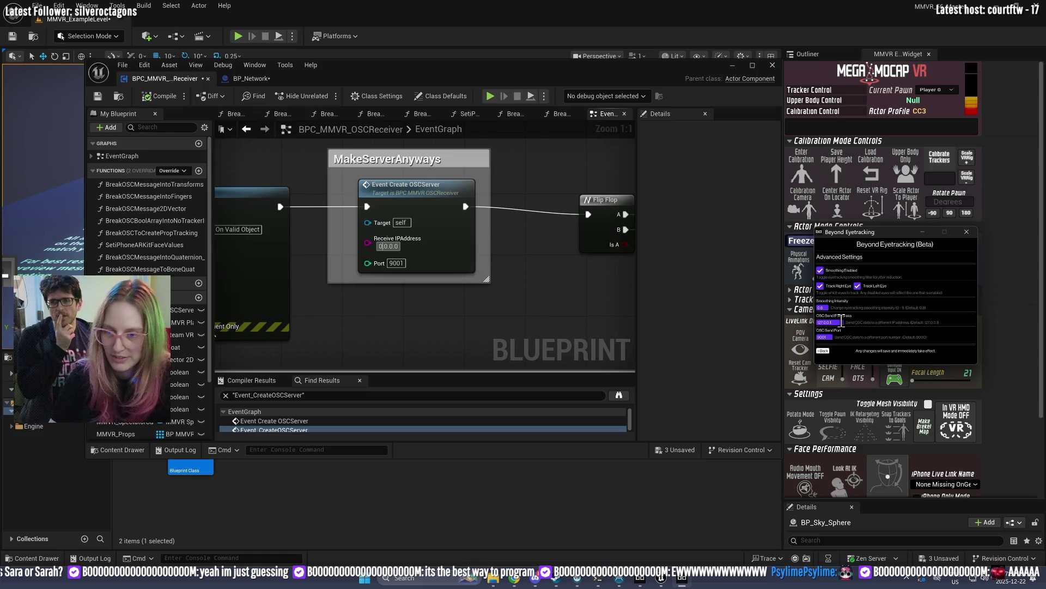
Step: Cut the Event Create OSCServer node's Receive IPAddress down to 0
left_click(395, 204)
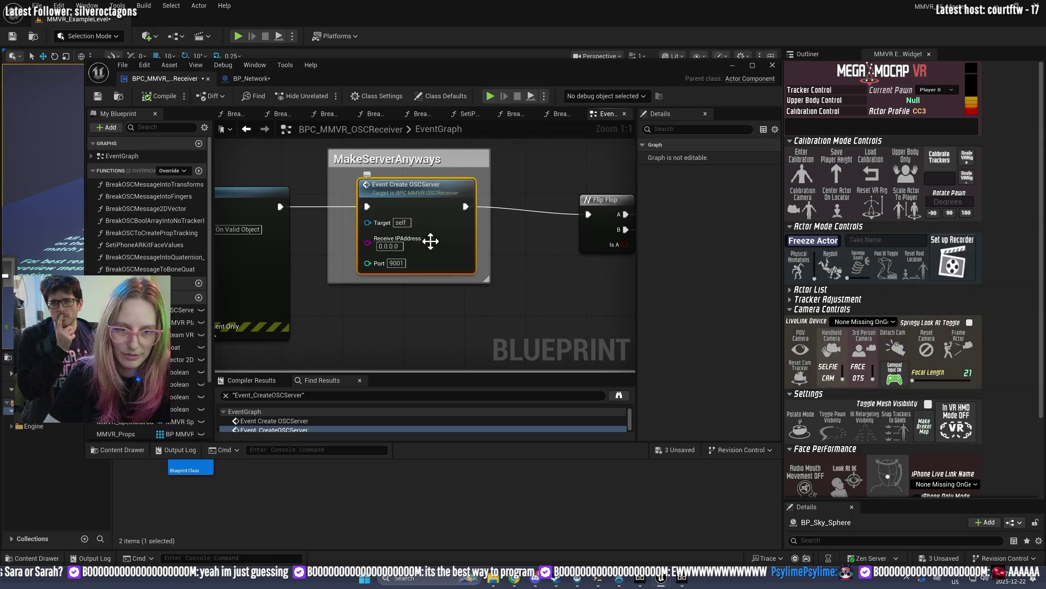
left_click(404, 249)
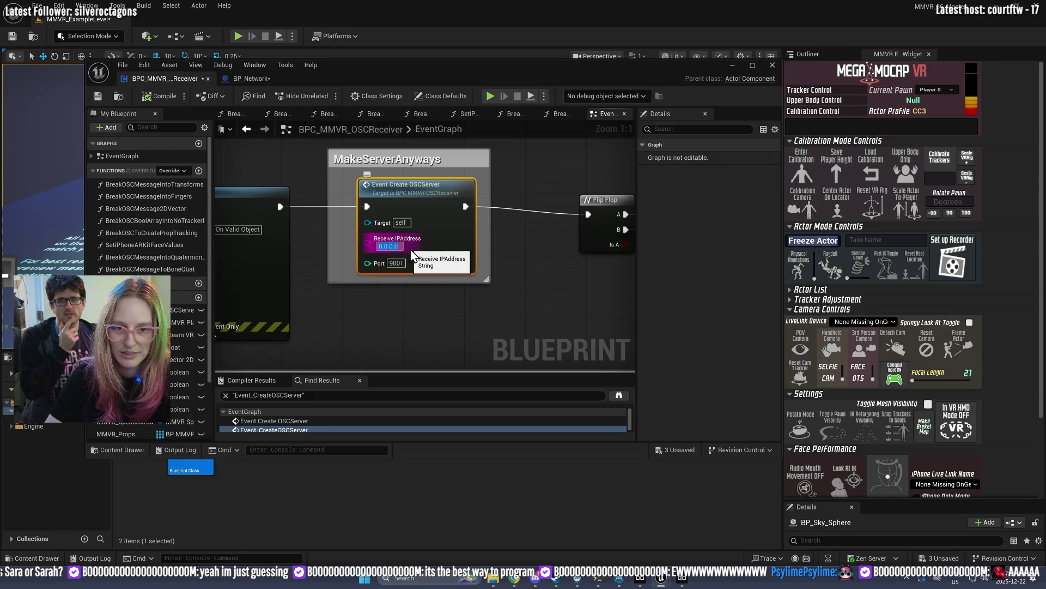
left_click(402, 248)
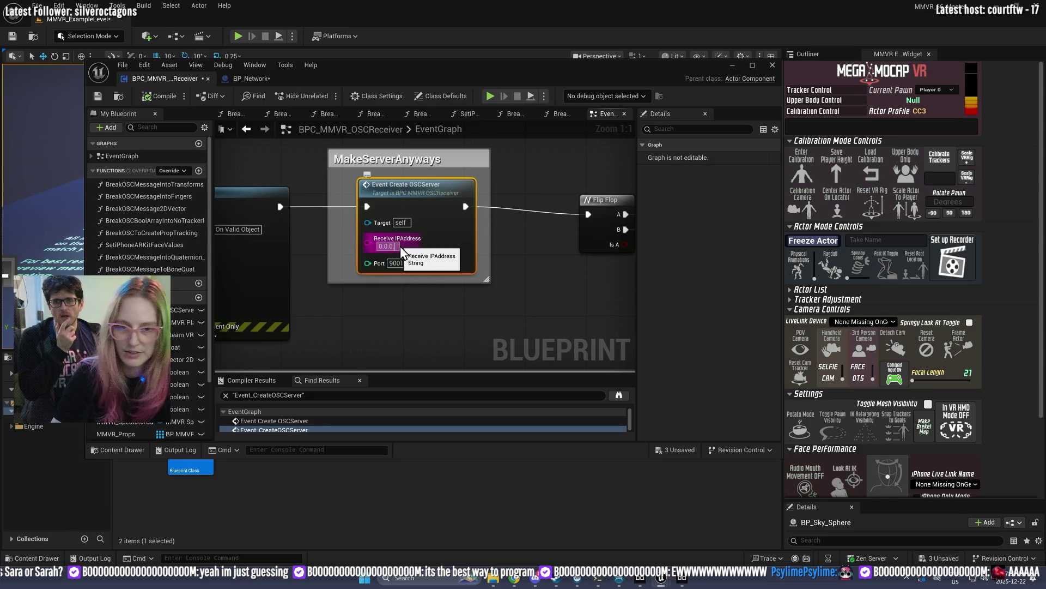
key("BackSpace")
key("BackSpace")
key("BackSpace")
left_click(412, 280)
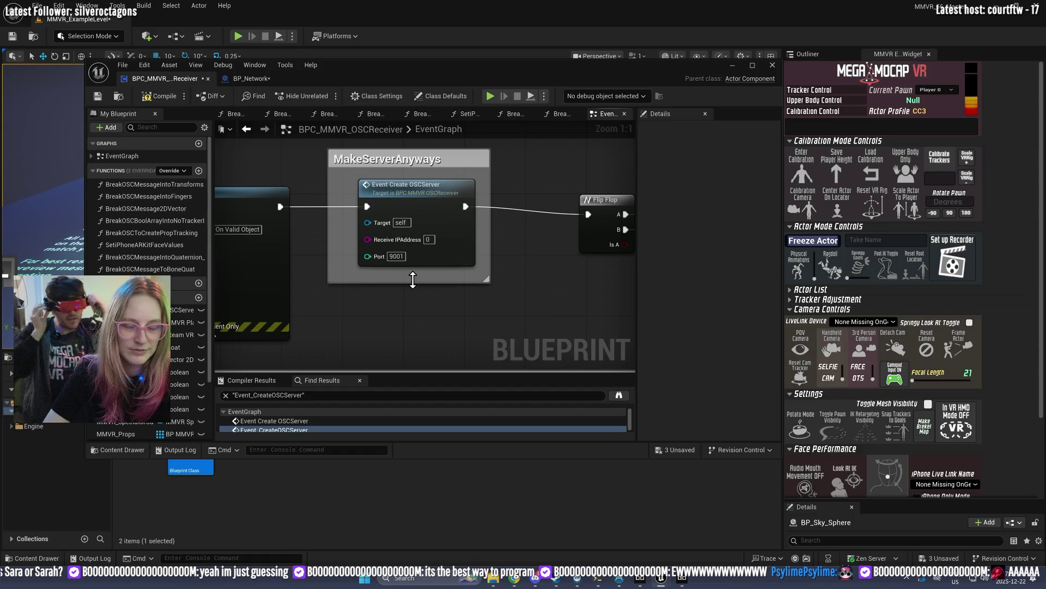
Step: Recheck the Beyond Eyetracking OSC settings, then start a play test in Unreal
mouse_move(691, 579)
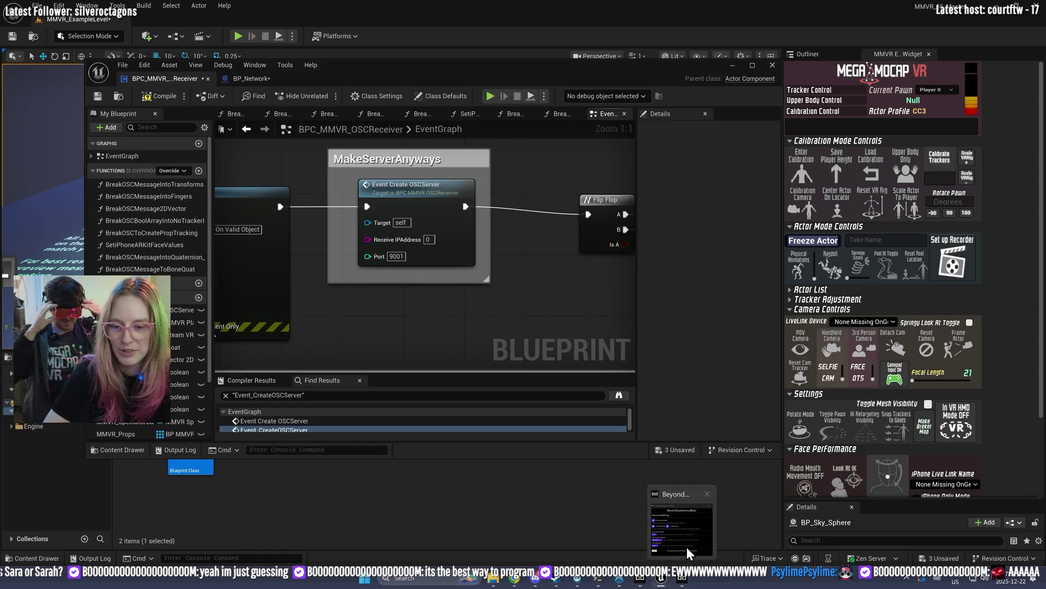
left_click(697, 516)
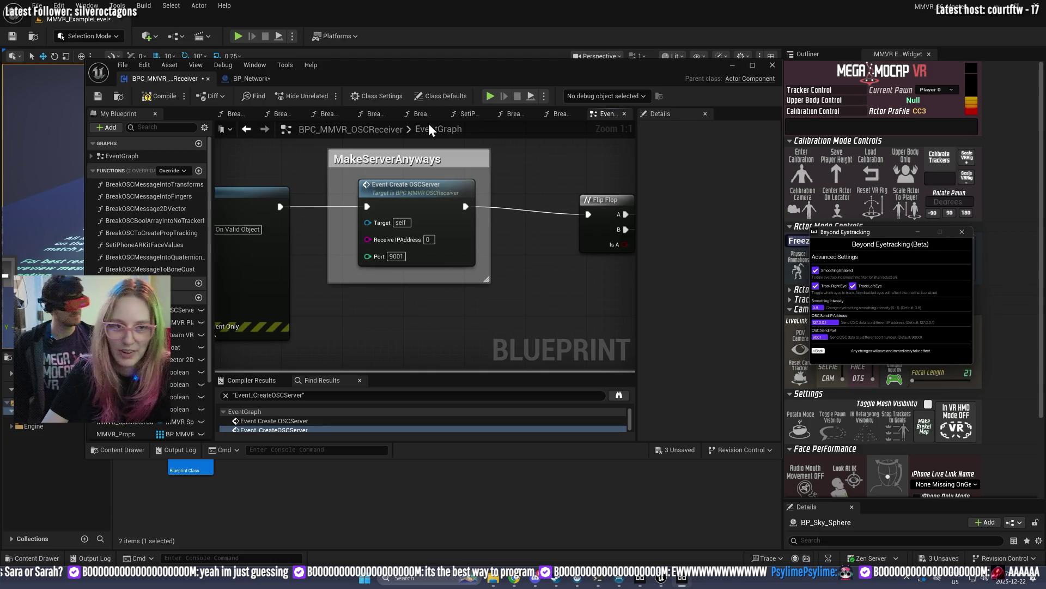
left_click(239, 34)
left_click(240, 35)
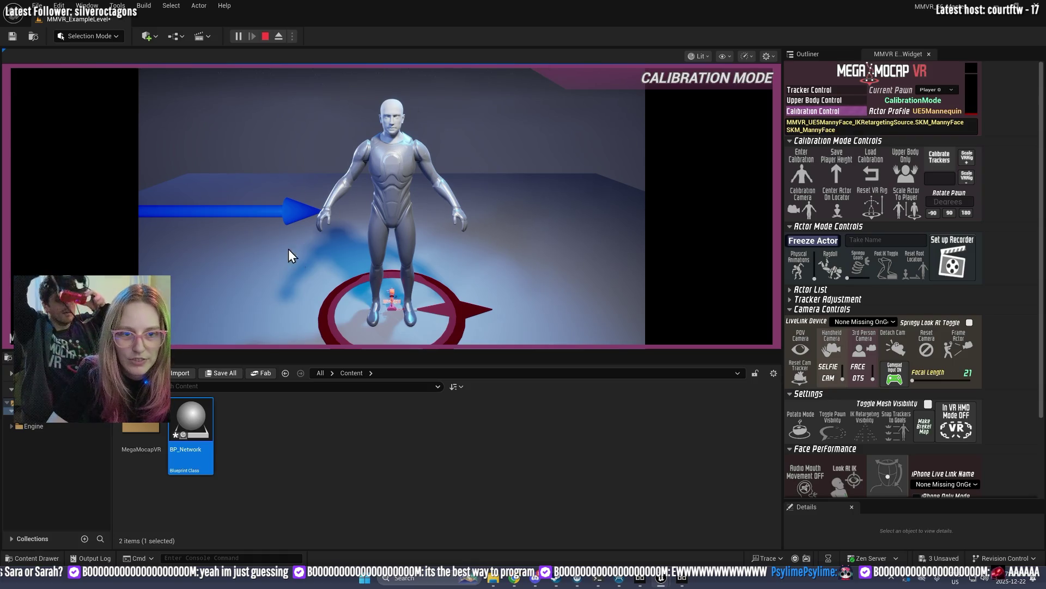
Step: Stop the Play-in-Editor session to return to the editable level
left_click(266, 36)
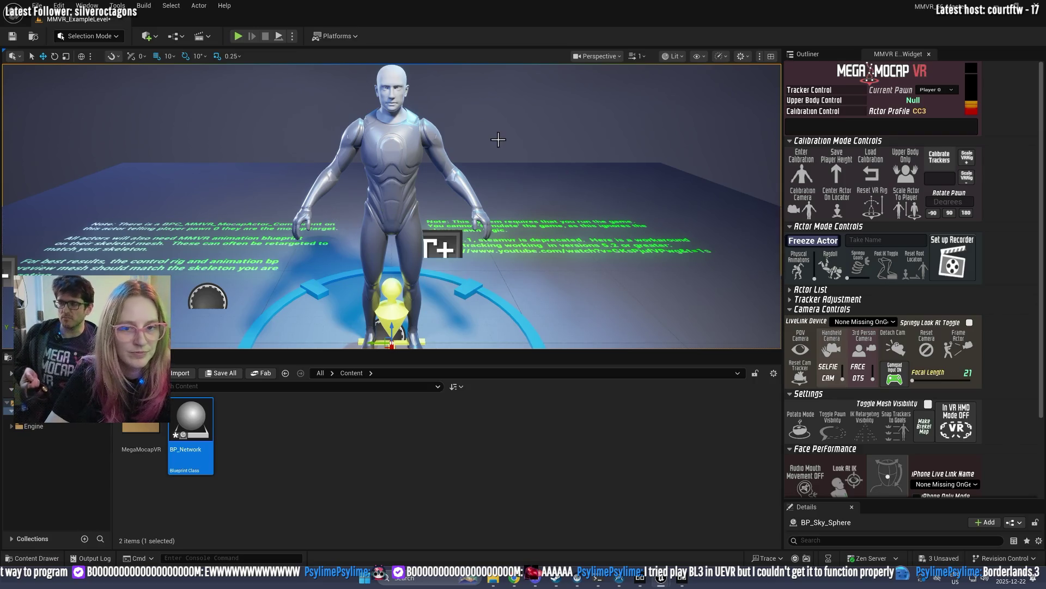
mouse_move(493, 128)
left_mouse_down()
mouse_move(493, 109)
mouse_move(491, 120)
left_mouse_up()
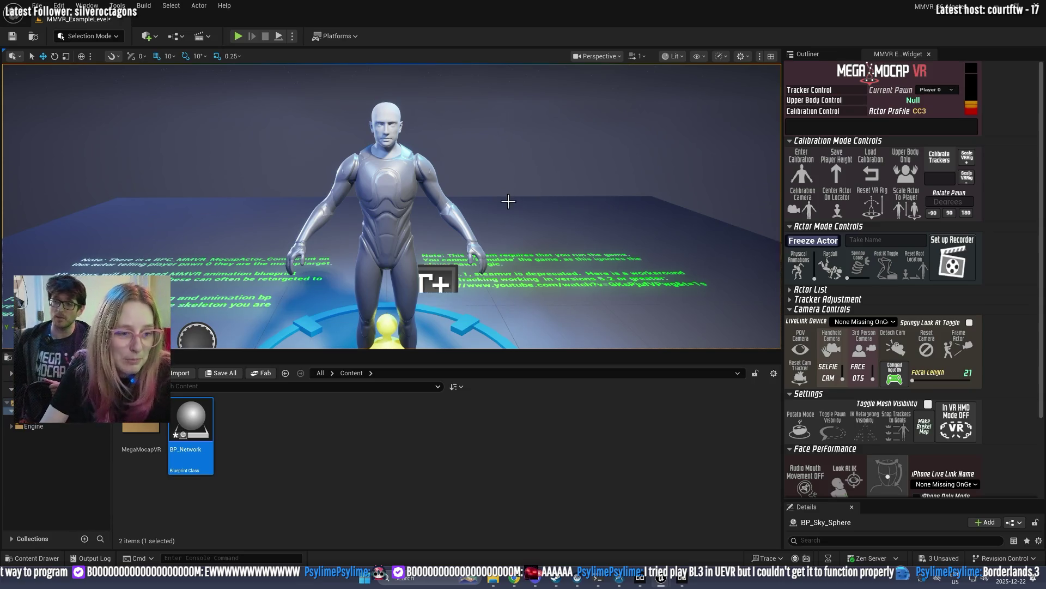
left_click_drag(464, 203, 471, 116)
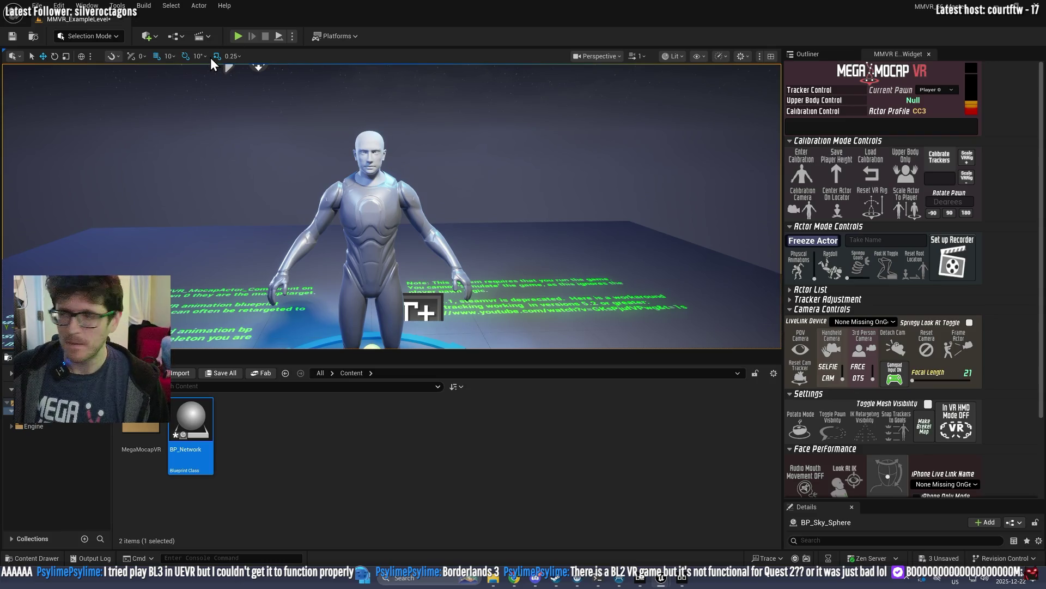
mouse_move(493, 578)
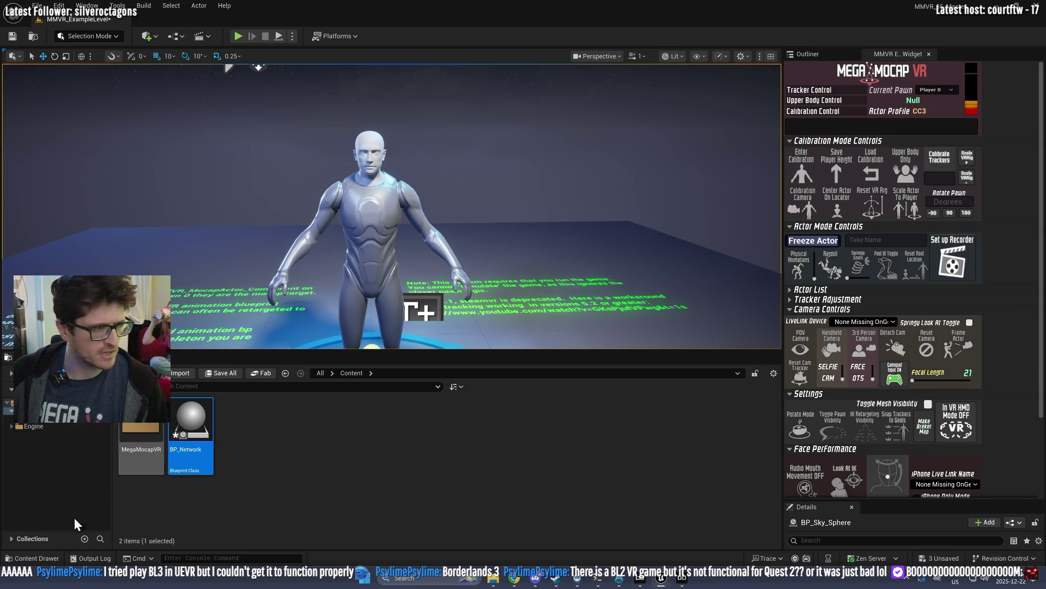
mouse_move(581, 580)
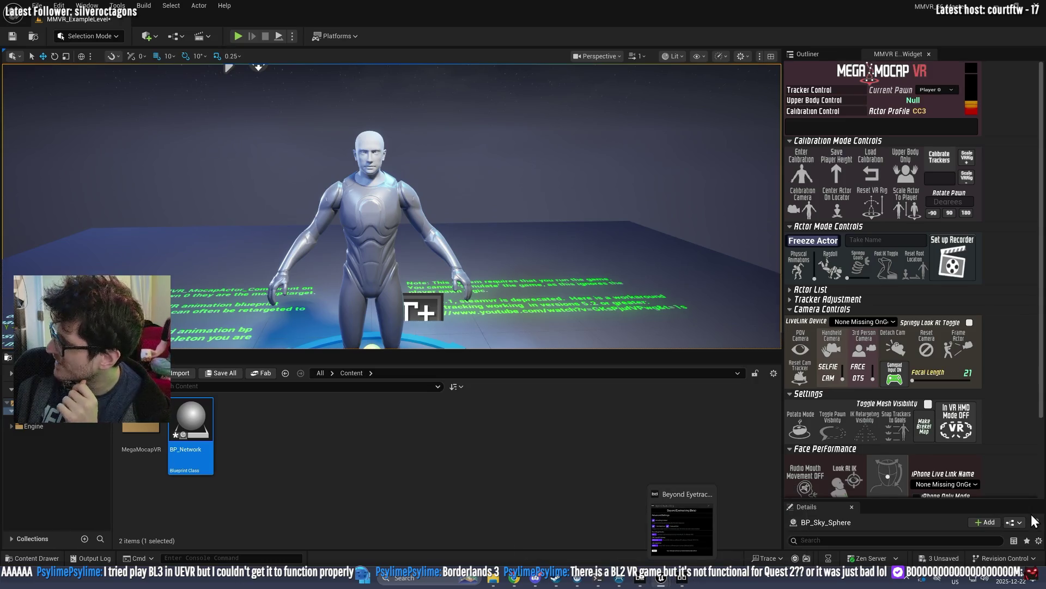
Step: Review the Beyond Eyetracking recipients page and the Dynamic Foveated Rendering settings
left_click(678, 580)
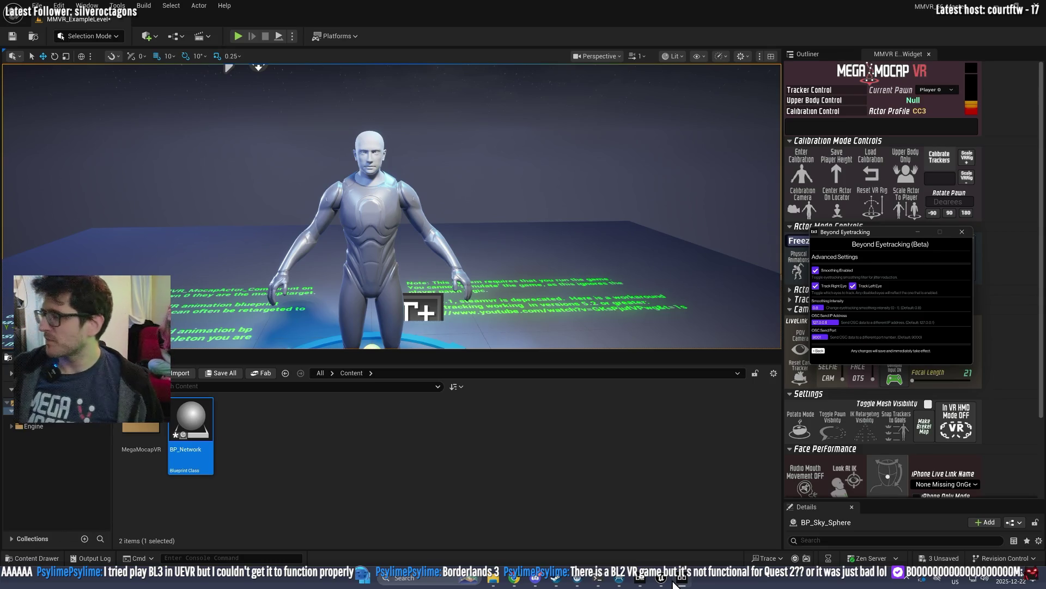
left_click(819, 351)
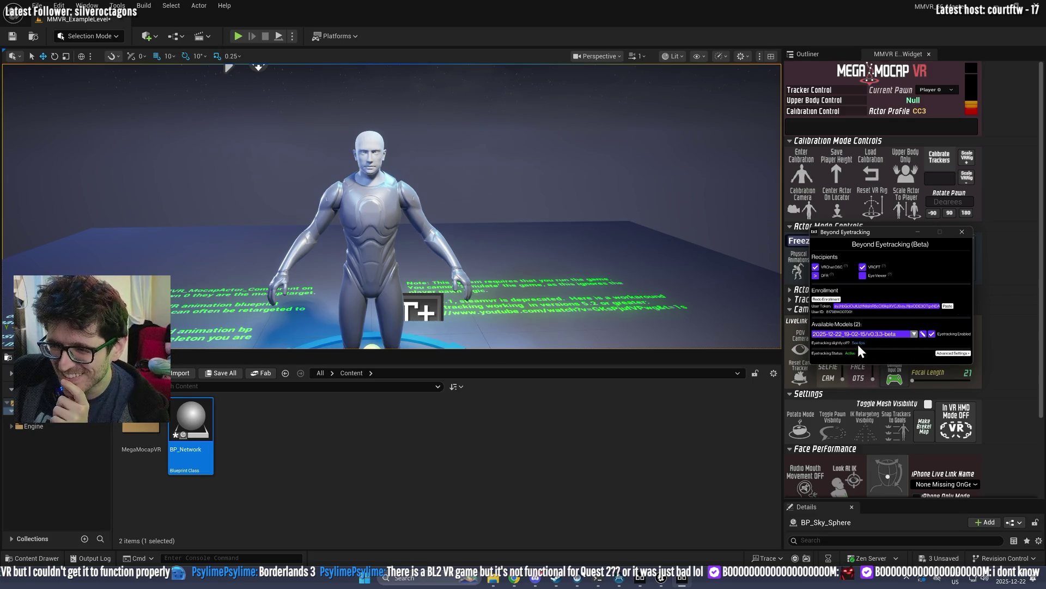
mouse_move(845, 269)
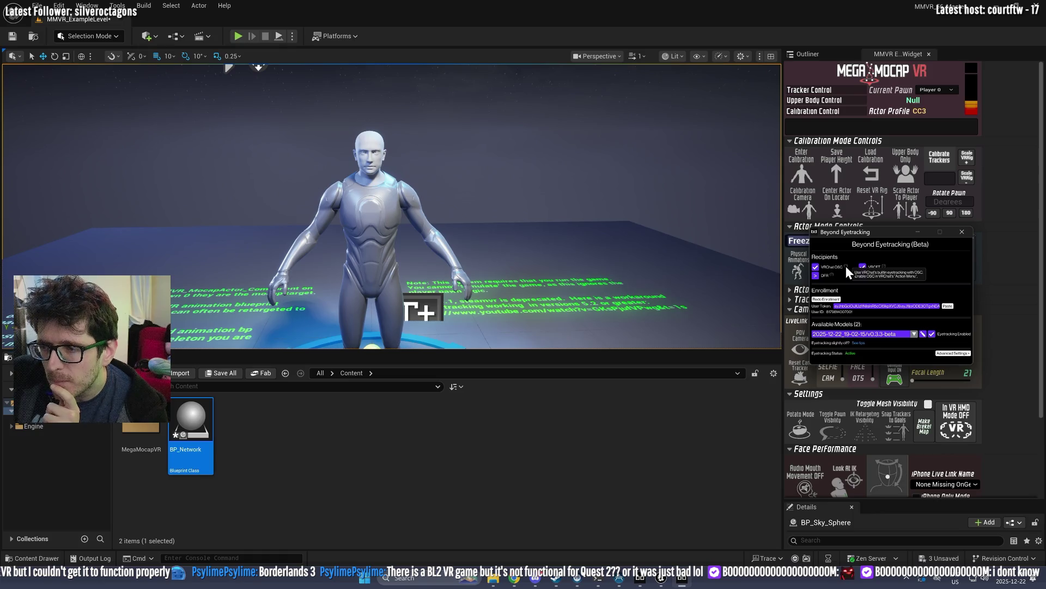
left_click(815, 275)
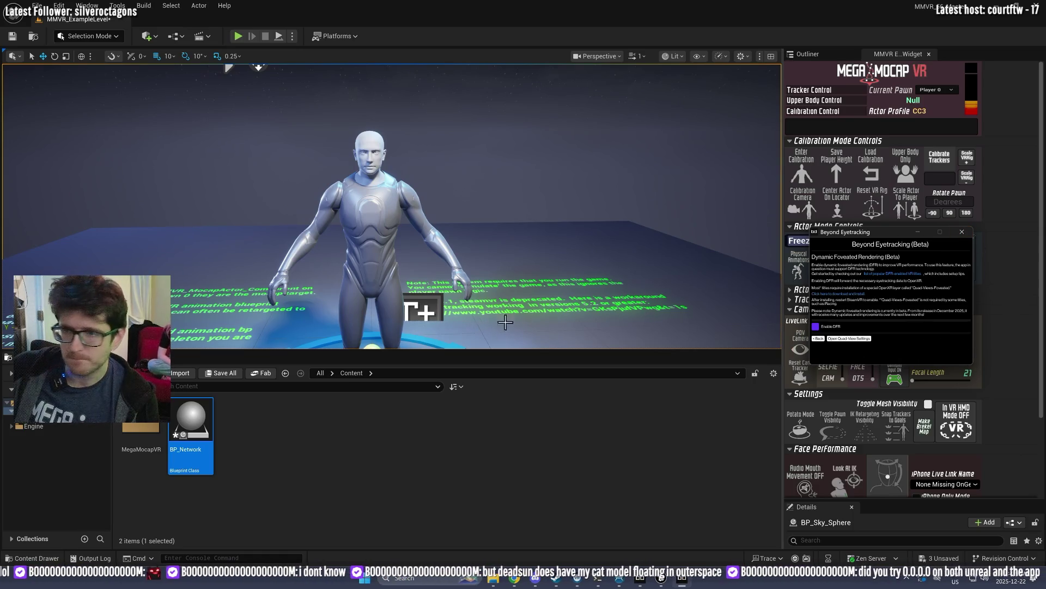
left_click(815, 339)
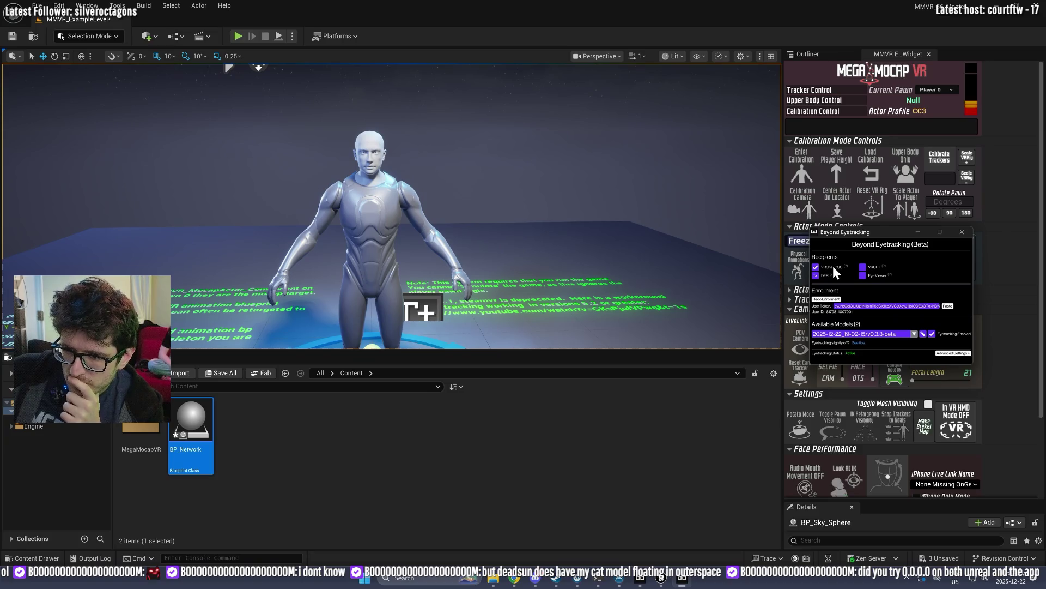
Step: Replace the advanced OSC send IP address with 0, then start a play test
left_click(951, 353)
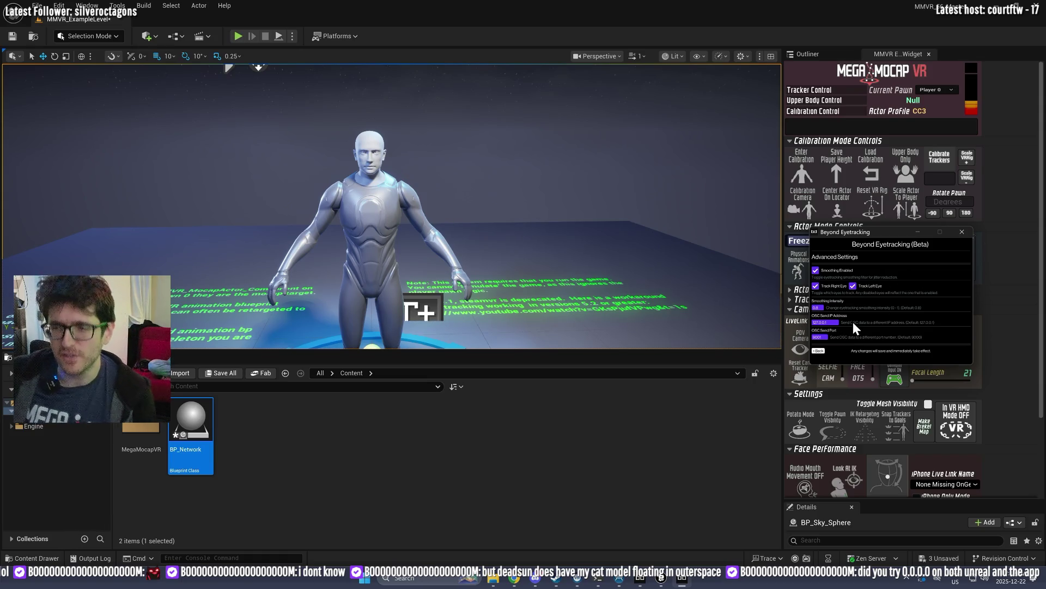
triple_click(819, 325)
type("0")
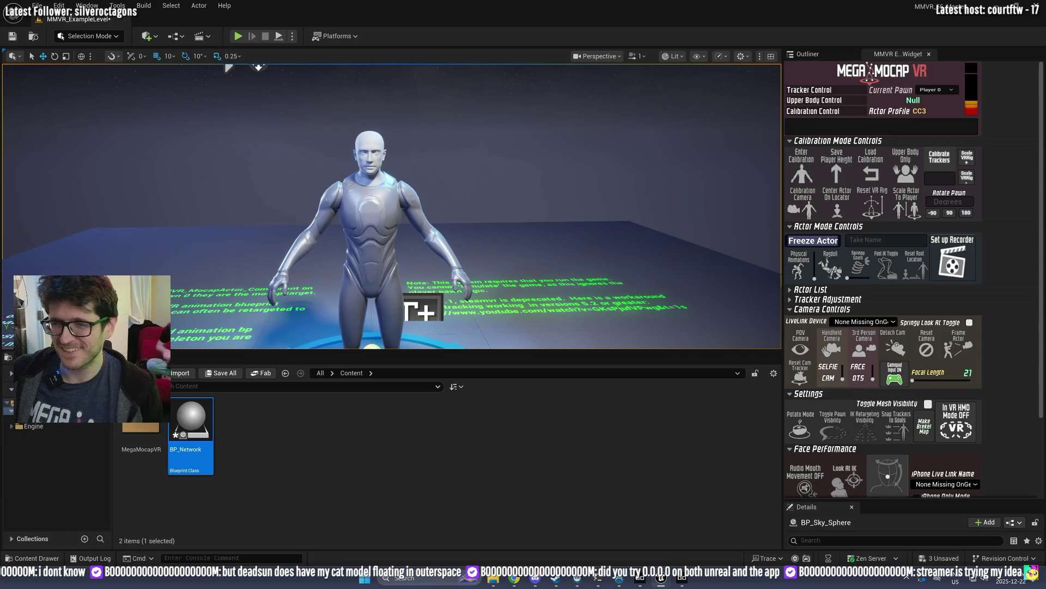
left_click(238, 36)
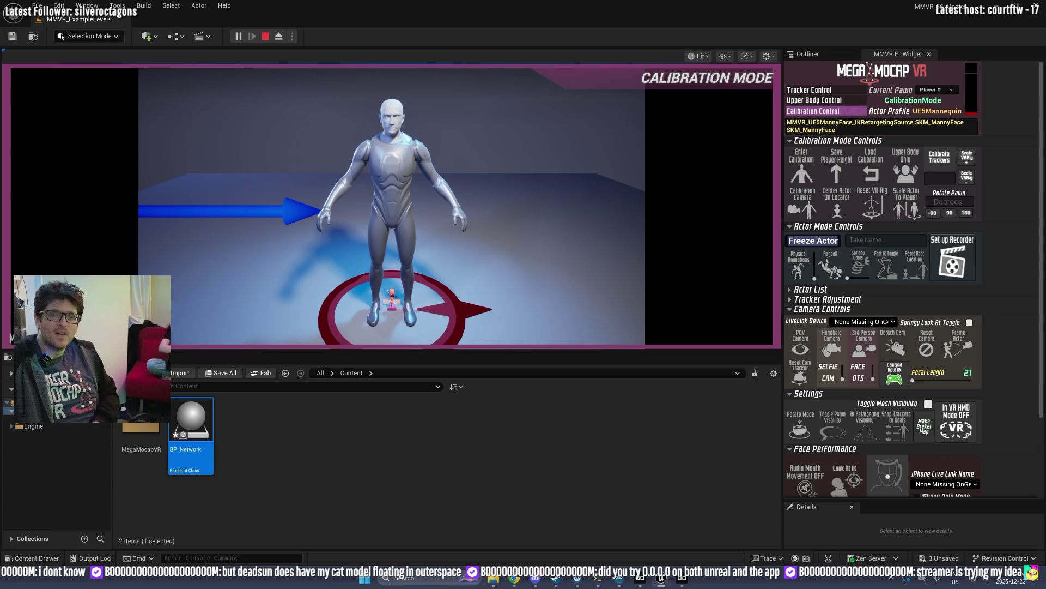
Step: Stop the running play test
left_click(265, 36)
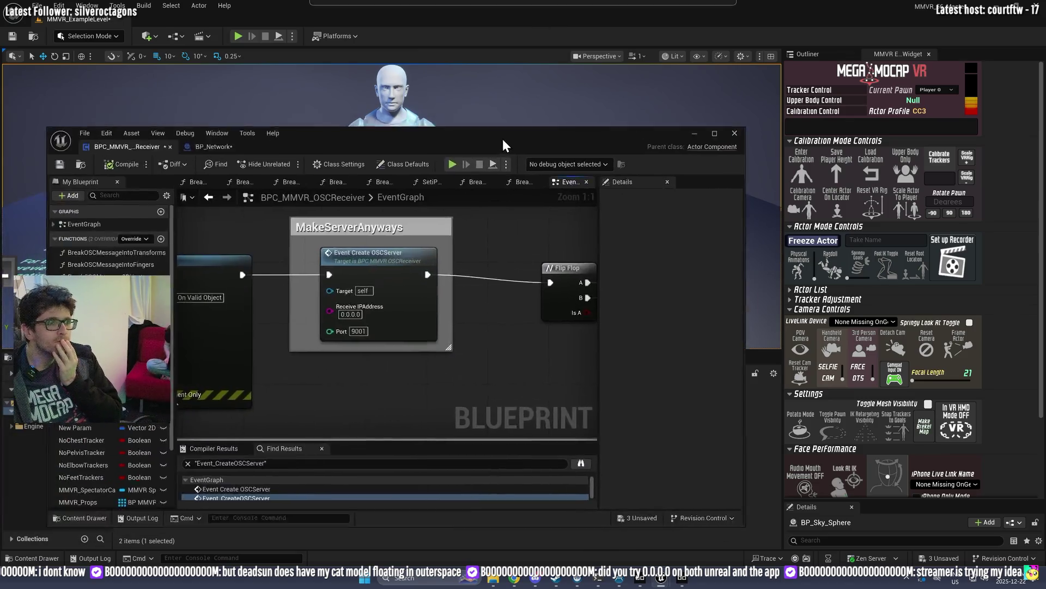
Step: Maximize the Blueprint editor and delete the Flip Flop and Print String nodes
double_click(491, 139)
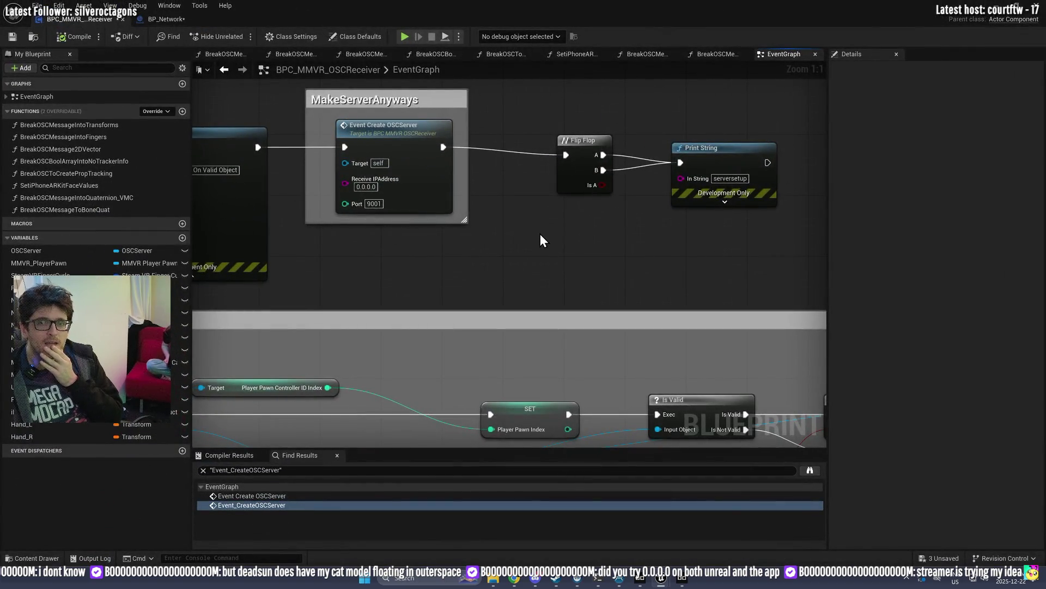
left_click_drag(753, 261, 590, 139)
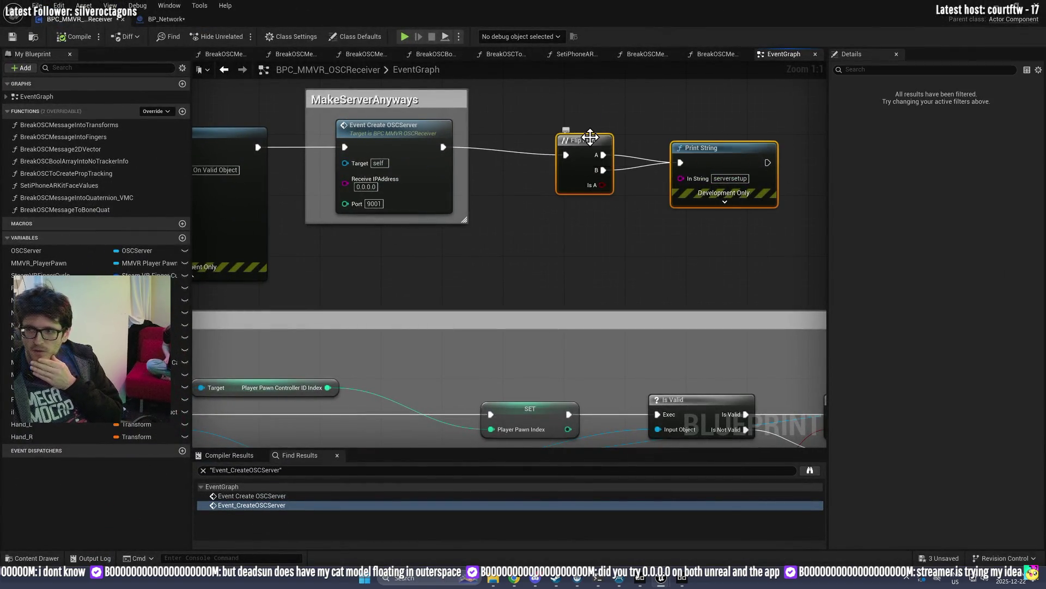
key("Delete")
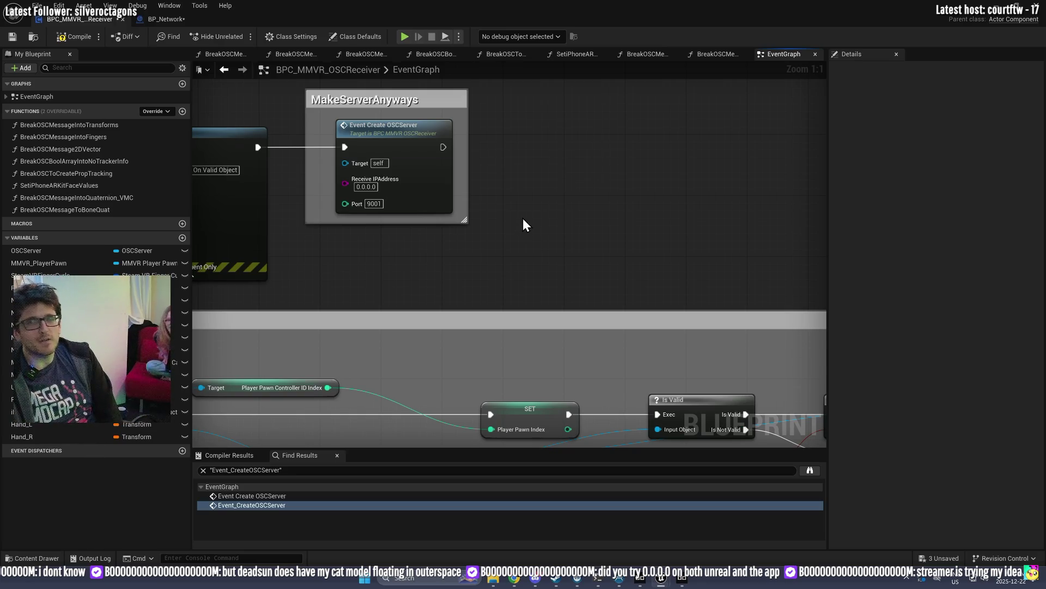
Step: Change the MakeServerAnyways server's Receive IPAddress to 0
left_click_drag(540, 192, 702, 185)
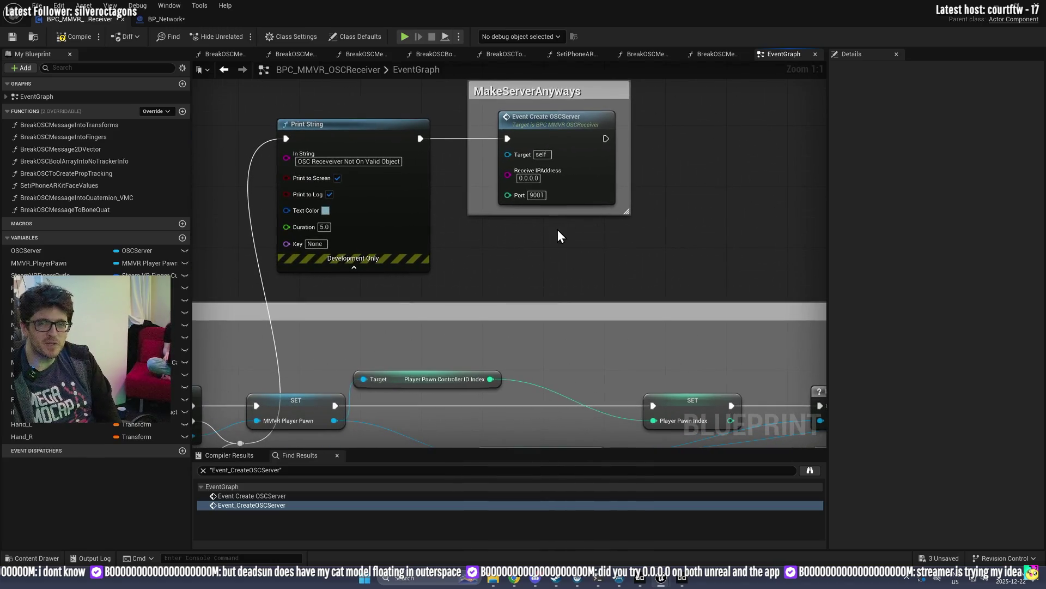
left_click(529, 178)
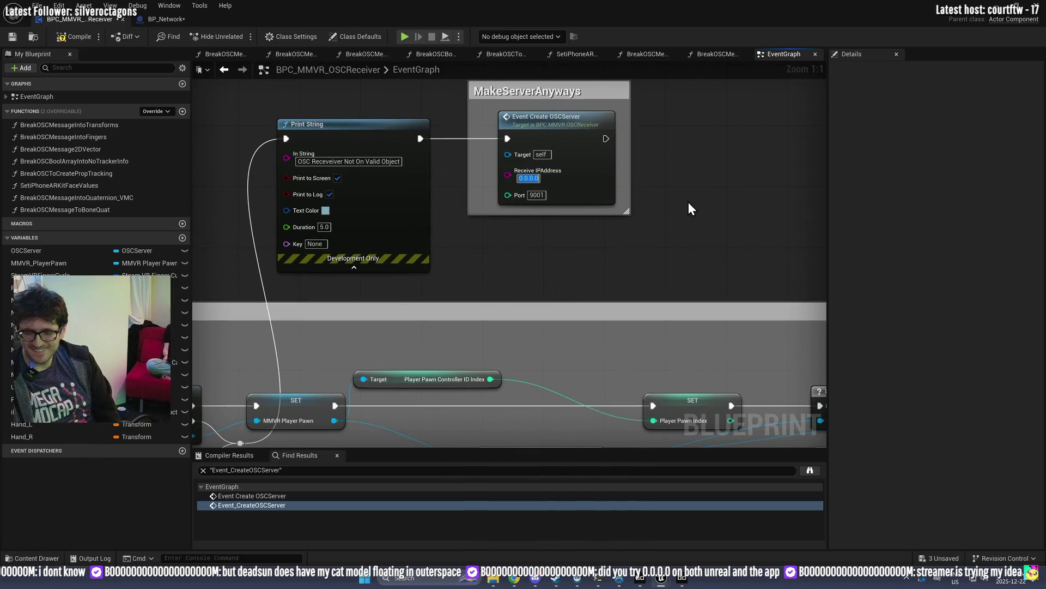
type("0")
key("Return")
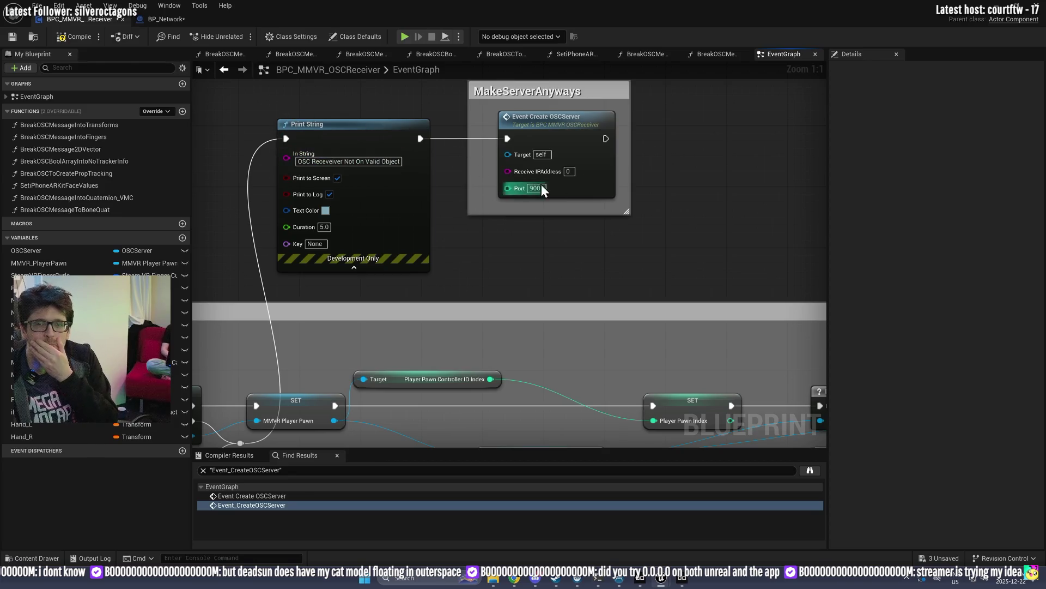
mouse_move(502, 257)
left_mouse_down()
mouse_move(665, 194)
mouse_move(383, 234)
left_mouse_up()
Step: Add a Create OSCServer node by searching 'osc ser' in the graph's context menu
right_click(384, 236)
type("osc ser")
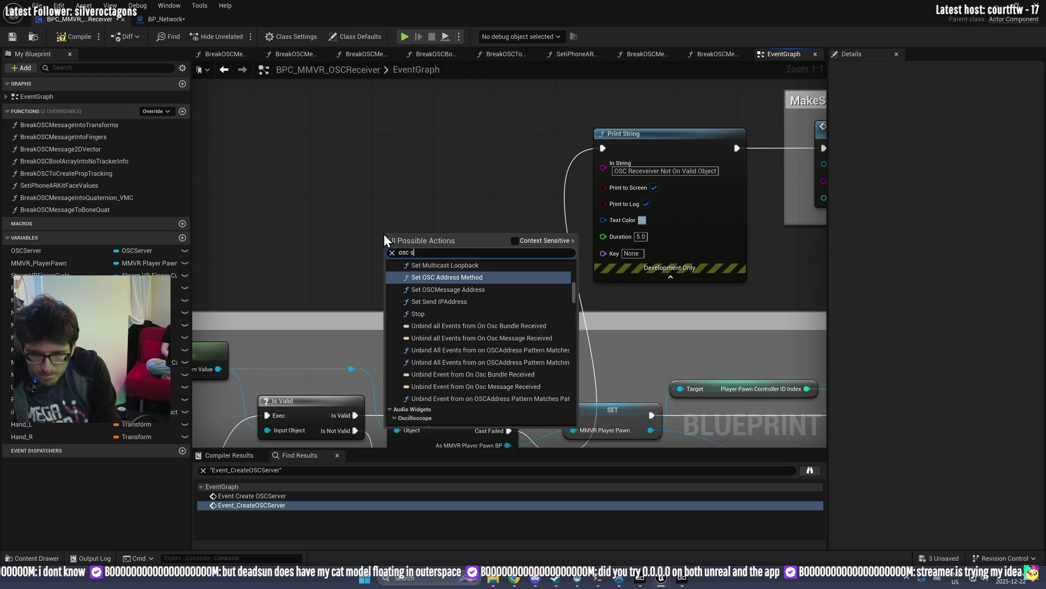
key("Return")
left_click_drag(441, 272, 224, 302)
double_click(637, 145)
scroll(470, 217, "down", 5)
mouse_move(493, 198)
left_mouse_down()
mouse_move(356, 267)
mouse_move(206, 233)
left_mouse_up()
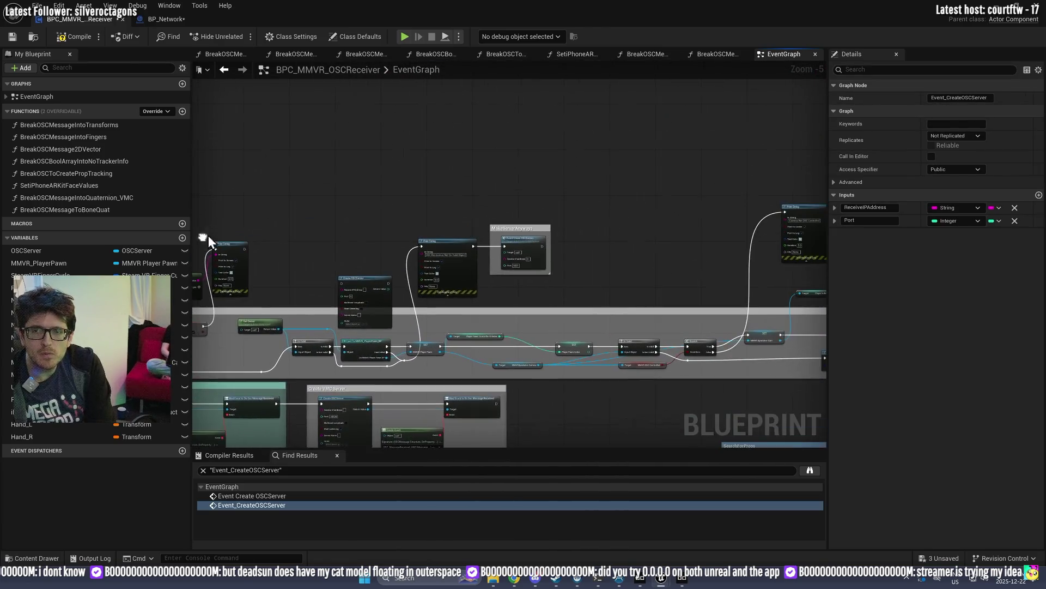
left_click_drag(517, 215, 499, 211)
scroll(499, 213, "down", 3)
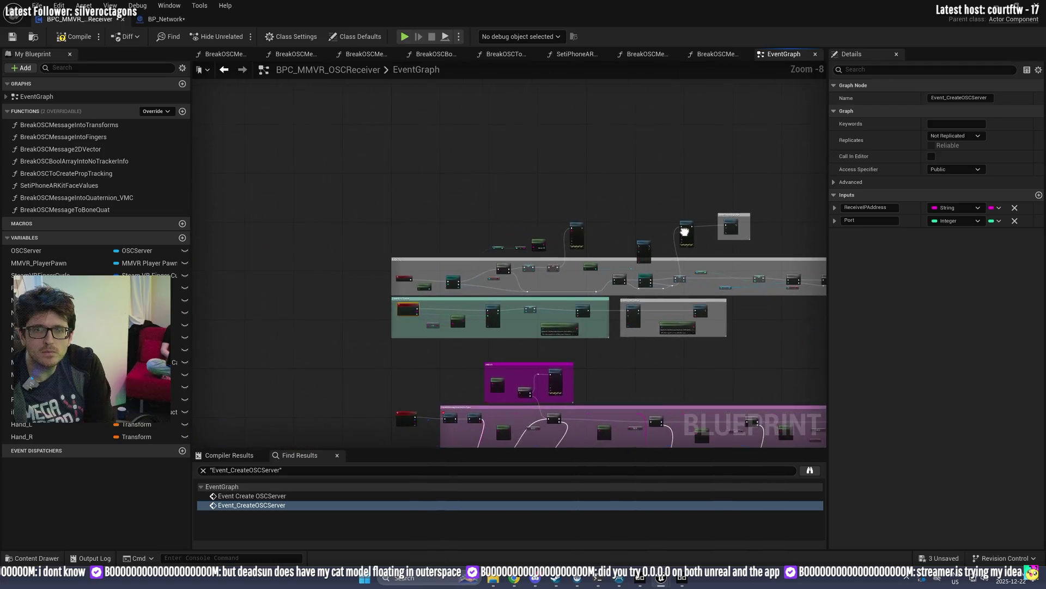
scroll(637, 248, "up", 9)
Step: Tick Start Listening on the new Create OSCServer node and move it above BeginPlay
mouse_move(632, 256)
left_mouse_down()
mouse_move(539, 327)
mouse_move(470, 310)
mouse_move(442, 189)
left_mouse_up()
left_click(551, 167)
left_click_drag(551, 280, 469, 258)
scroll(740, 296, "down", 6)
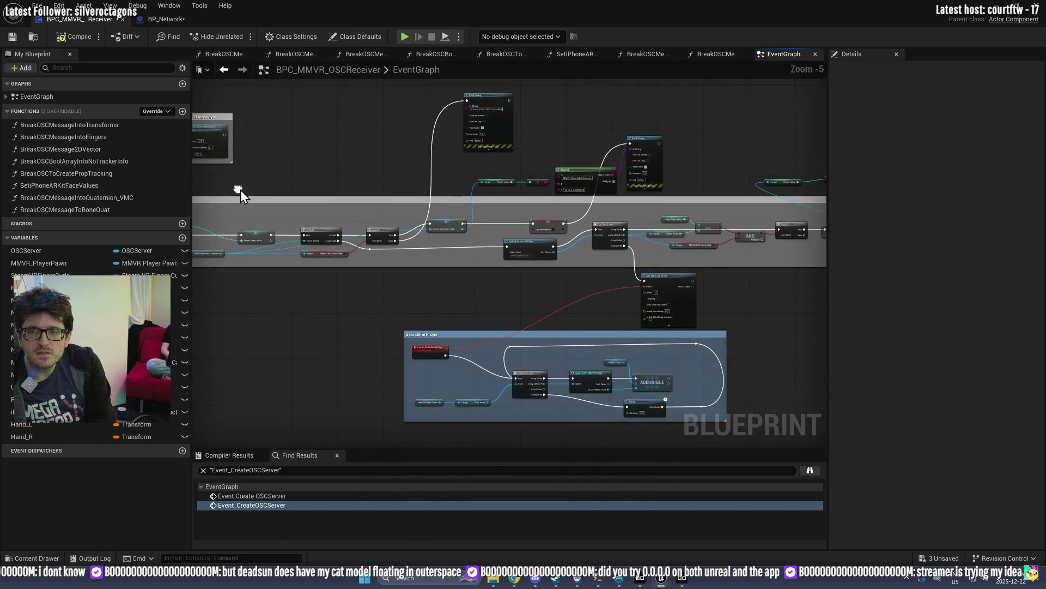
scroll(571, 266, "up", 5)
mouse_move(581, 257)
left_mouse_down()
mouse_move(550, 217)
mouse_move(639, 293)
left_mouse_up()
left_click_drag(497, 261, 524, 314)
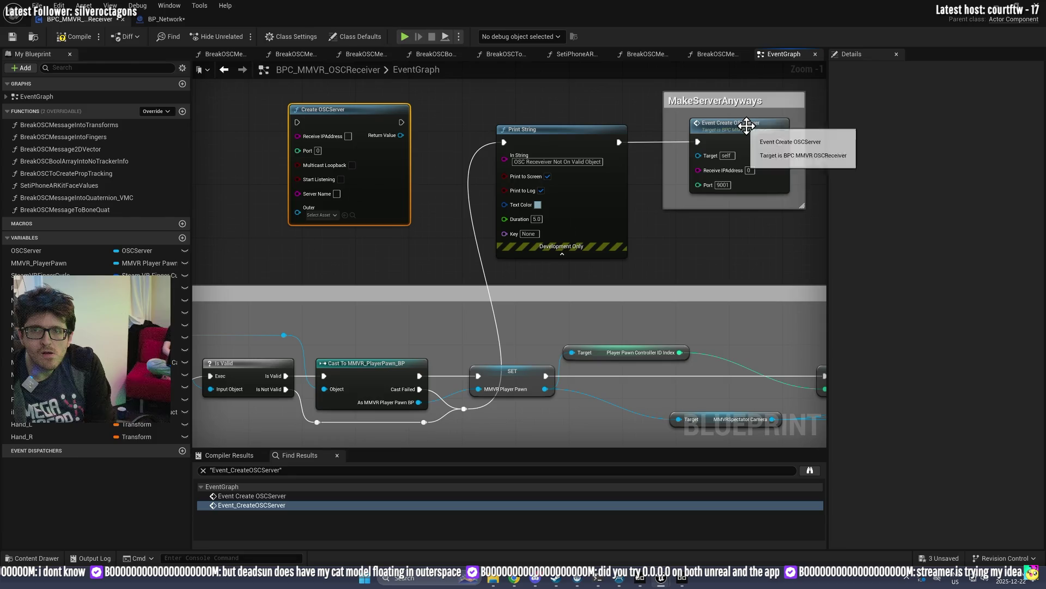
mouse_move(360, 209)
left_mouse_down()
mouse_move(503, 254)
mouse_move(406, 151)
mouse_move(630, 227)
mouse_move(430, 132)
mouse_move(300, 149)
mouse_move(266, 139)
left_mouse_up()
left_click(485, 226)
left_click_drag(207, 285, 476, 240)
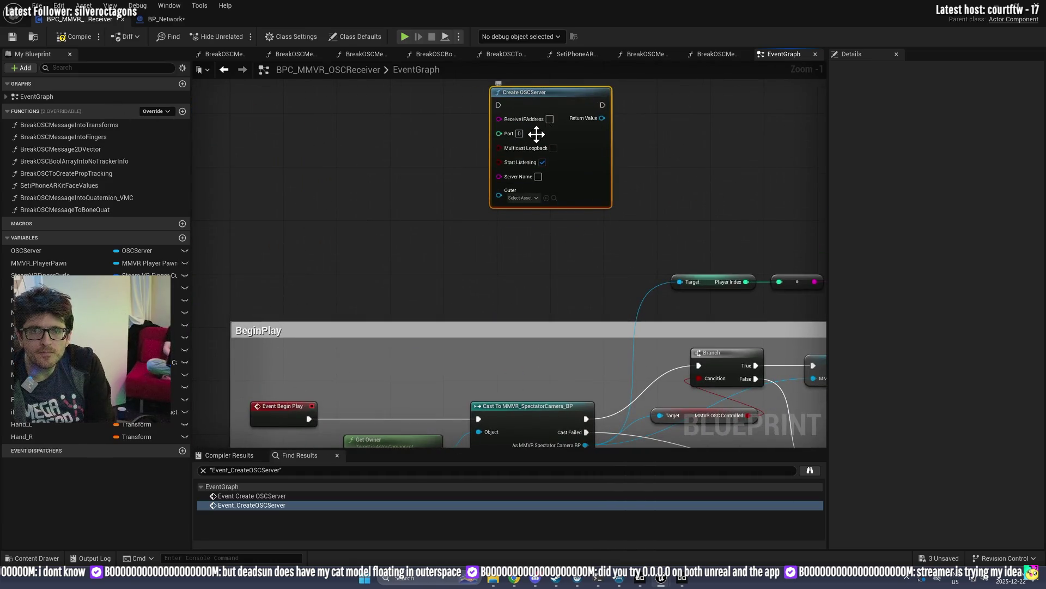
Step: Give Create OSCServer receive address 0.0.0.0 and port 9001
scroll(537, 131, "up", 1)
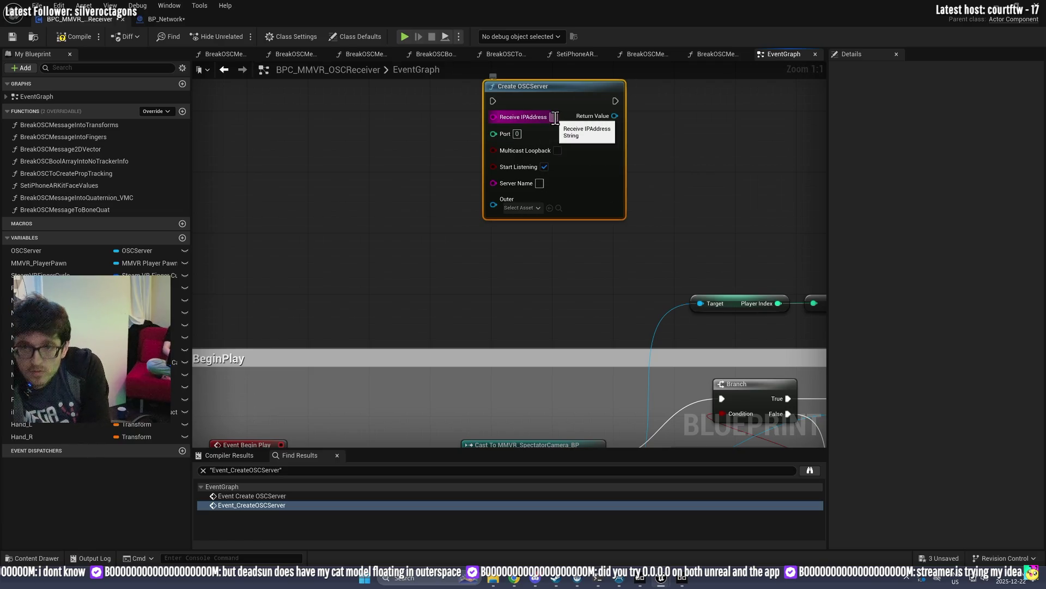
type("0.0.0.0")
key("Return")
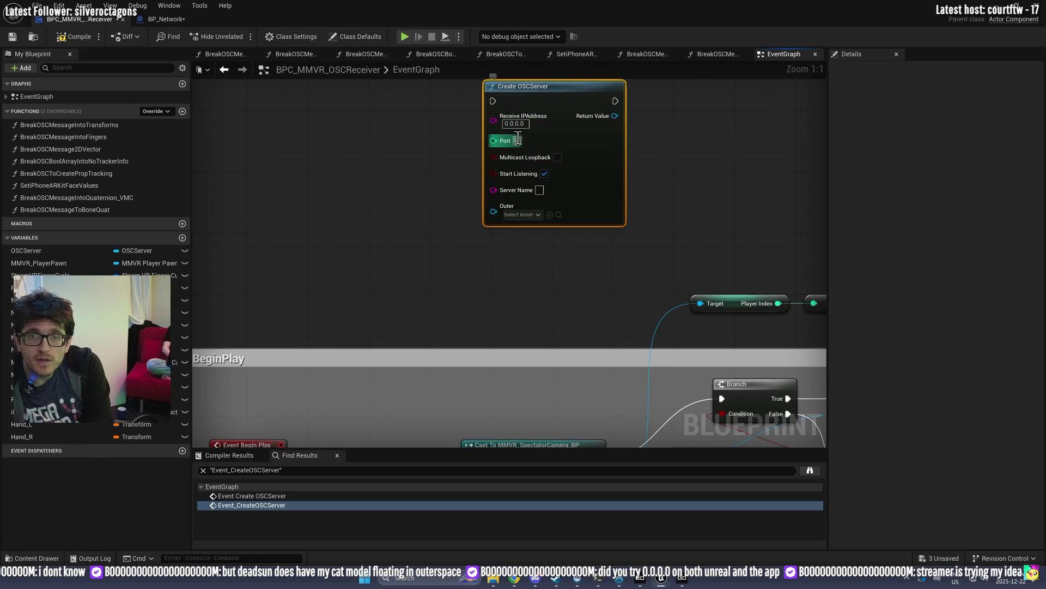
type("900")
key("Return")
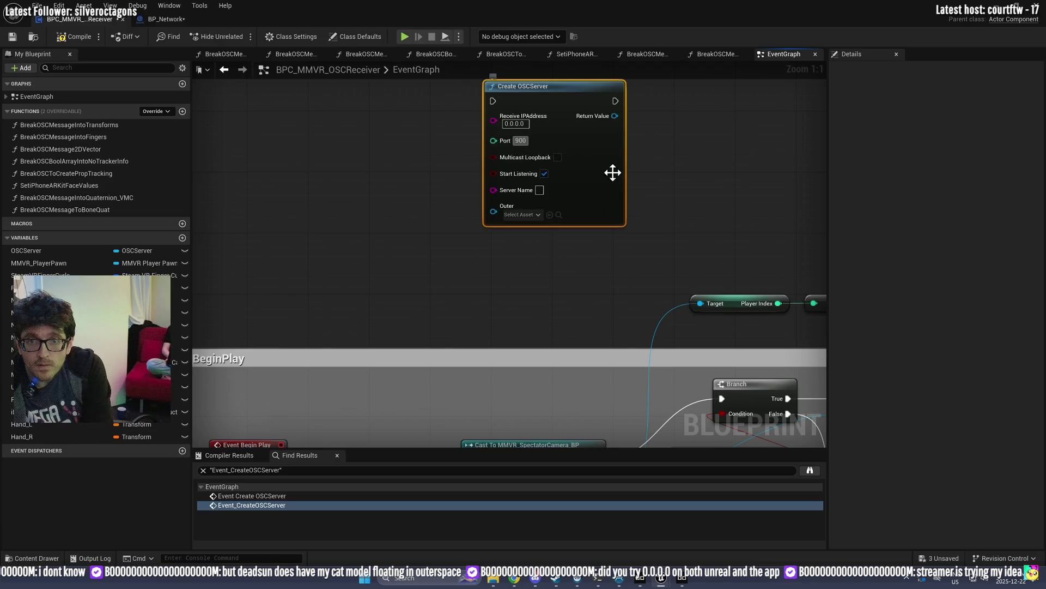
type("1")
left_click(647, 165)
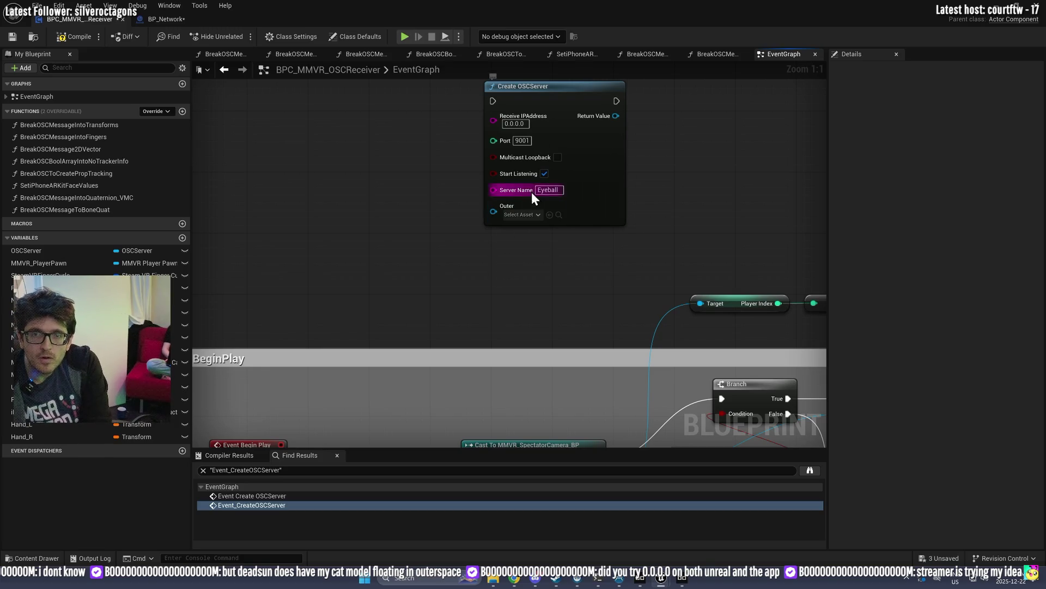
left_click_drag(615, 116, 682, 118)
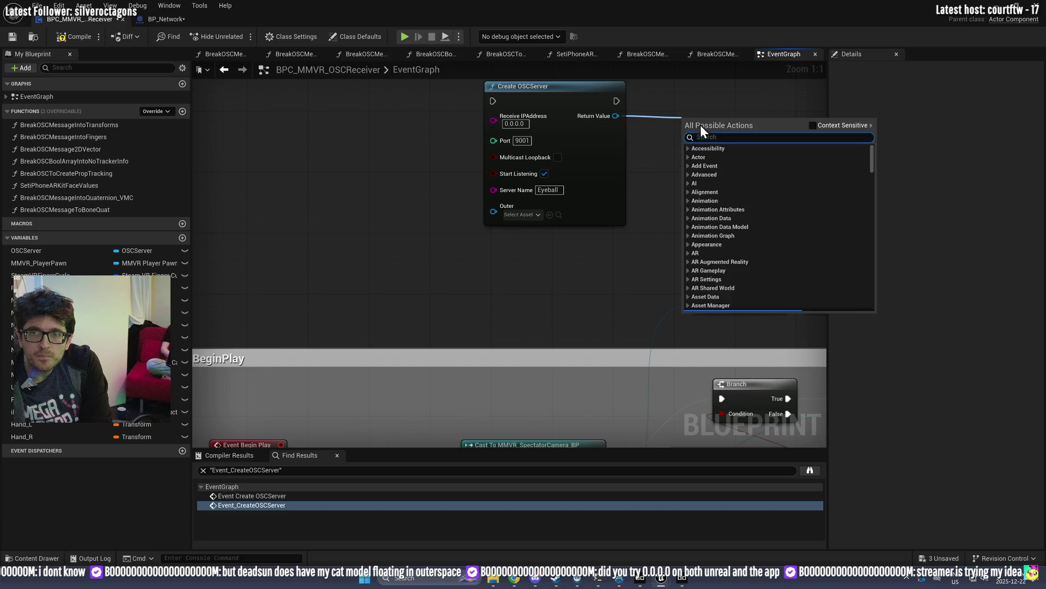
Step: Wire Event Begin Play's execution into Create OSCServer
left_click(495, 243)
scroll(495, 249, "down", 1)
mouse_move(370, 344)
left_mouse_down()
mouse_move(584, 68)
mouse_move(563, 267)
left_mouse_up()
left_click_drag(668, 279, 707, 281)
Step: Add an Is Valid check on Create OSCServer's return value, placed beside the server node
type("pr")
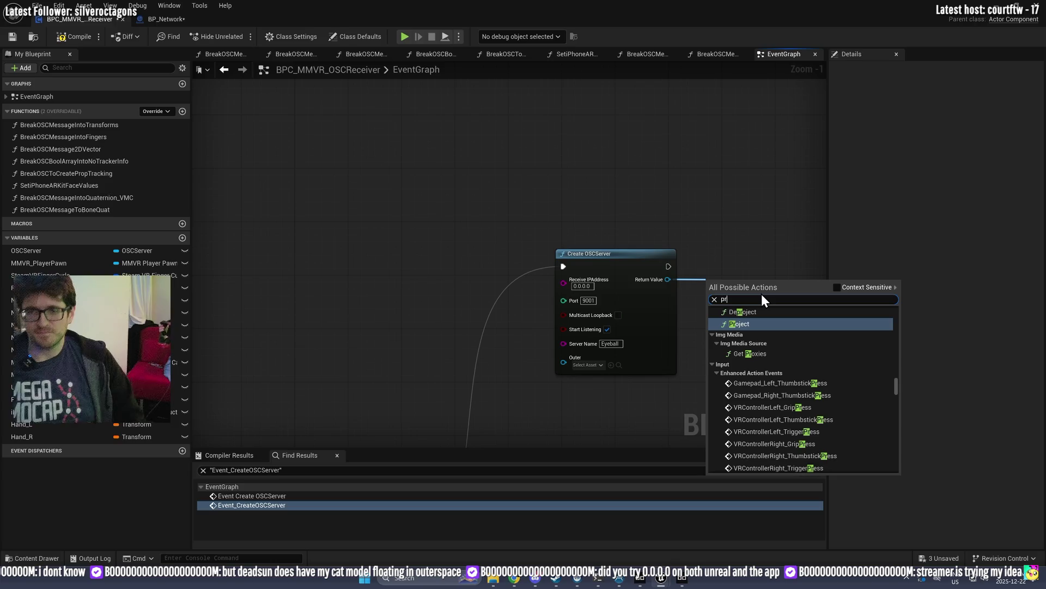
key("BackSpace")
key("BackSpace")
type("val")
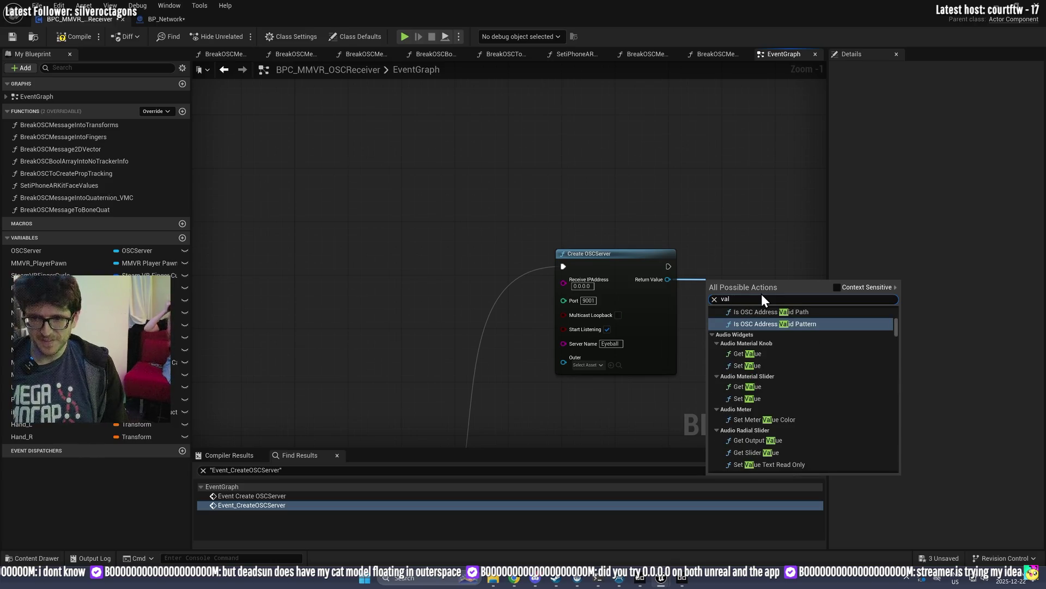
type("id")
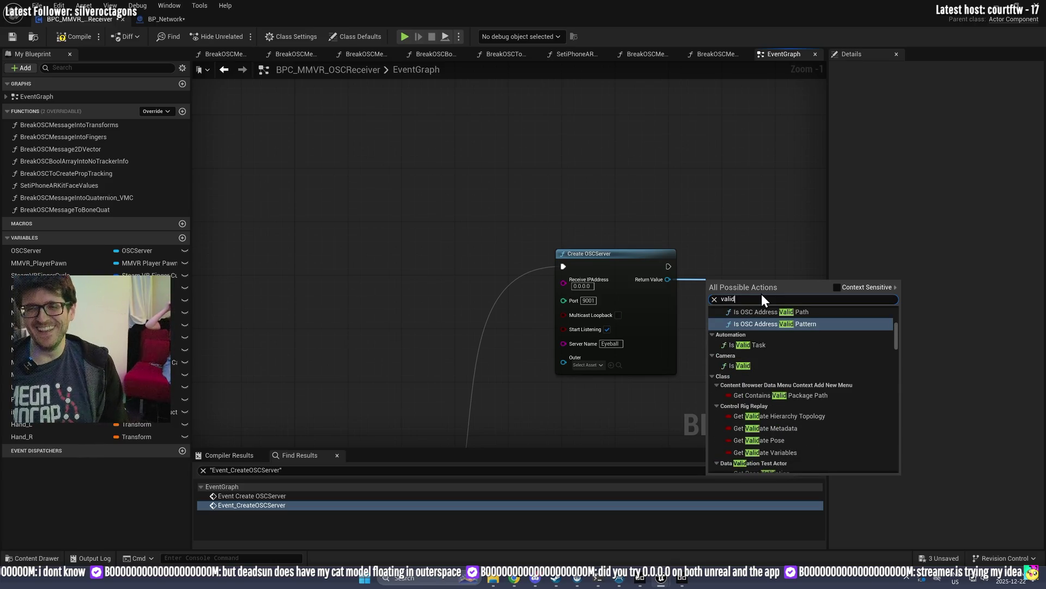
scroll(817, 382, "up", 5)
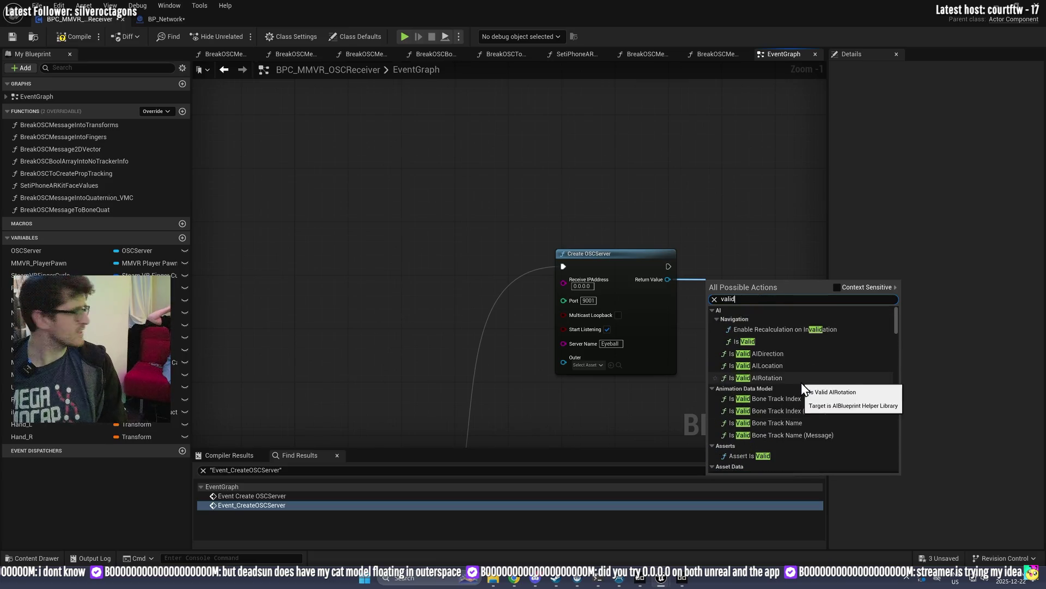
scroll(818, 376, "down", 3)
mouse_move(897, 325)
left_mouse_down()
mouse_move(907, 477)
mouse_move(893, 423)
left_mouse_up()
key("BackSpace")
key("BackSpace")
key("BackSpace")
type("is valu")
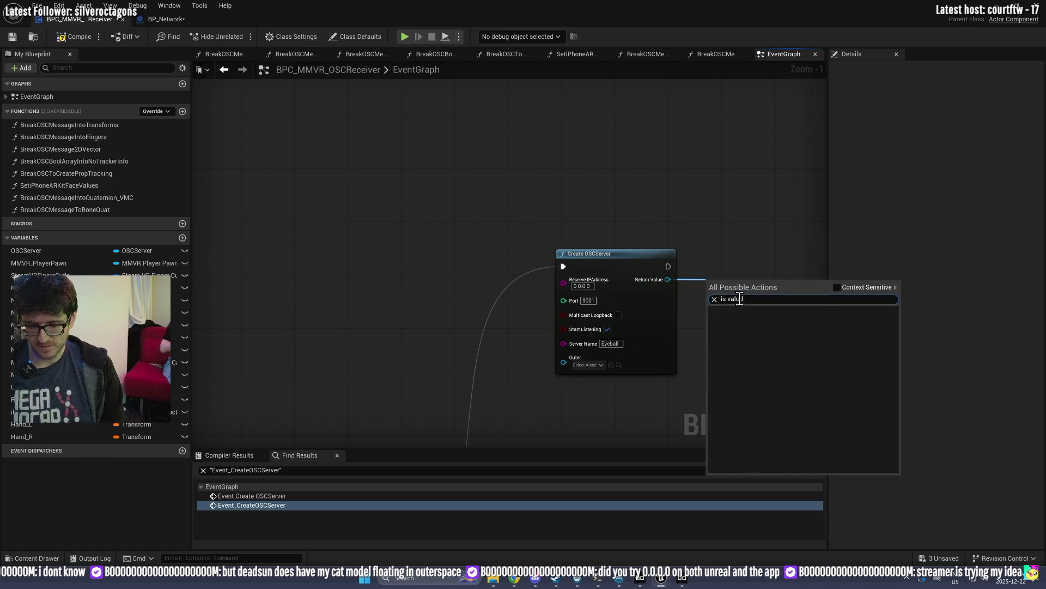
key("BackSpace")
type("id")
scroll(790, 452, "down", 5)
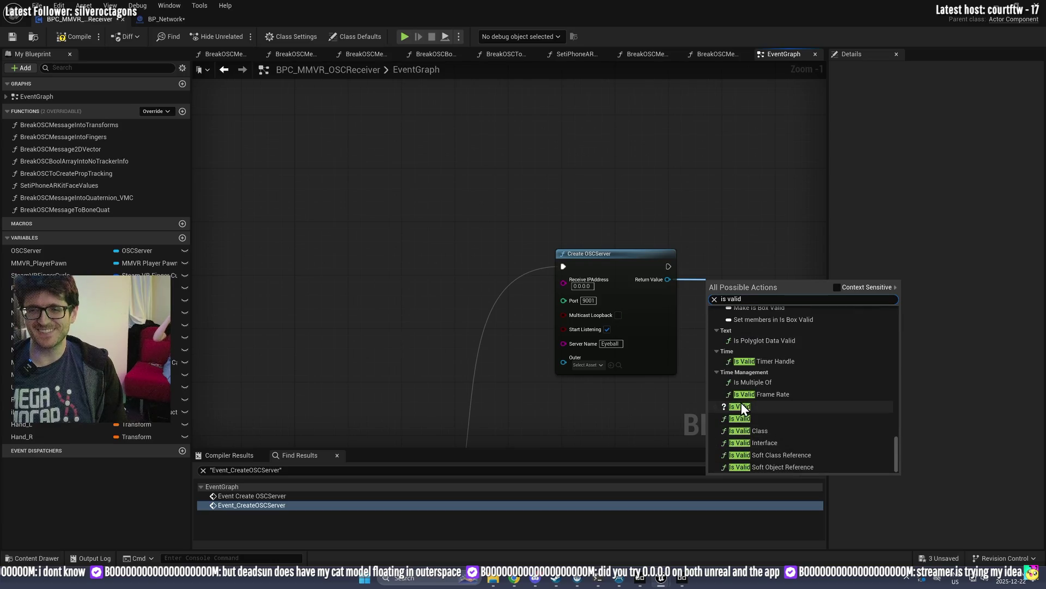
left_click(742, 407)
left_click_drag(526, 241, 545, 205)
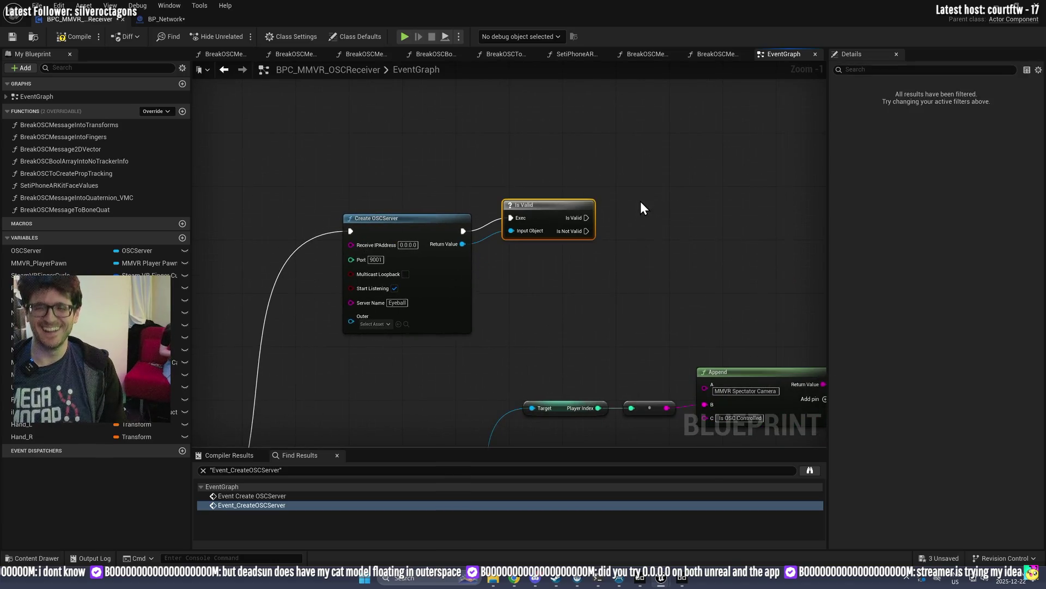
Step: Add a Print String printing Hello on Is Valid's valid output
right_click(641, 207)
type("print")
key("Return")
left_click_drag(664, 195, 665, 148)
left_click_drag(586, 218, 685, 148)
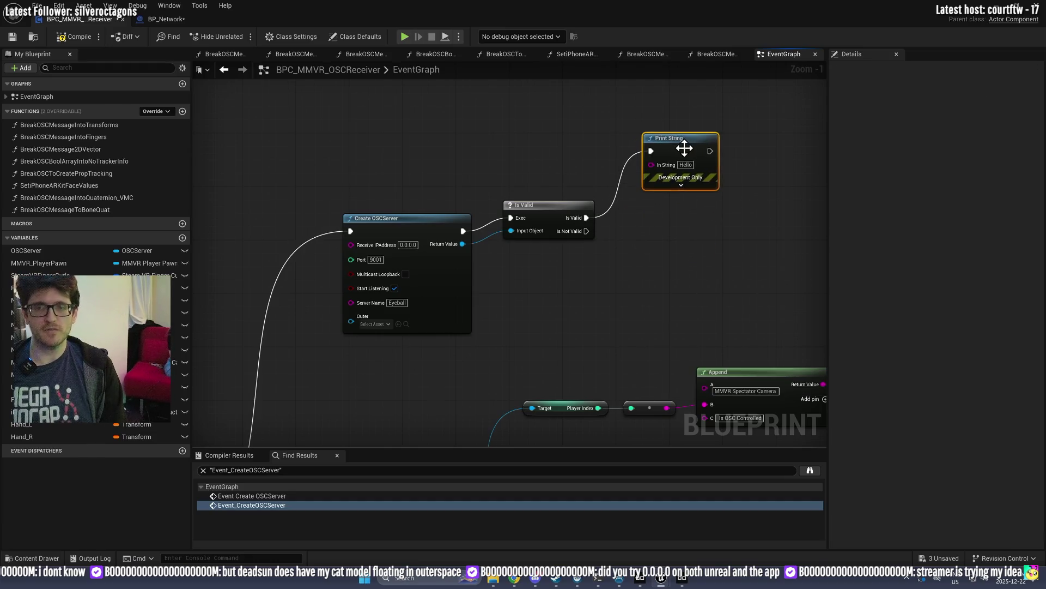
Step: Duplicate the Print String for the Is Not Valid output with message 'not hell'
key("ctrl+c")
key("ctrl+v")
left_click_drag(587, 231, 677, 278)
left_click(712, 292)
type("not hell")
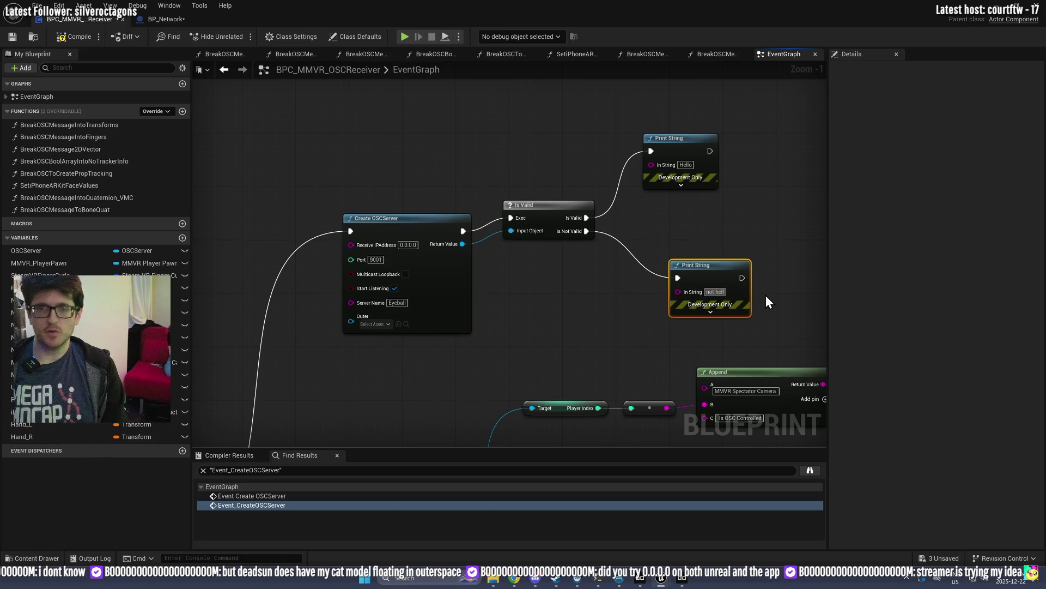
double_click(568, 12)
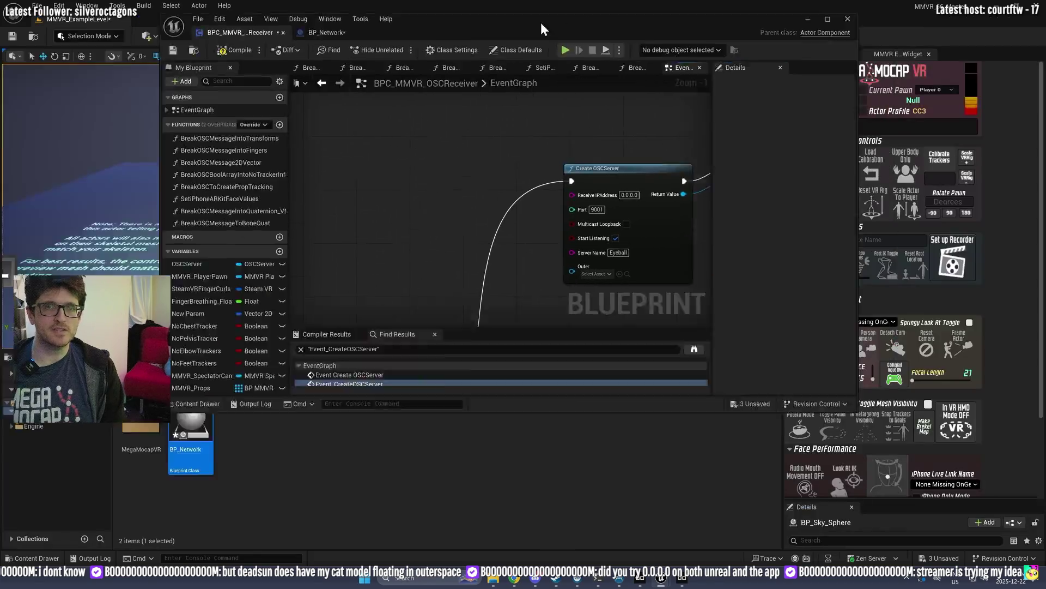
left_click_drag(568, 12, 1045, 12)
left_click(238, 36)
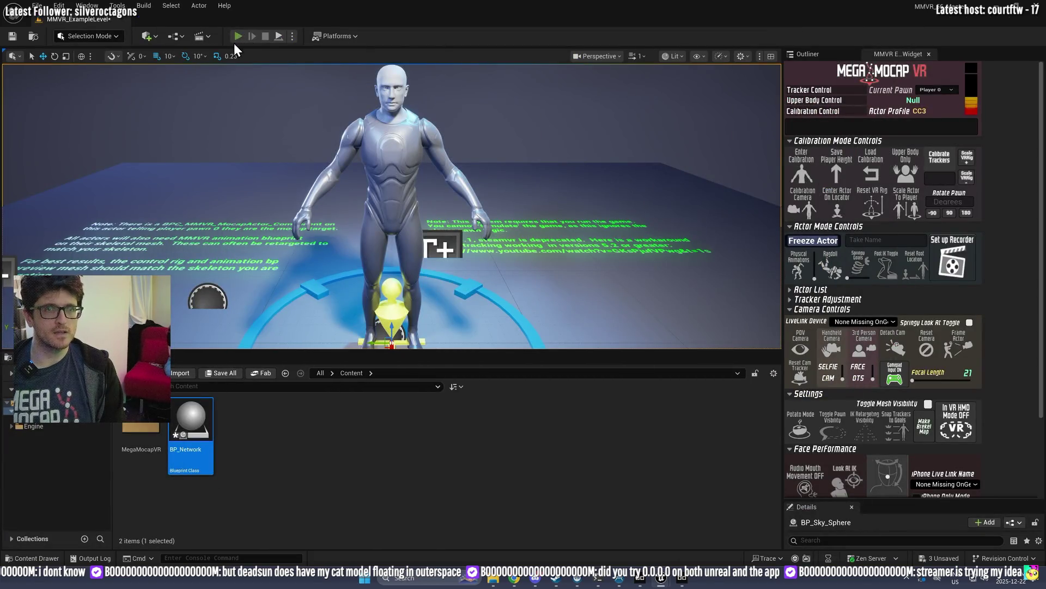
left_click(267, 34)
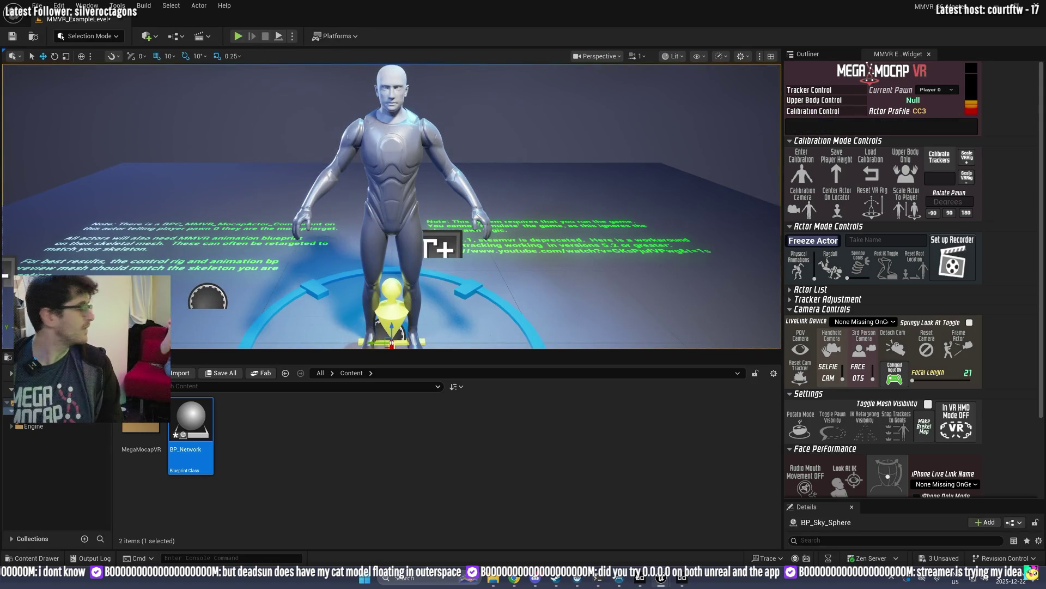
mouse_move(0, 133)
left_mouse_down()
mouse_move(106, 120)
mouse_move(354, 163)
left_mouse_up()
double_click(354, 159)
scroll(554, 289, "down", 2)
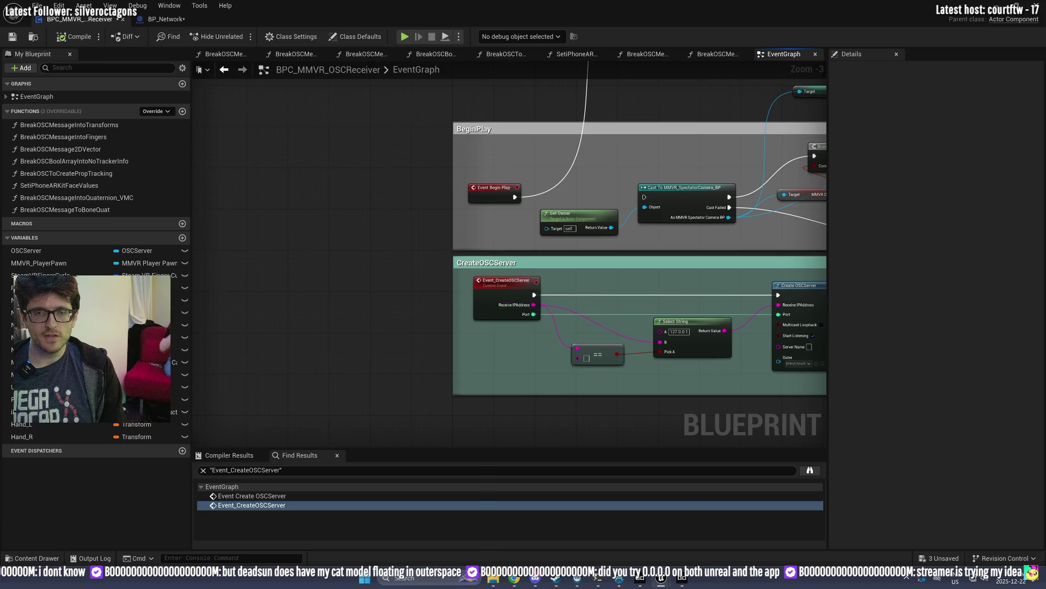
left_click_drag(522, 299, 411, 261)
scroll(626, 283, "up", 3)
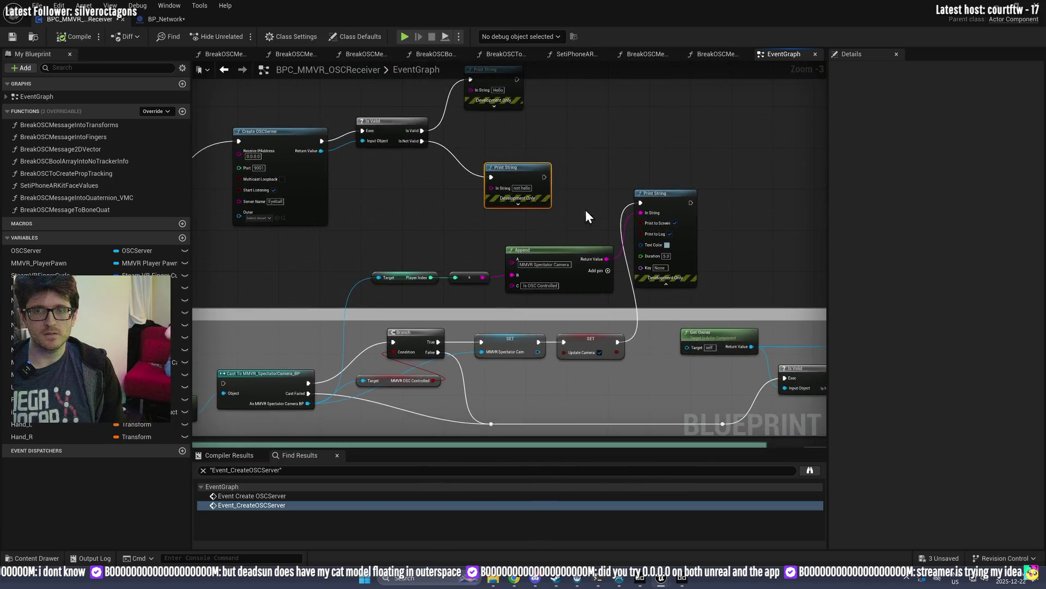
key("Return")
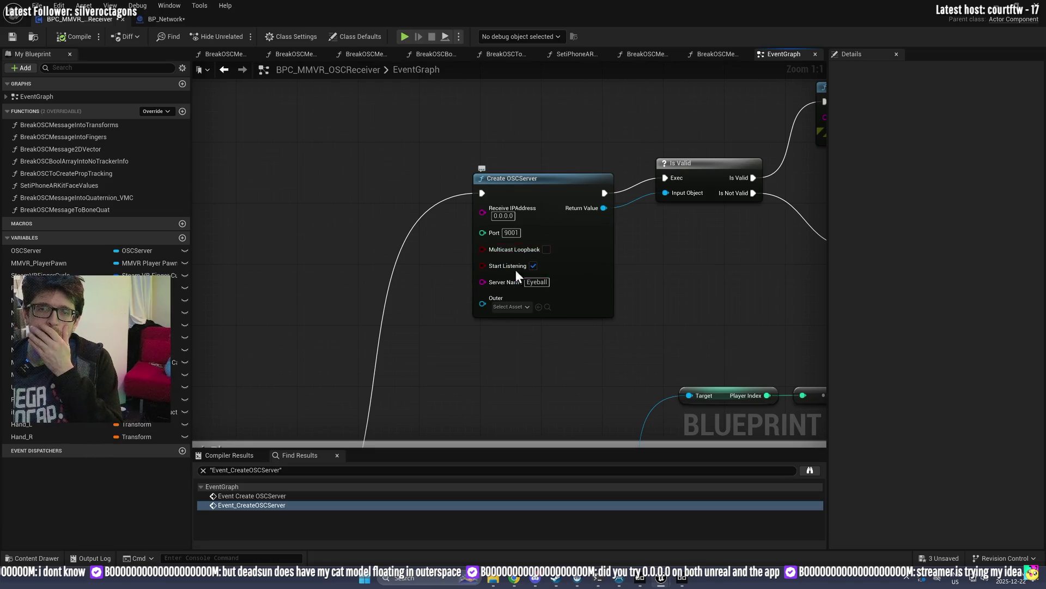
Step: Inspect Create OSCServer's Outer pin and the BreakMessageIntoDeviceType group, then switch to the Bigscreen page
left_click(506, 308)
left_click(705, 303)
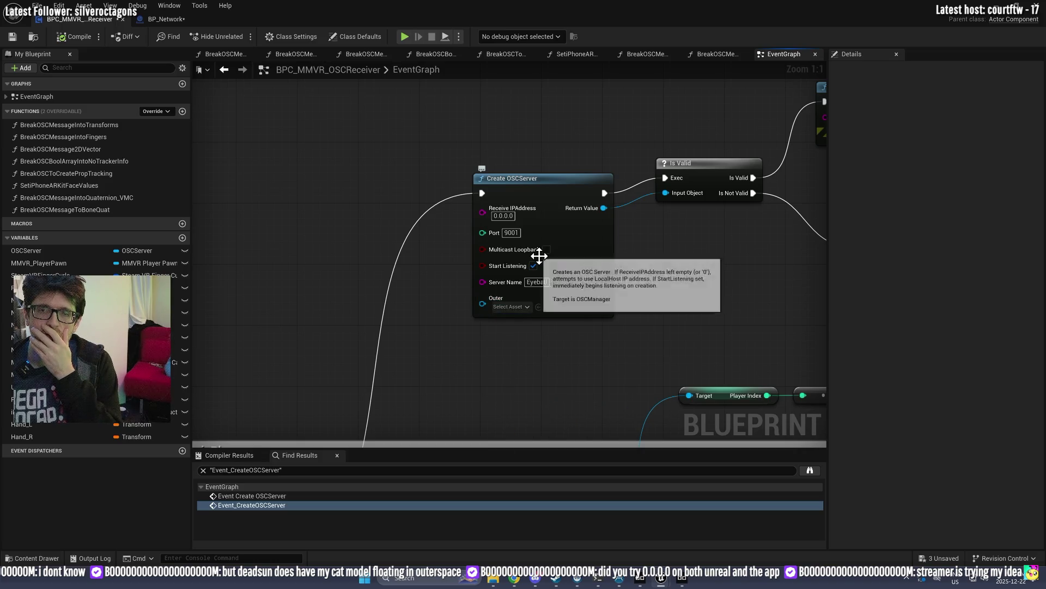
scroll(431, 243, "down", 1)
scroll(440, 243, "down", 1)
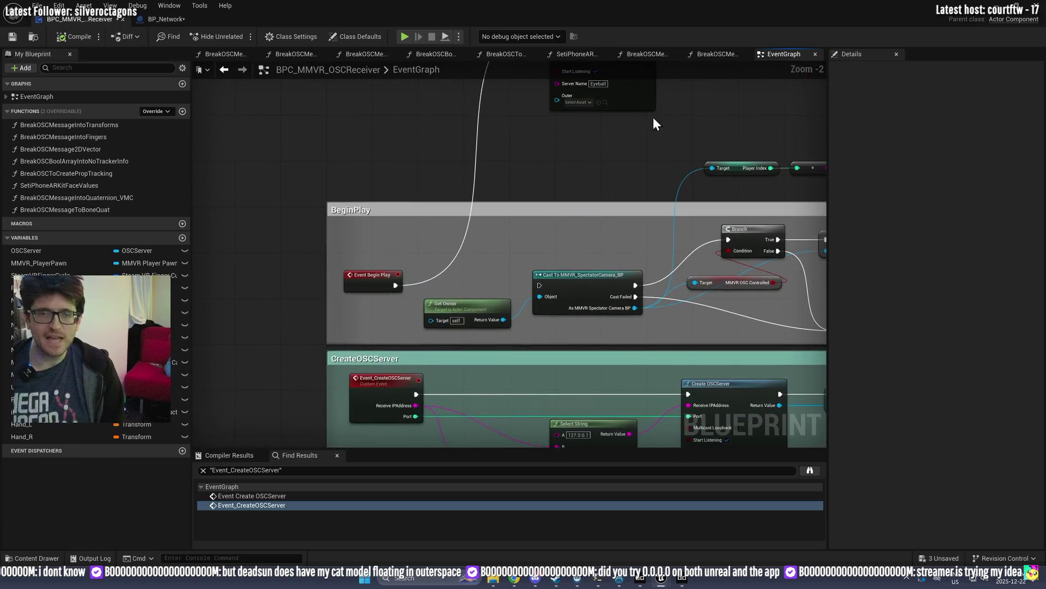
left_click_drag(668, 317, 570, 84)
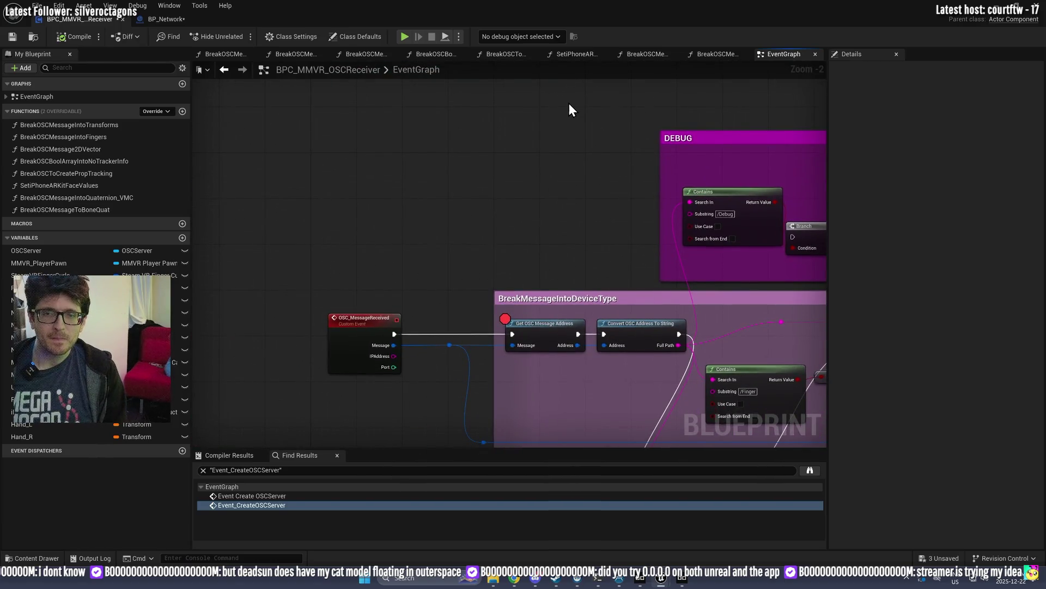
left_click(545, 327)
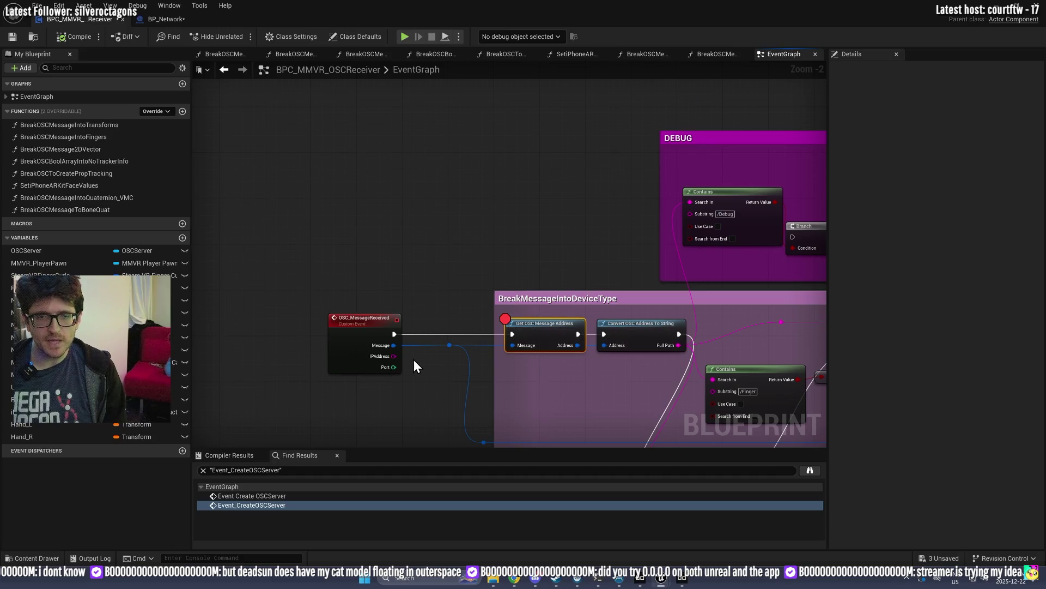
scroll(414, 360, "up", 2)
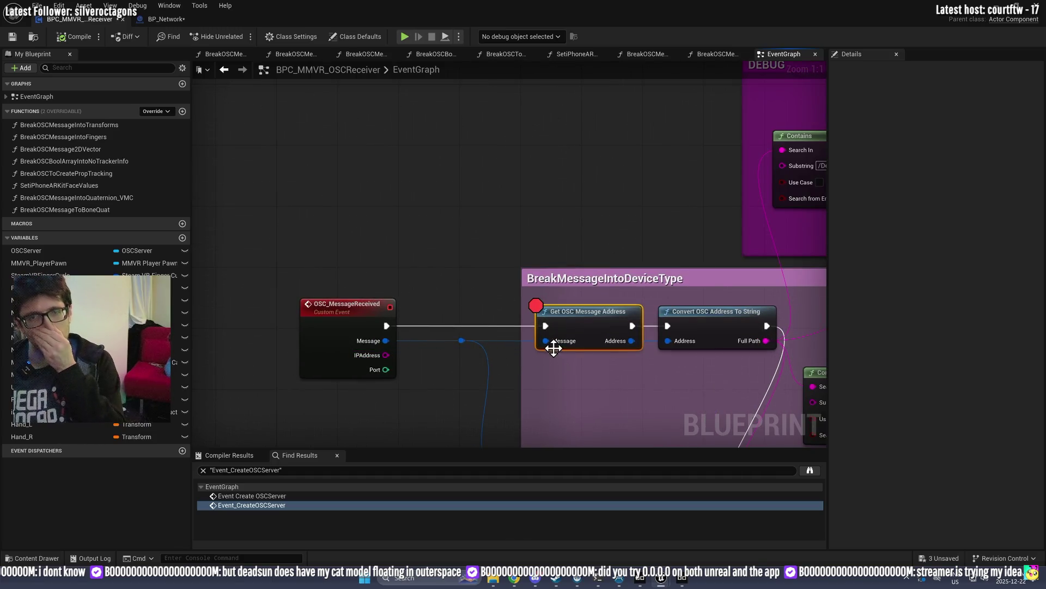
scroll(604, 258, "down", 6)
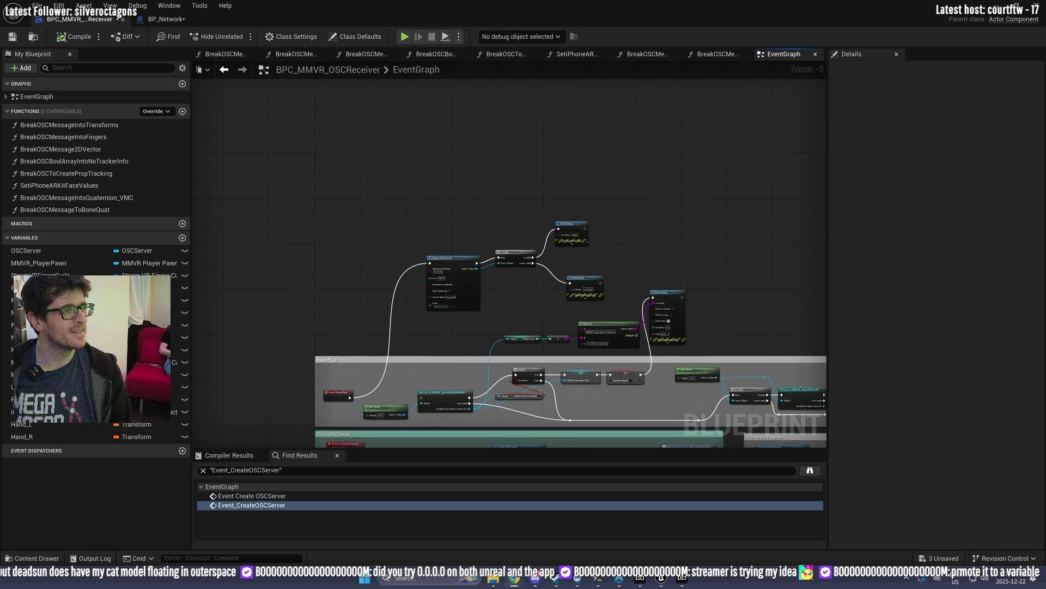
key("alt+Tab")
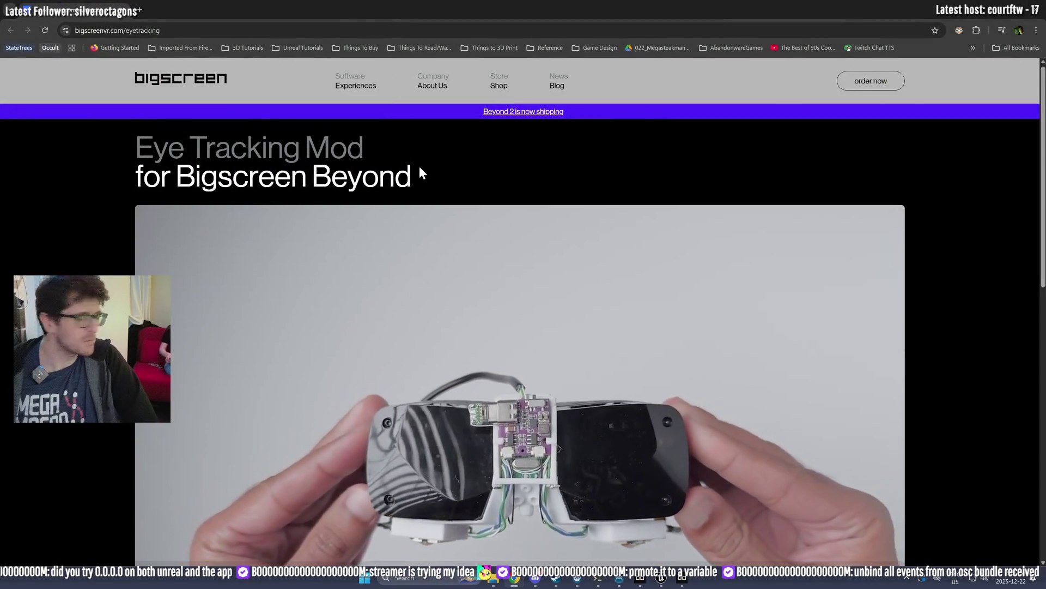
scroll(414, 229, "down", 2)
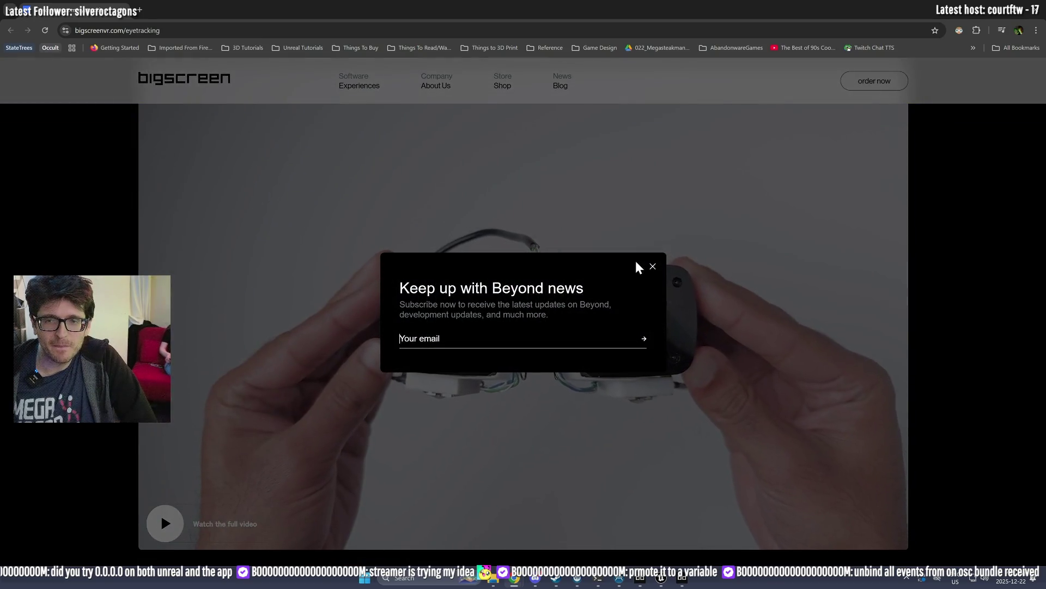
left_click(653, 266)
scroll(321, 207, "down", 5)
scroll(320, 204, "down", 4)
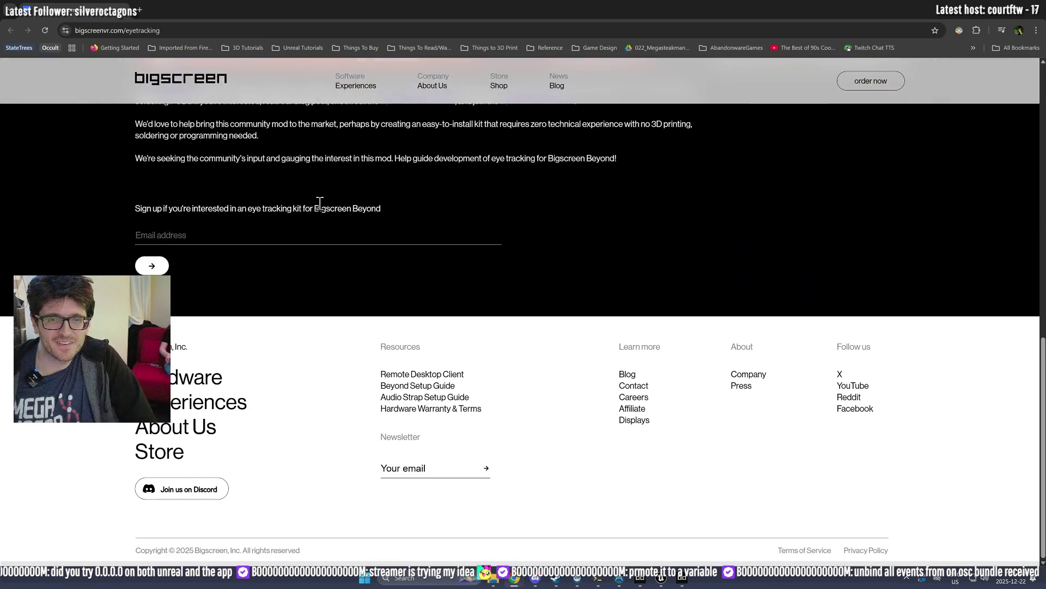
scroll(304, 206, "up", 10)
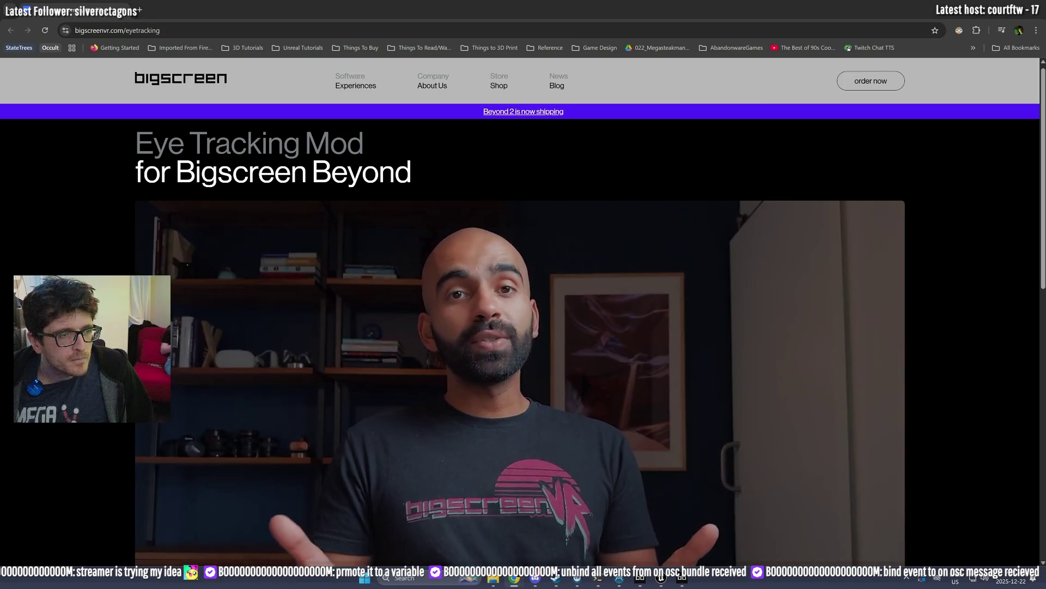
left_click(984, 9)
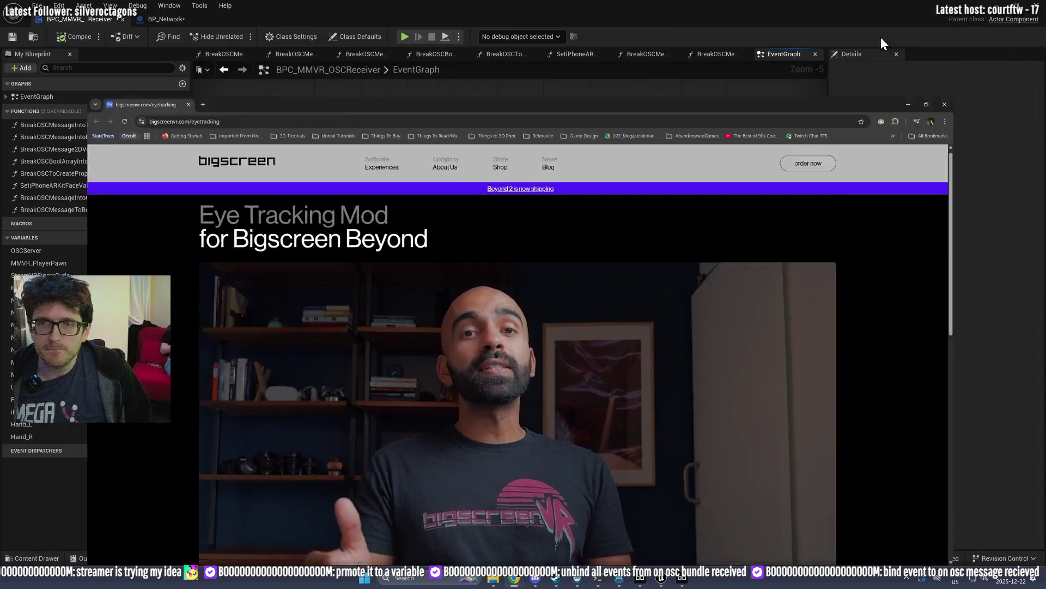
Step: Try a 'promo' action from Create OSCServer's Return Value, undoing the unwanted Promote Element node
scroll(420, 247, "up", 2)
mouse_move(417, 283)
left_mouse_down()
mouse_move(424, 299)
mouse_move(400, 296)
left_mouse_up()
left_click_drag(368, 243, 411, 271)
type("promo")
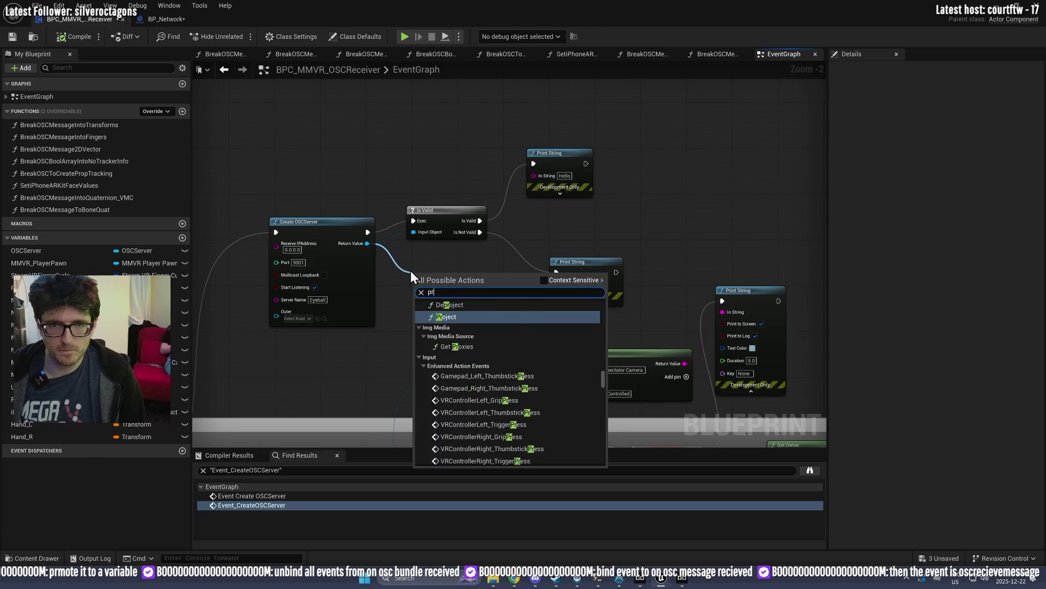
key("Return")
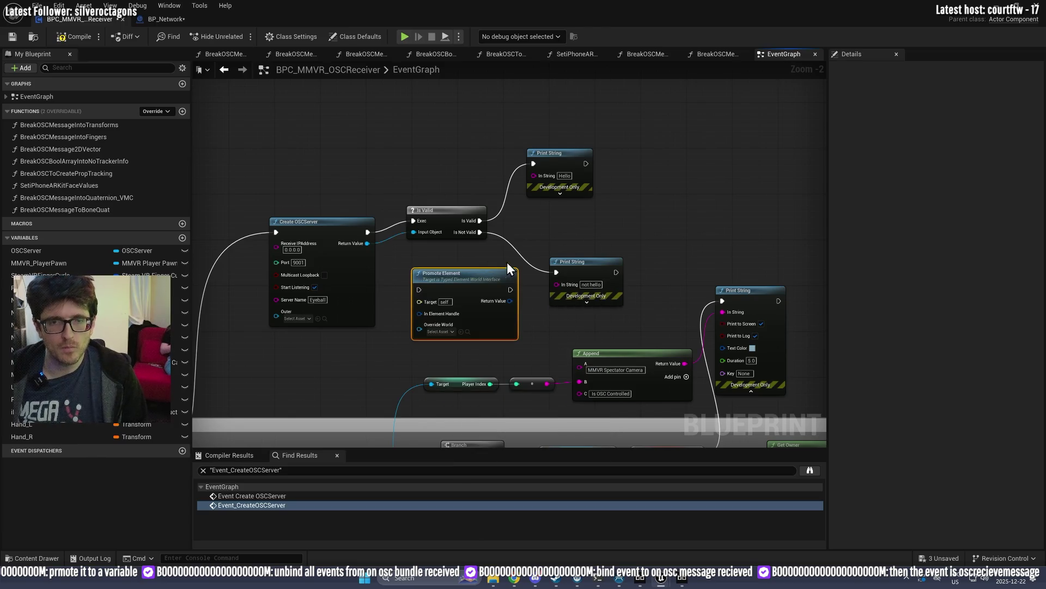
key("ctrl+z")
Step: Promote the Return Value to variable NewVar and run its SET after the Hello print
left_click_drag(368, 243, 409, 287)
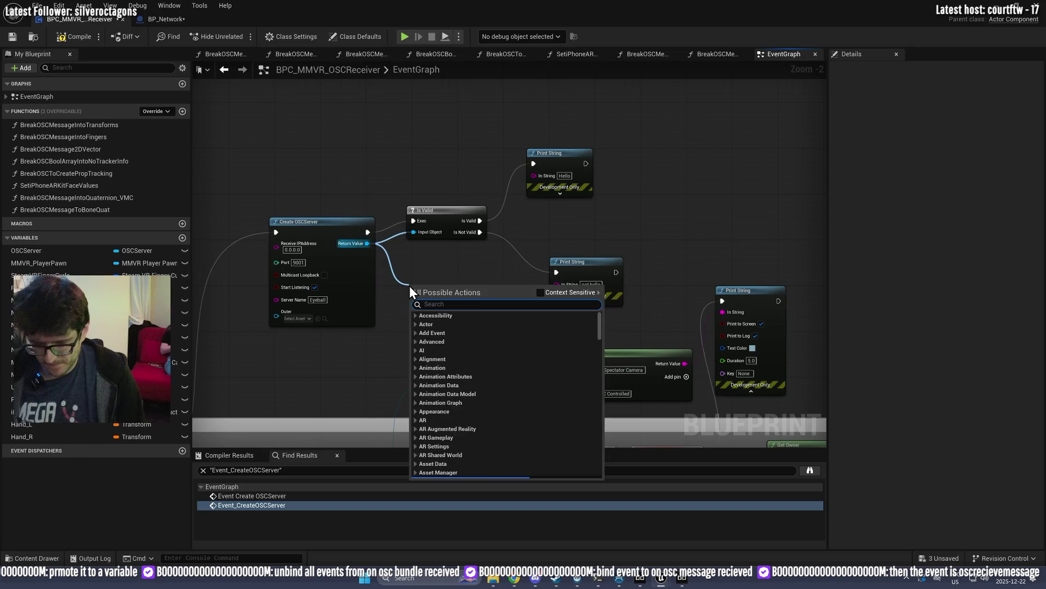
type("creat")
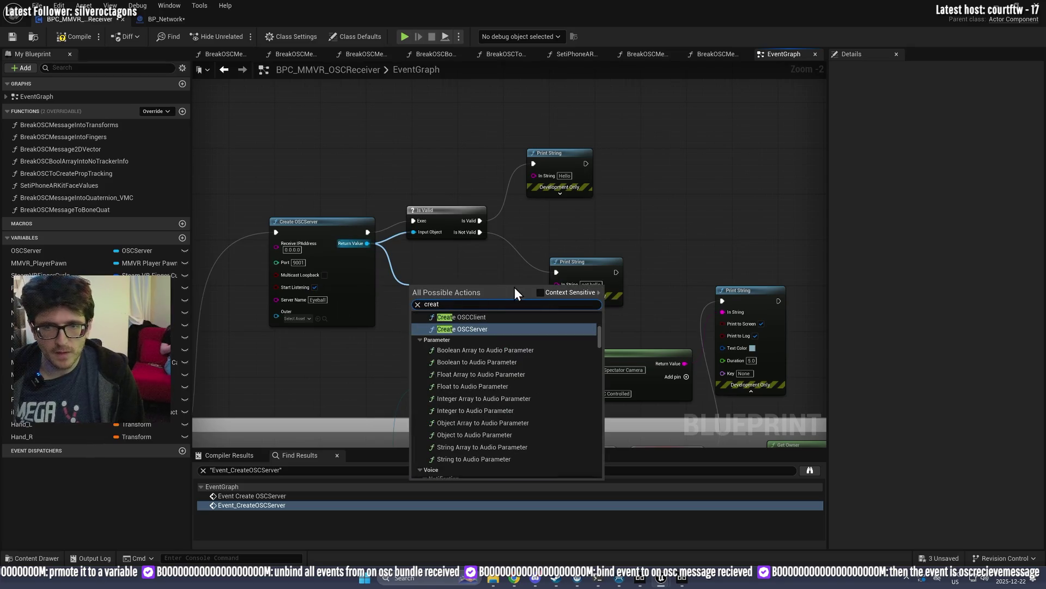
left_click(542, 293)
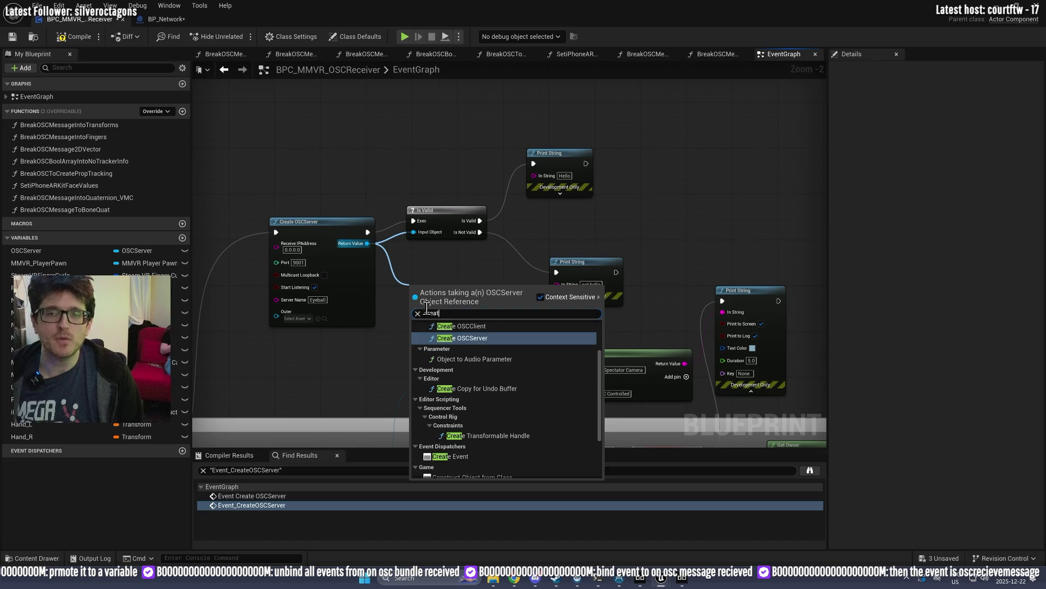
type("prot")
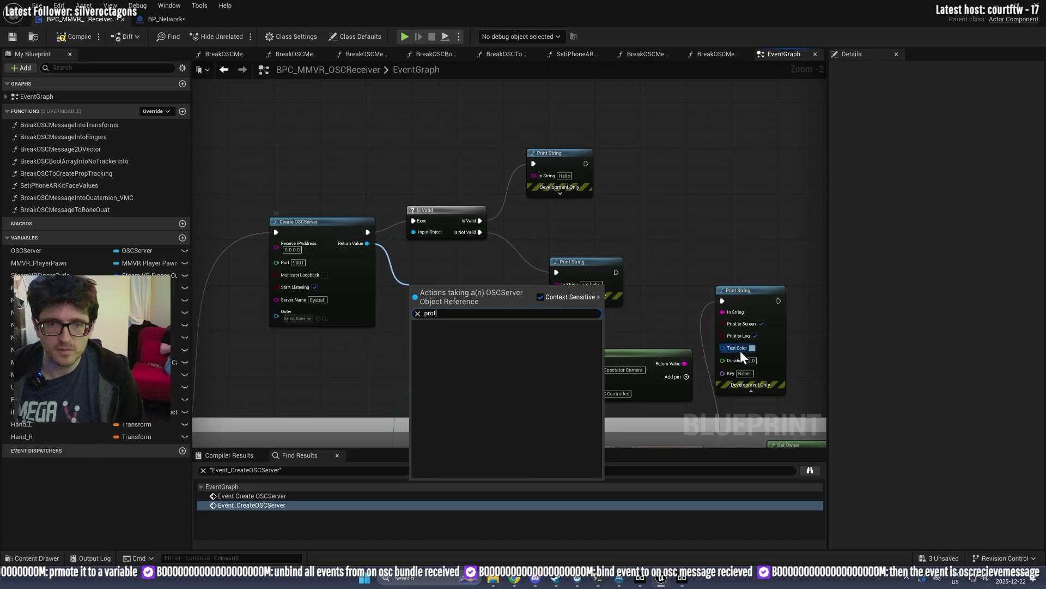
key("BackSpace")
type("moi")
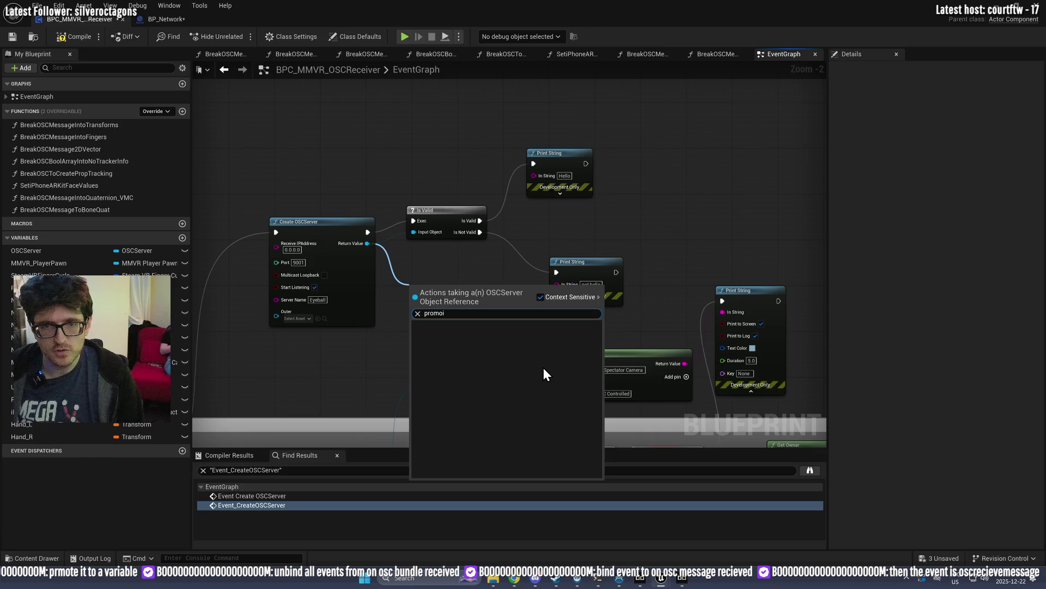
key("BackSpace")
left_click(475, 326)
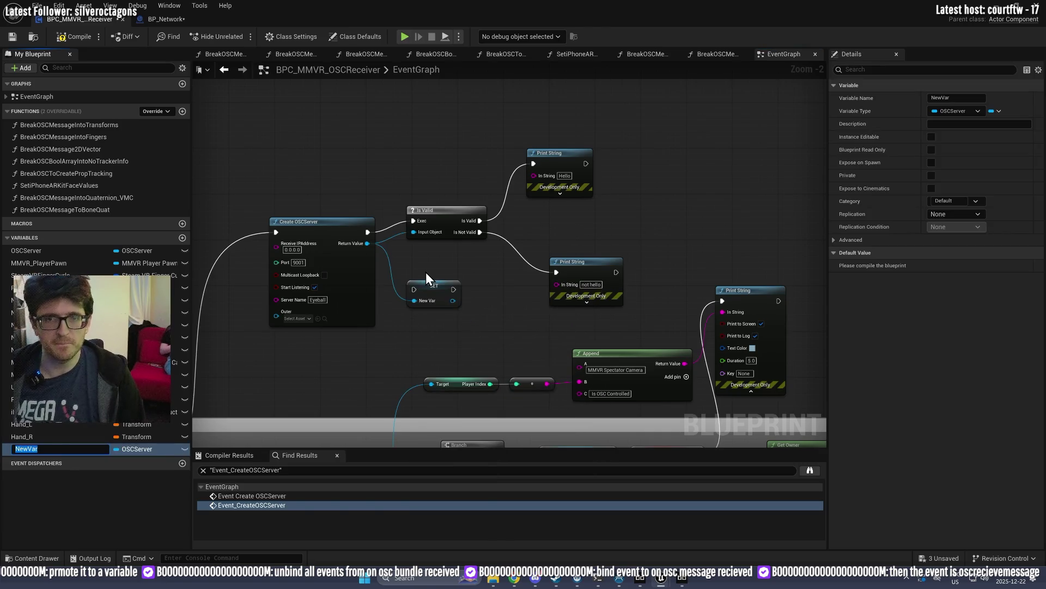
key("Return")
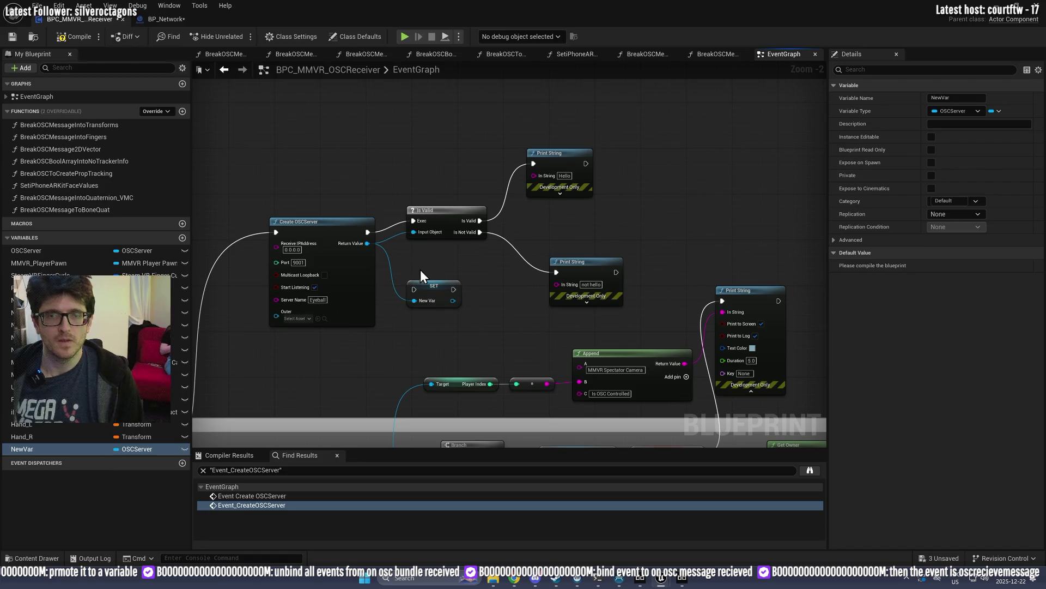
left_click_drag(436, 293, 659, 163)
left_click_drag(586, 164, 620, 158)
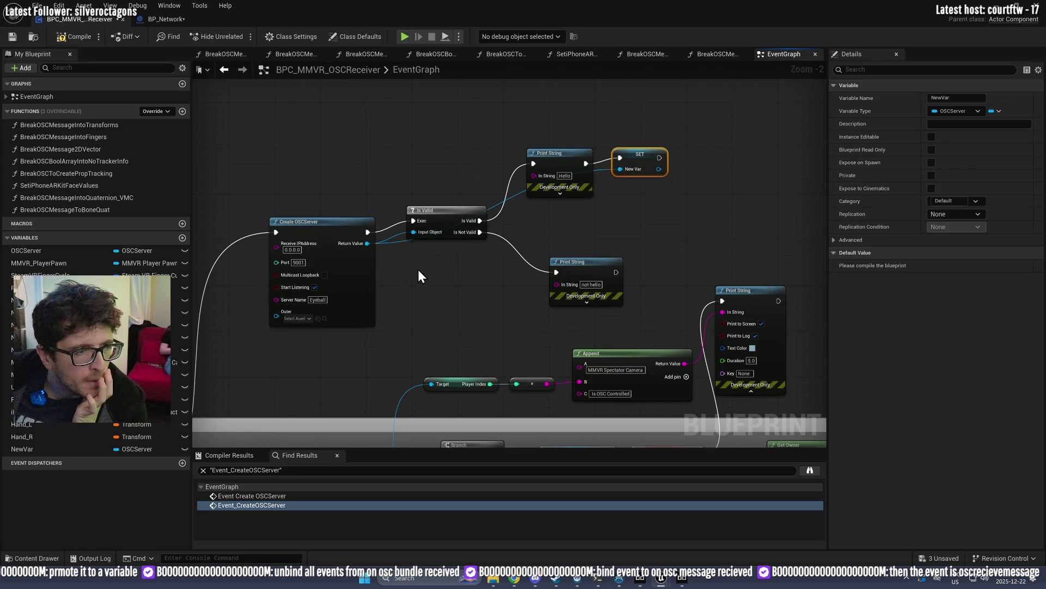
Step: Compile the Blueprint and search NewVar's OSC server actions for 'bind to'
scroll(349, 276, "down", 2)
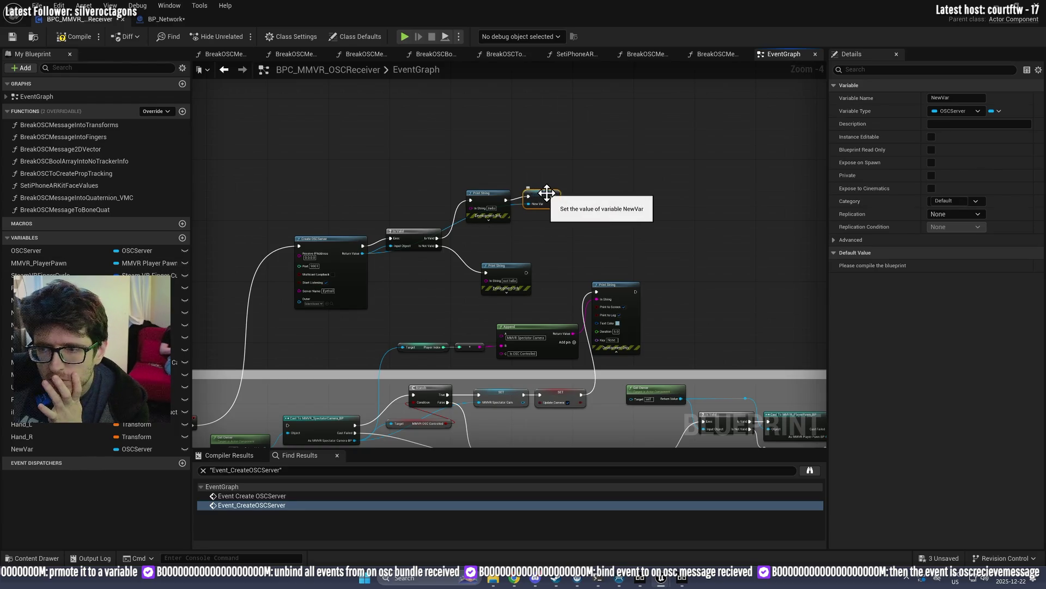
left_click(60, 37)
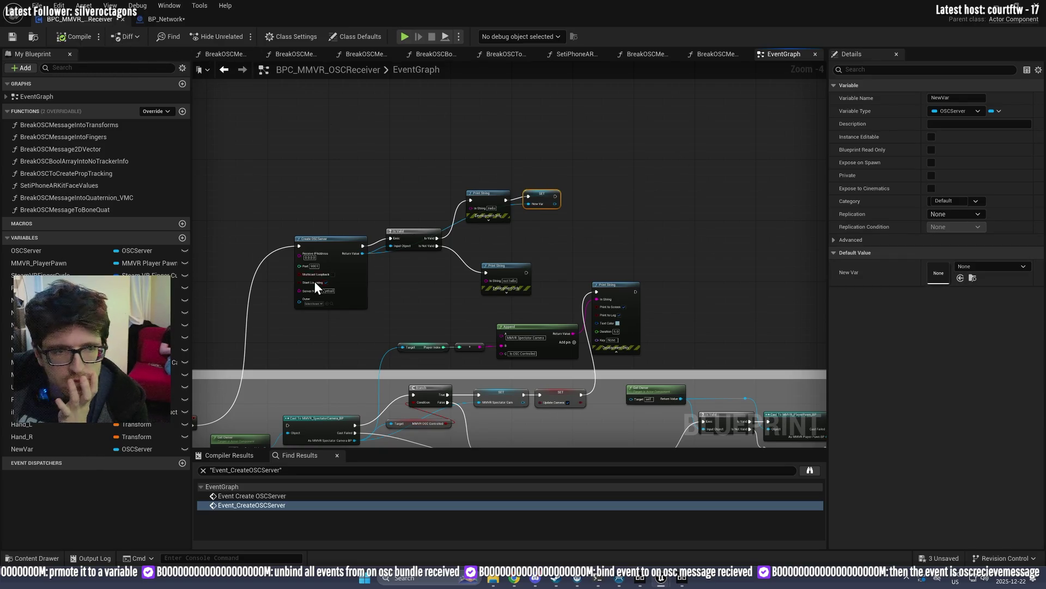
left_click_drag(554, 204, 576, 207)
type("bind to")
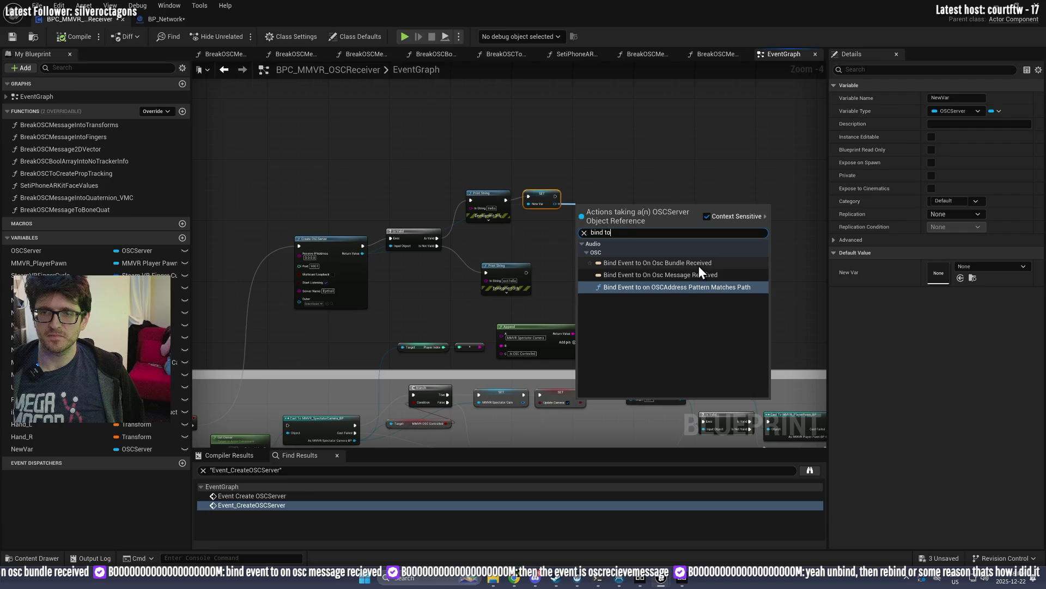
Step: Add a bind to OSC bundle received after SET NewVar, with a Create Event on its Event pin
left_click(692, 263)
scroll(622, 204, "up", 4)
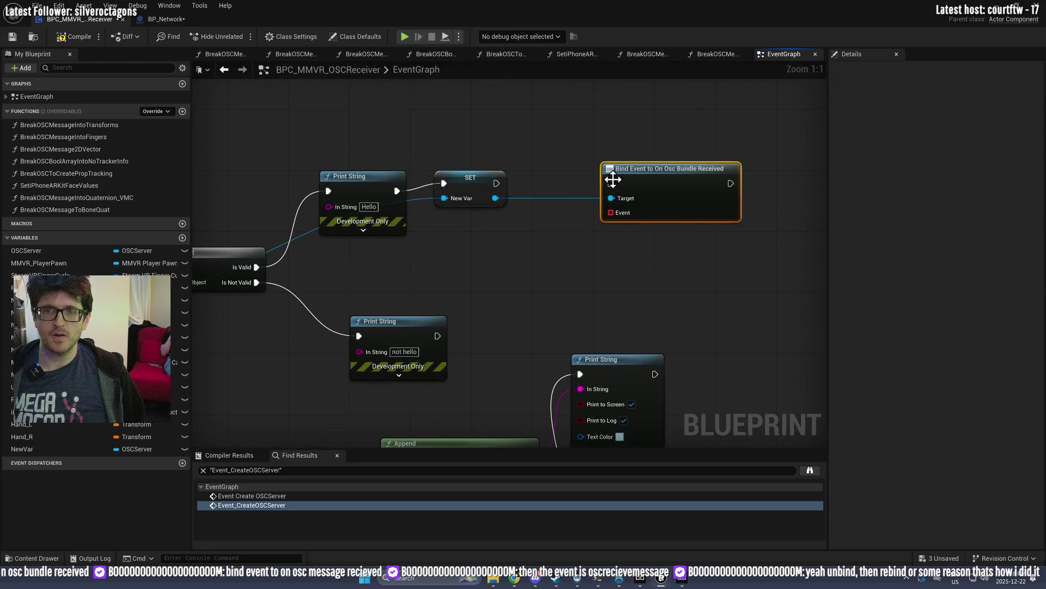
left_click_drag(501, 187, 615, 183)
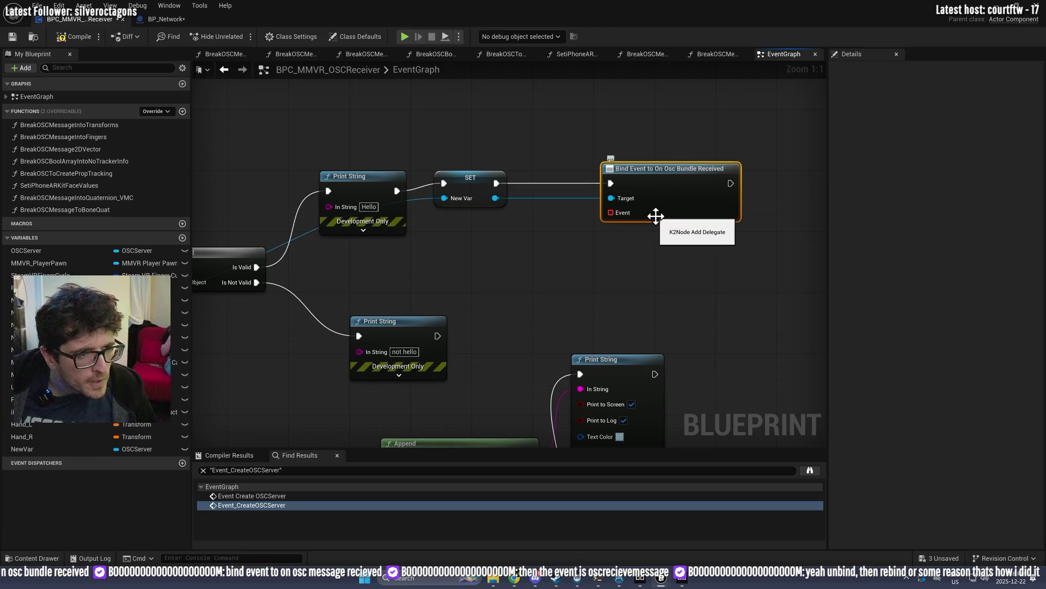
mouse_move(640, 213)
left_mouse_down()
mouse_move(592, 229)
mouse_move(551, 265)
left_mouse_up()
type("bundl")
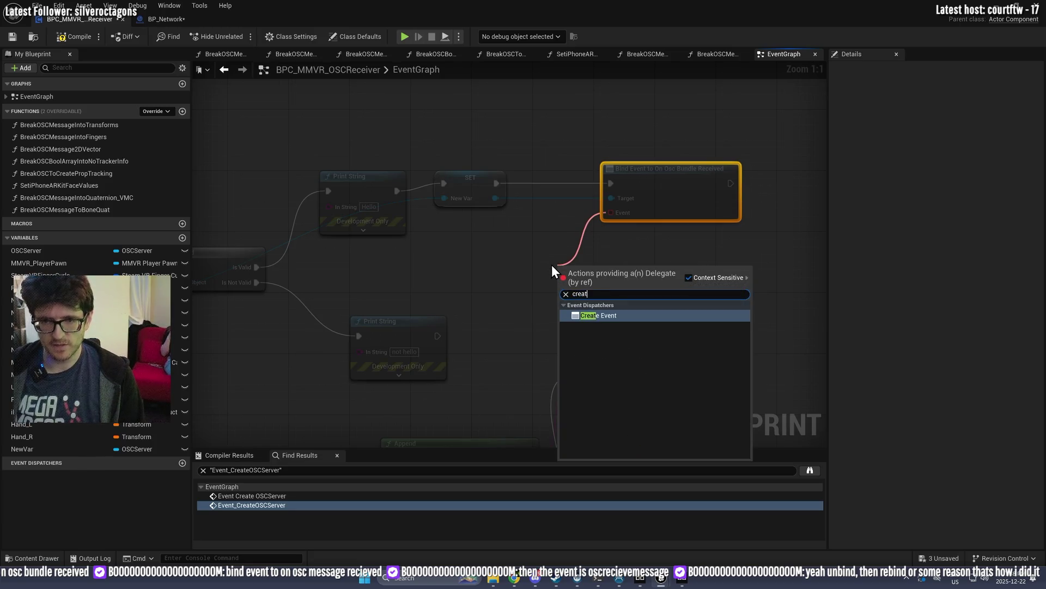
key("Return")
Step: Create a matching custom event for the bind, named BundleReceive
left_click(627, 311)
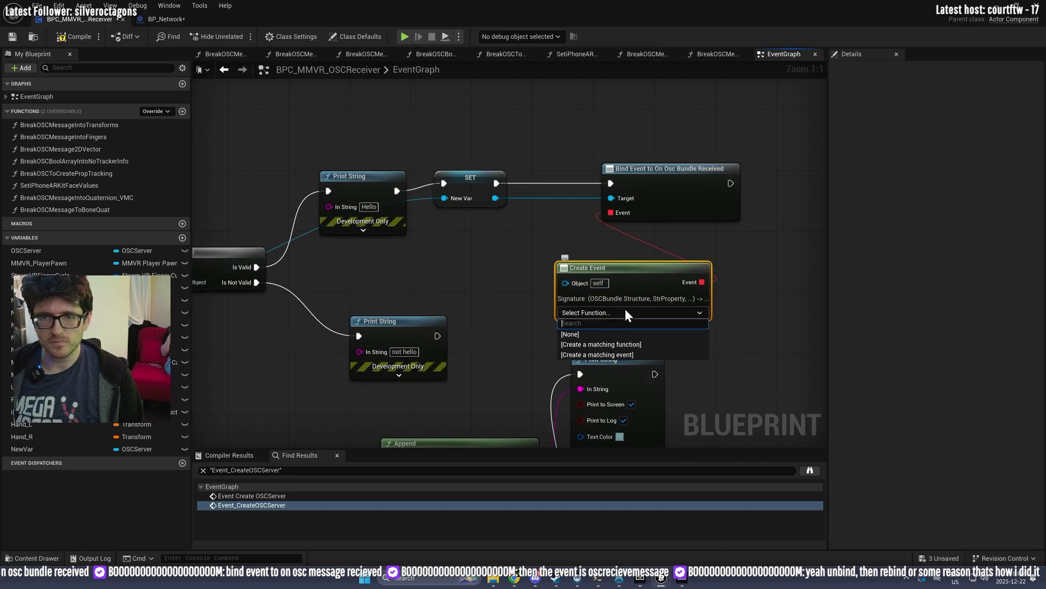
left_click(608, 354)
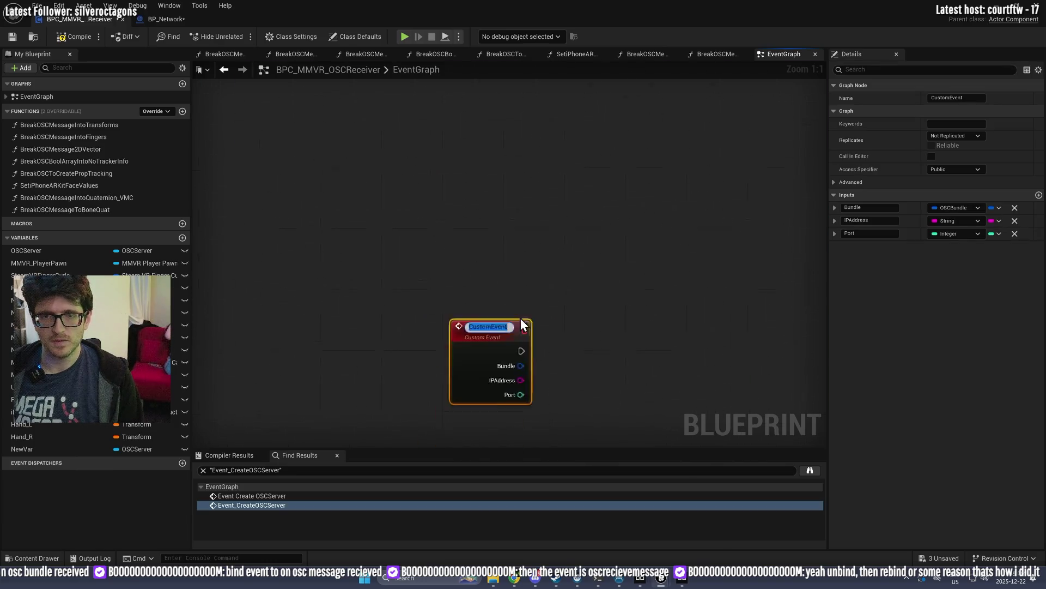
type("Bundle")
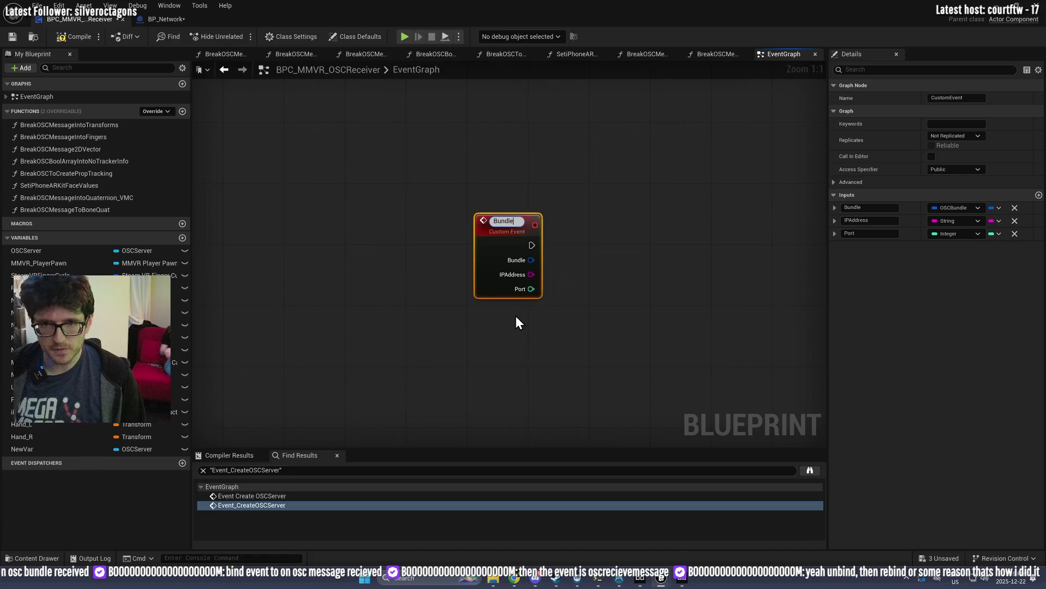
type("Revie")
key("BackSpace")
key("BackSpace")
key("BackSpace")
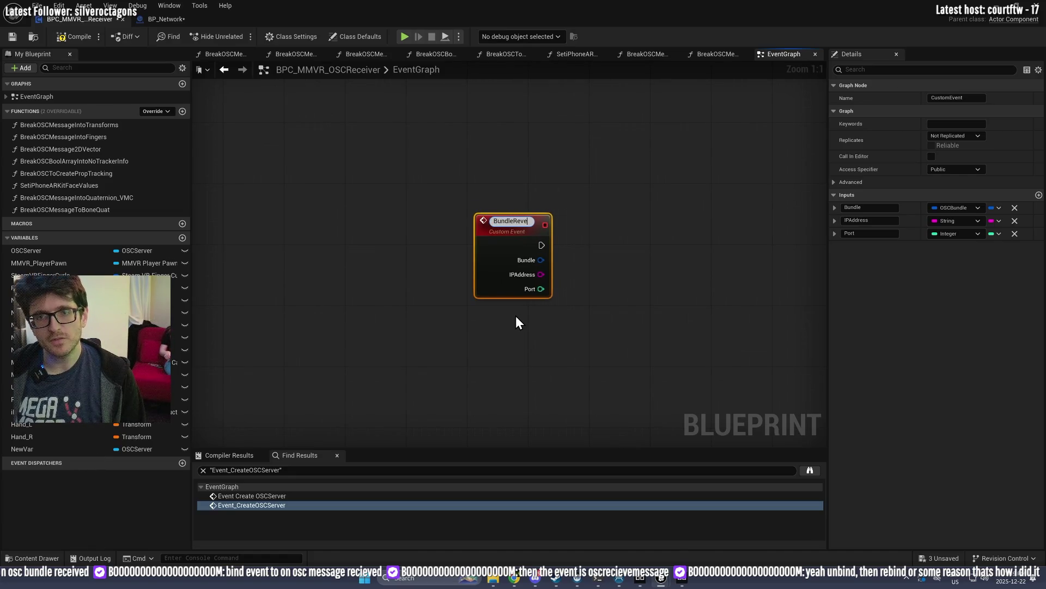
type("ceive")
key("Return")
Step: Wire BundleReceive into a new Print String printing Hello
left_click_drag(643, 263, 456, 328)
right_click(456, 328)
type("print")
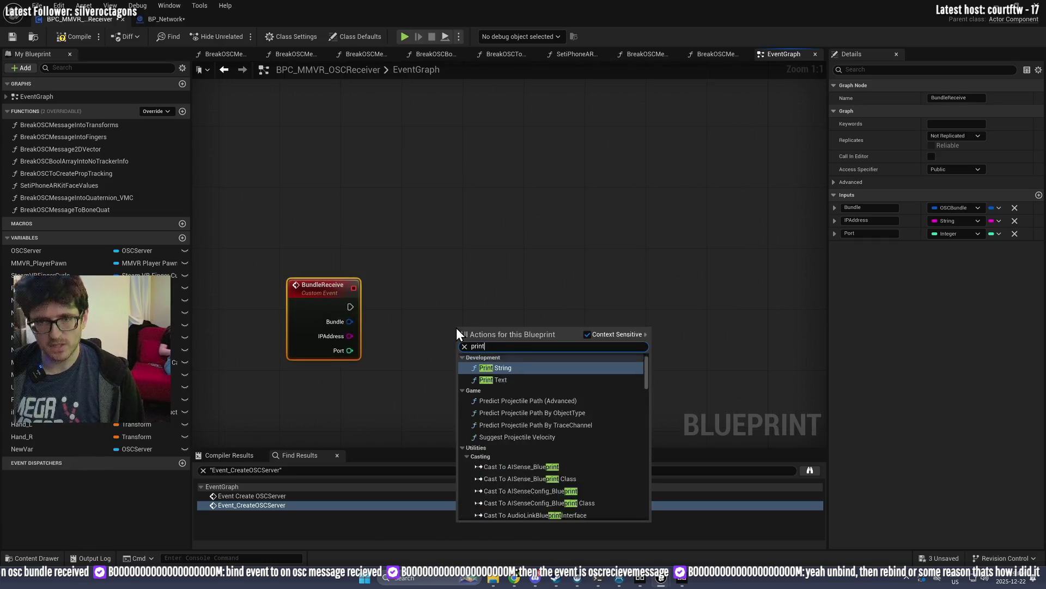
key("Return")
left_click_drag(442, 335, 463, 344)
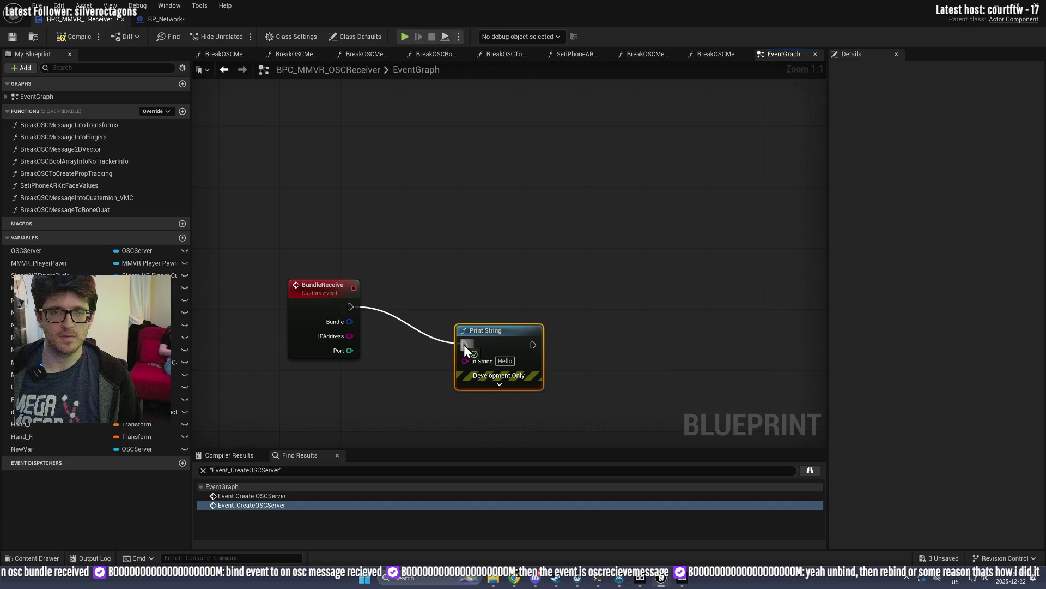
key("alt+Tab")
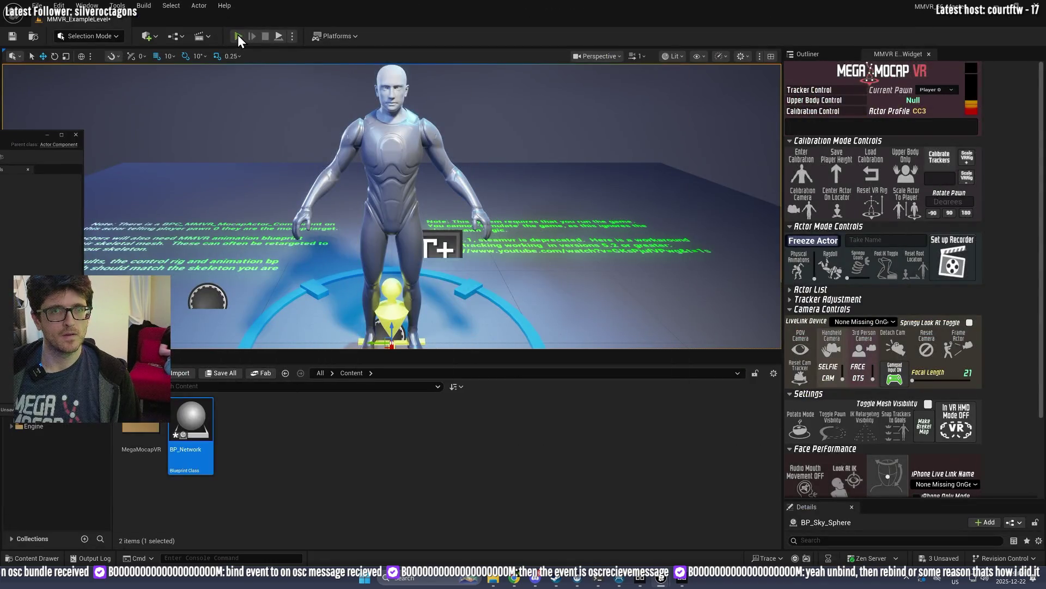
Step: Run and stop the play test three times to see Hello, then return to the OSCReceiver Blueprint
left_click(239, 36)
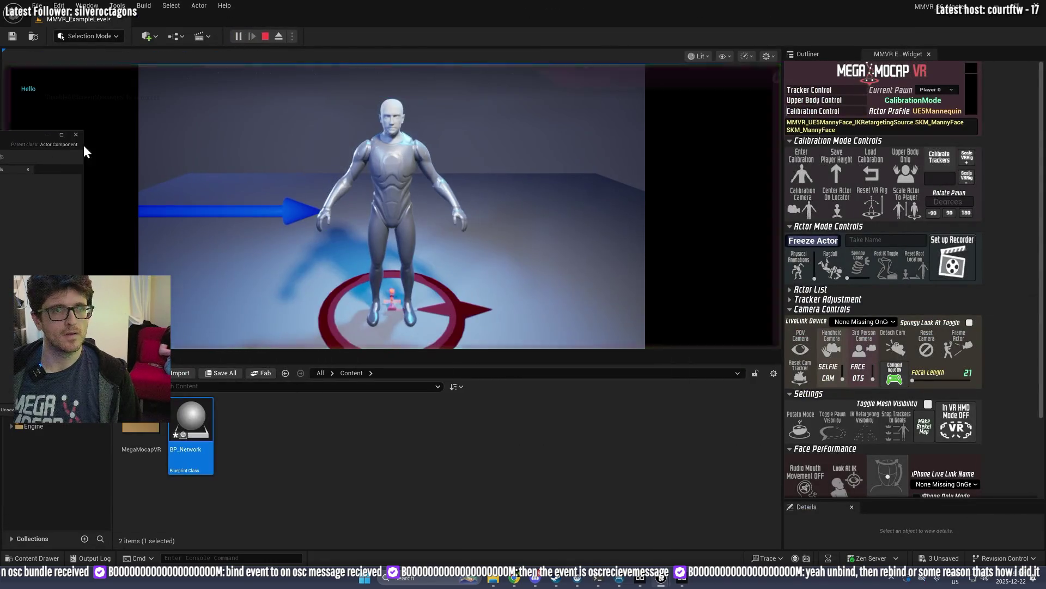
left_click(266, 36)
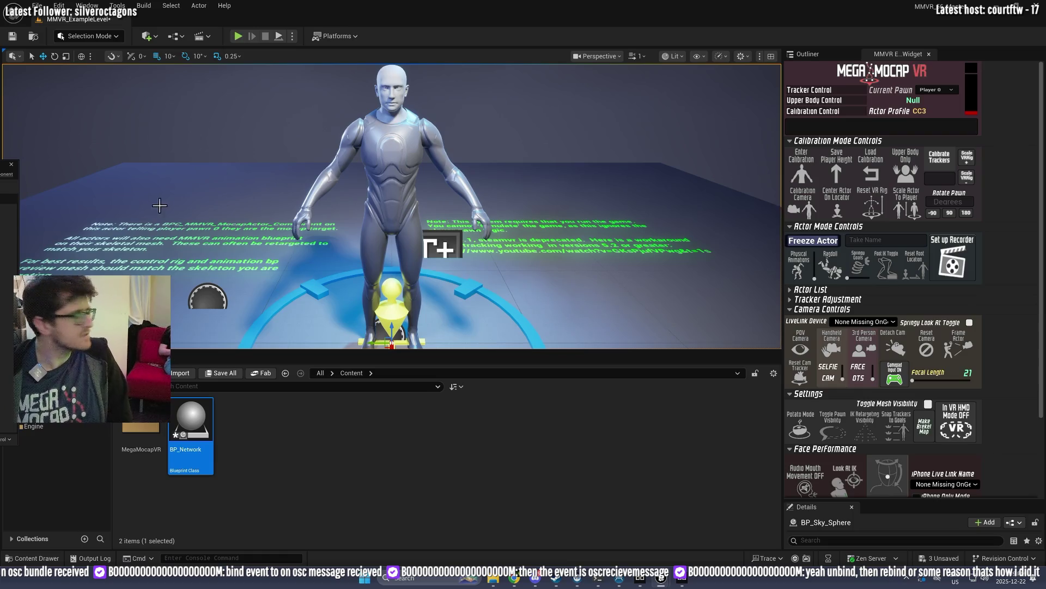
left_click(234, 36)
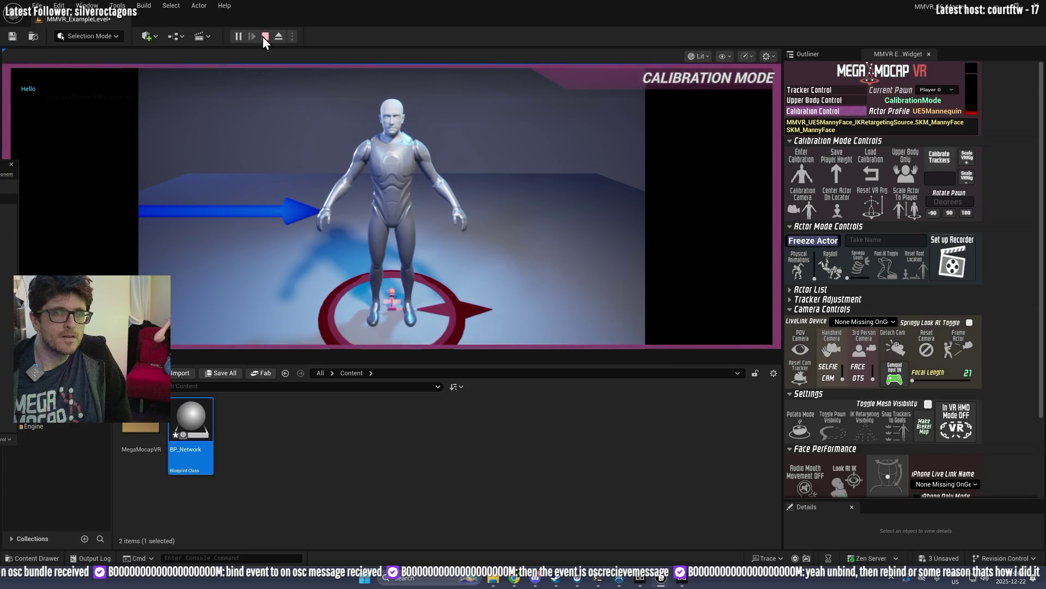
left_click(265, 36)
left_click(238, 35)
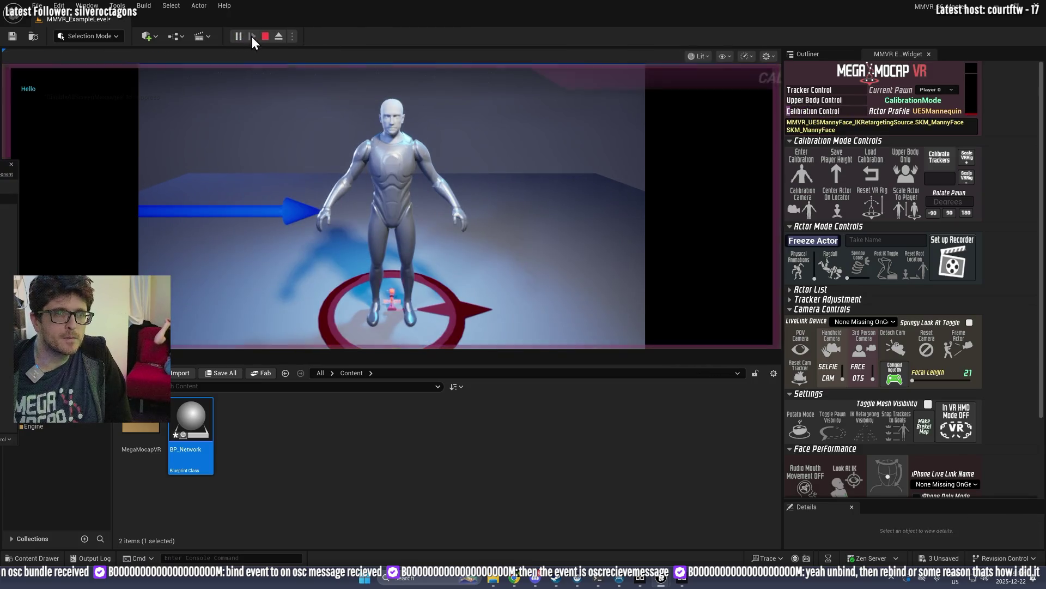
left_click(266, 36)
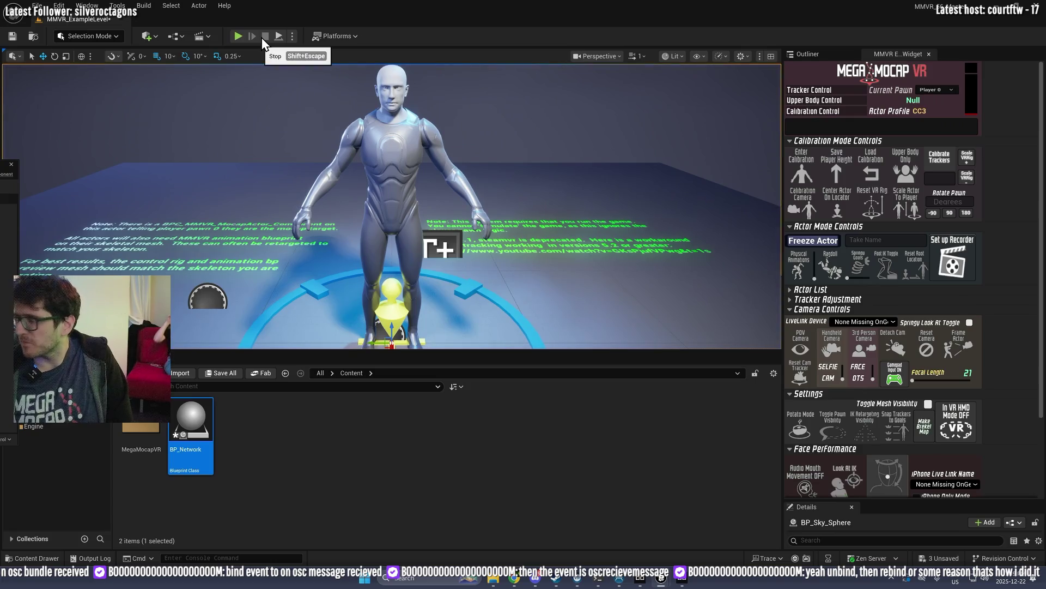
key("alt+Tab")
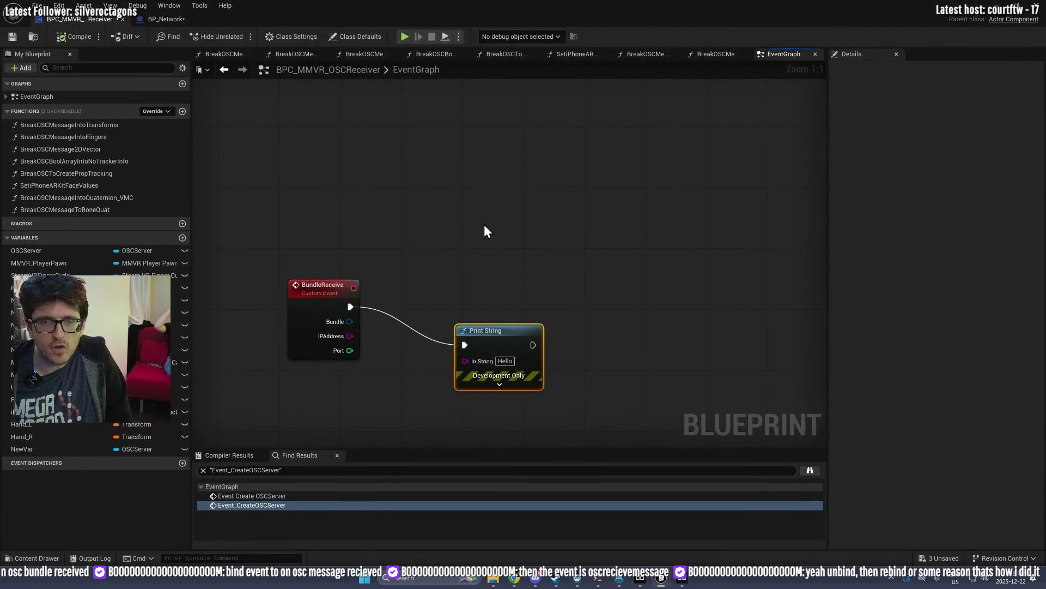
Step: Add a bind to On Osc Message Received on New Var, chained after SET, moving the bundle bind aside
scroll(491, 355, "down", 6)
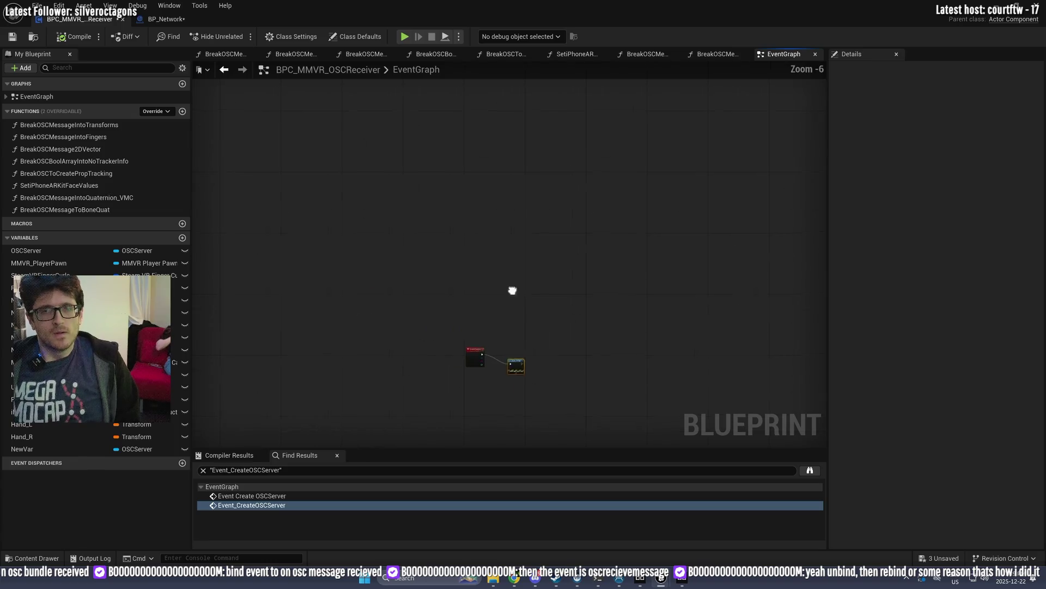
scroll(446, 280, "up", 4)
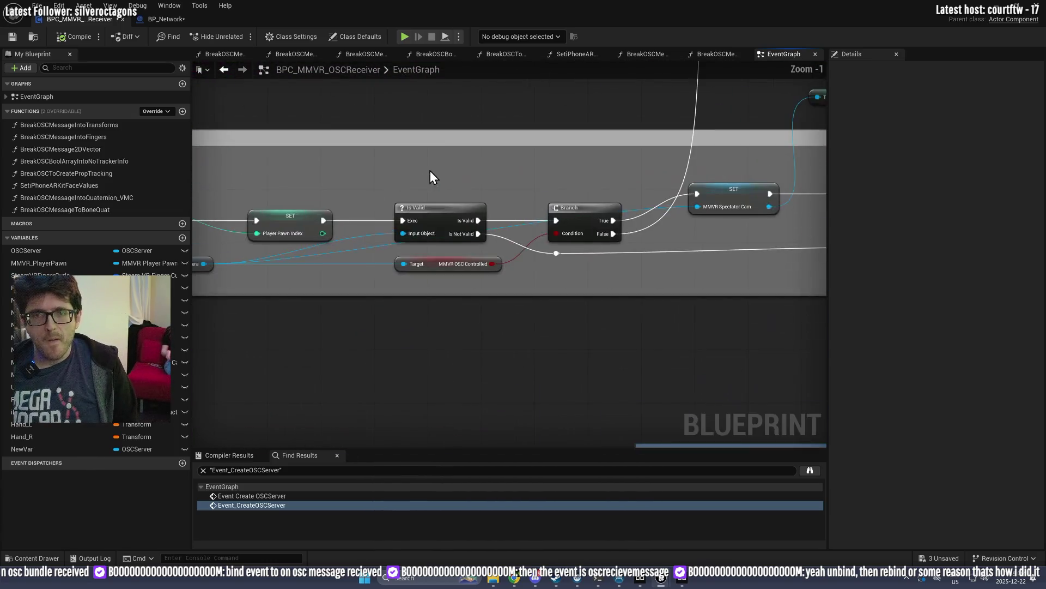
scroll(681, 416, "down", 3)
scroll(668, 283, "up", 3)
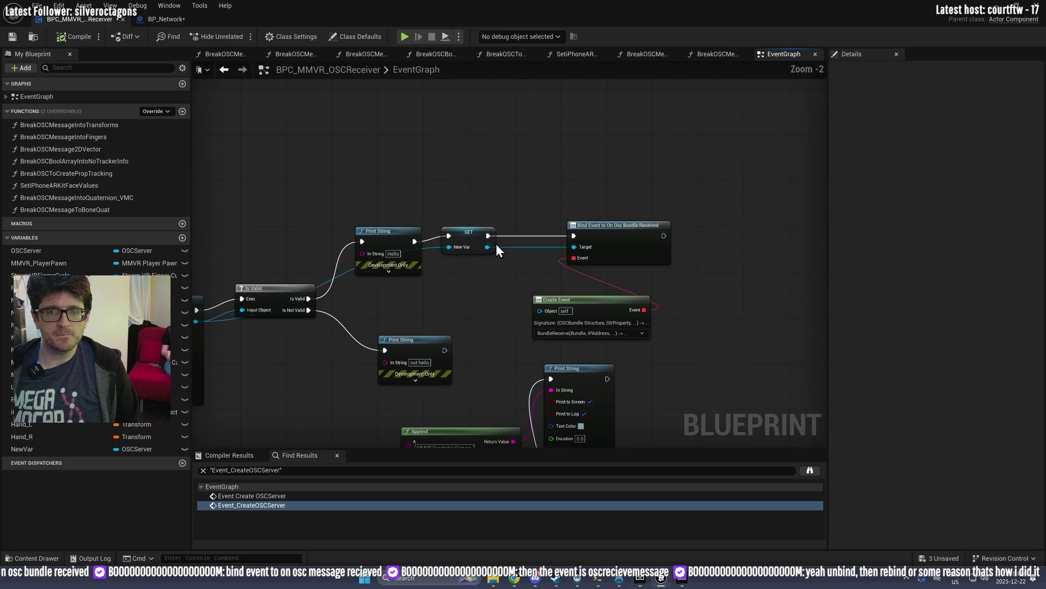
left_click_drag(486, 247, 734, 276)
type("bind")
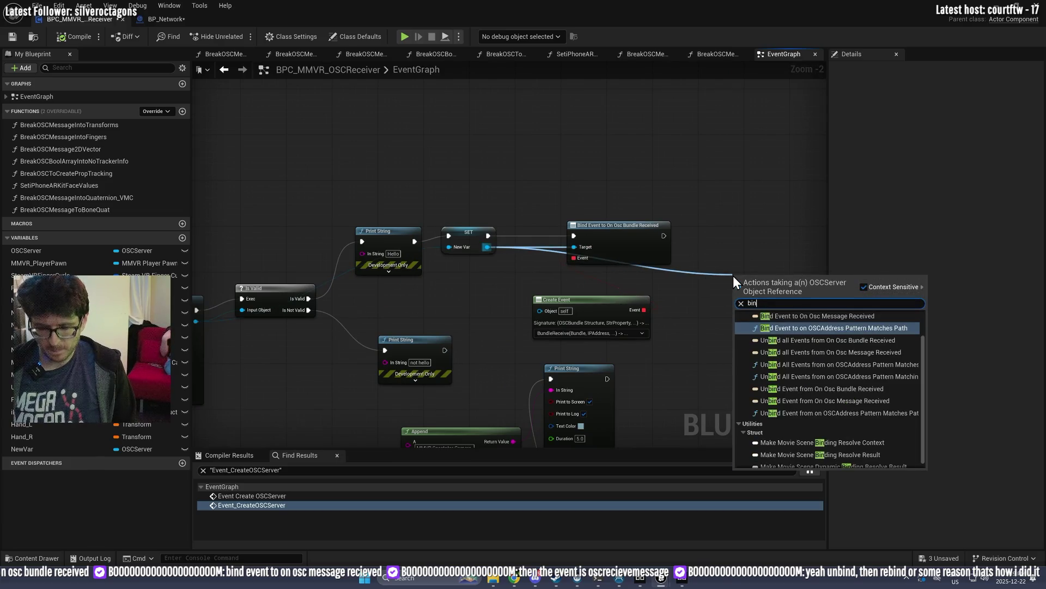
left_click(823, 318)
mouse_move(698, 304)
left_mouse_down()
mouse_move(659, 314)
mouse_move(611, 305)
left_mouse_up()
left_click(540, 253, "alt")
left_click_drag(702, 280, 623, 231)
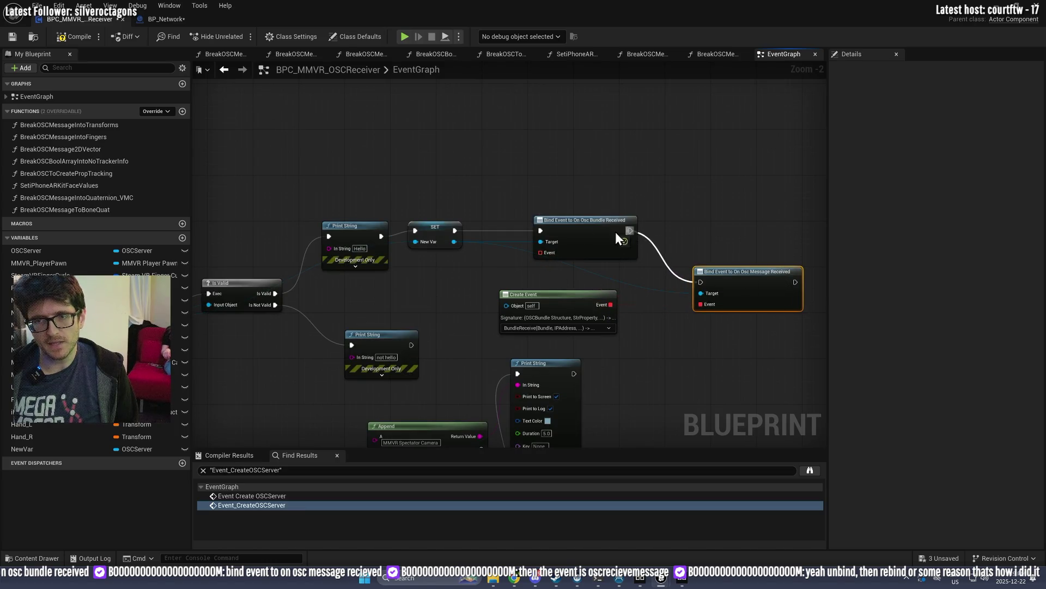
mouse_move(456, 231)
left_mouse_down()
mouse_move(603, 234)
mouse_move(619, 112)
left_mouse_up()
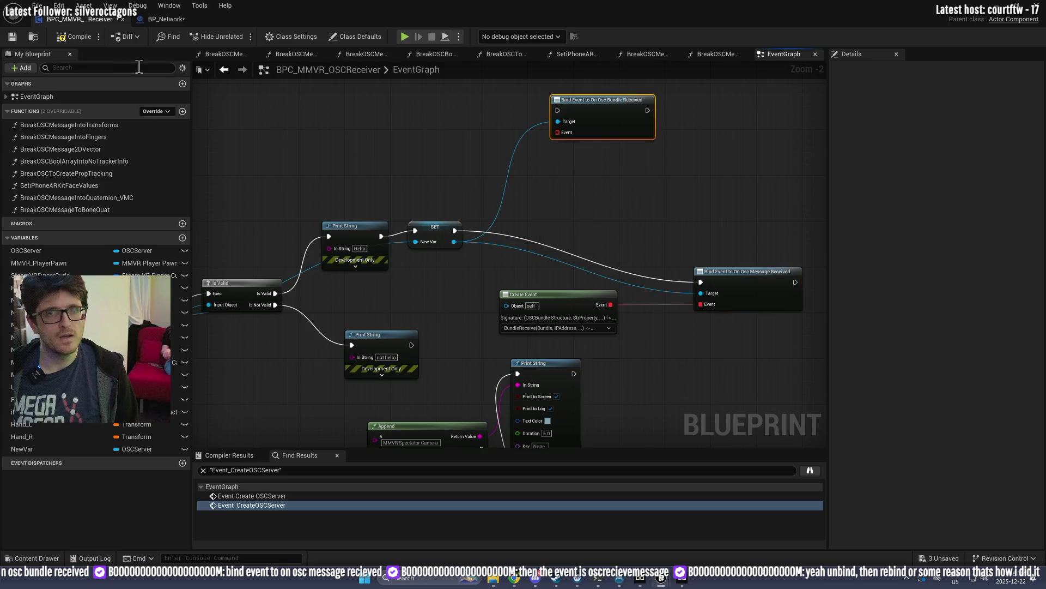
Step: Replace the errored Create Event with a new one on the message bind's Event pin
key("alt+Tab")
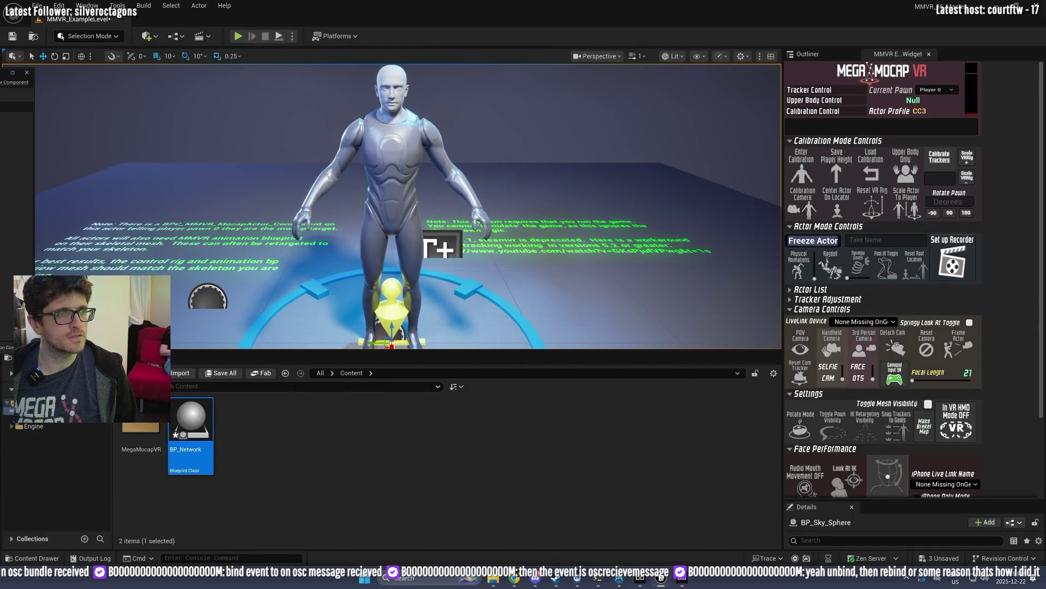
key("alt+Tab")
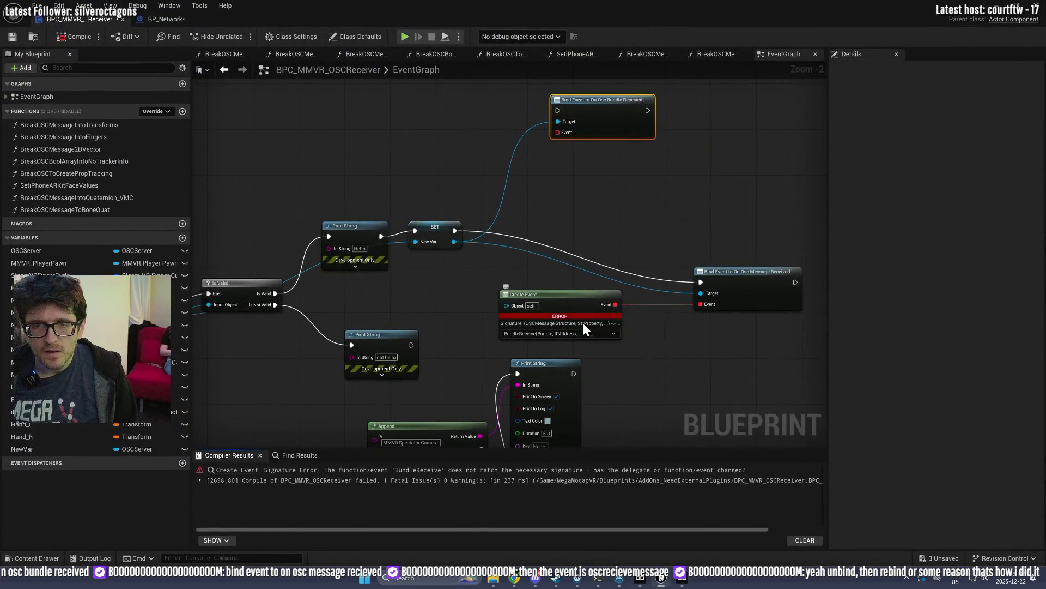
left_click(607, 313)
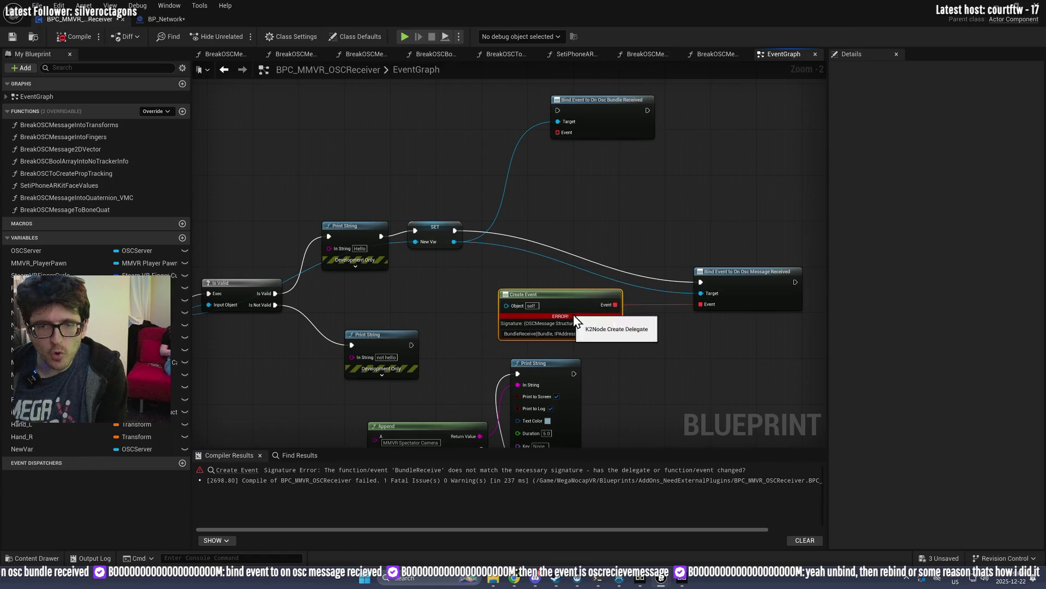
key("Delete")
left_click_drag(700, 303, 574, 302)
type("c")
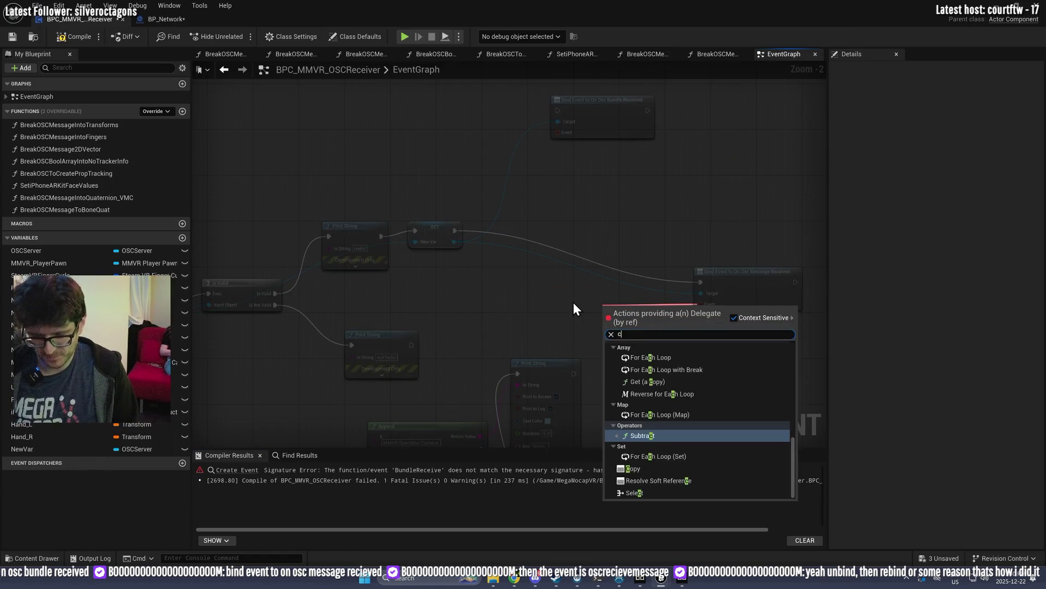
type("reate")
key("Return")
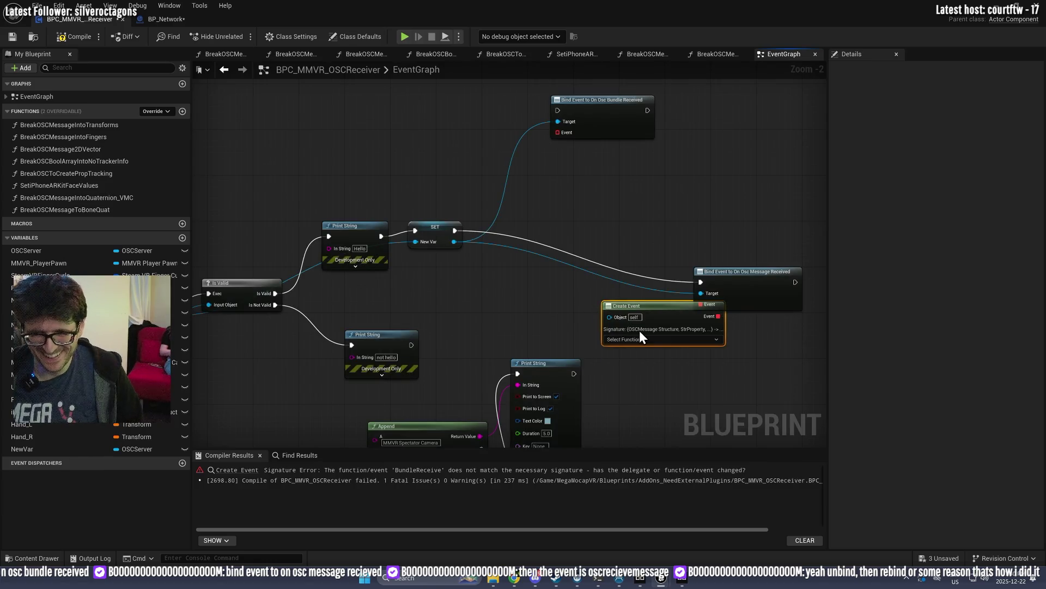
Step: Create a matching CustomEvent with the default name, wire it to the Hello Print String, and compile
left_click(640, 339)
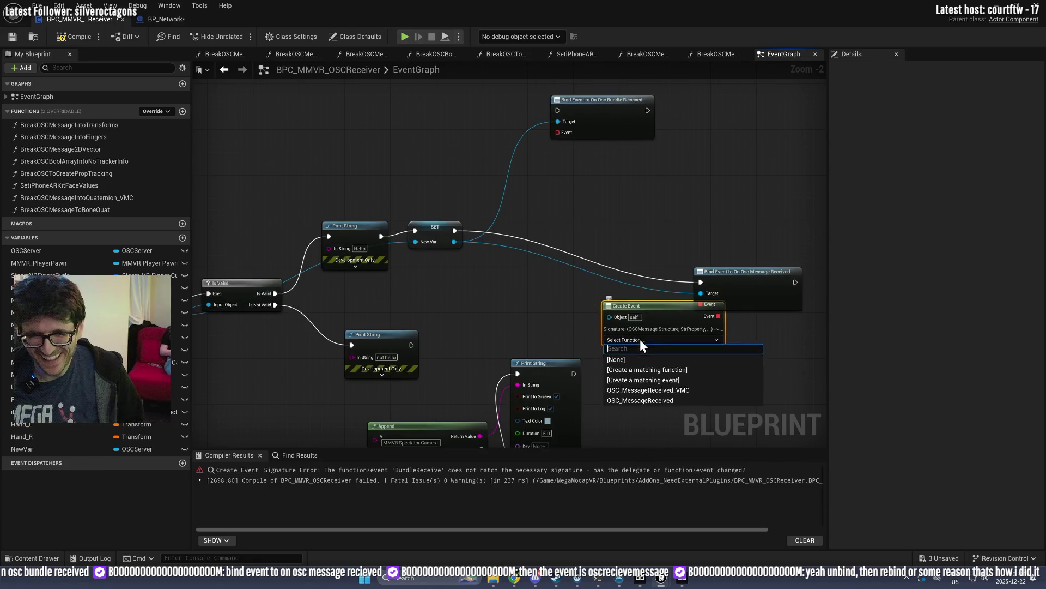
left_click(671, 380)
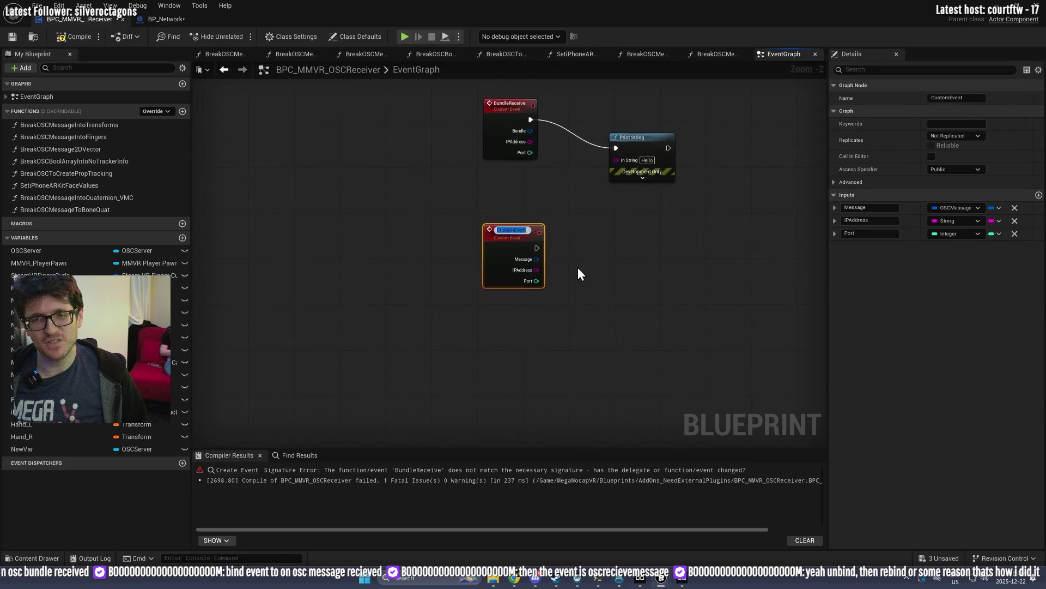
left_click(570, 218)
mouse_move(534, 241)
left_mouse_down()
mouse_move(633, 152)
mouse_move(651, 113)
left_mouse_up()
left_click(75, 36)
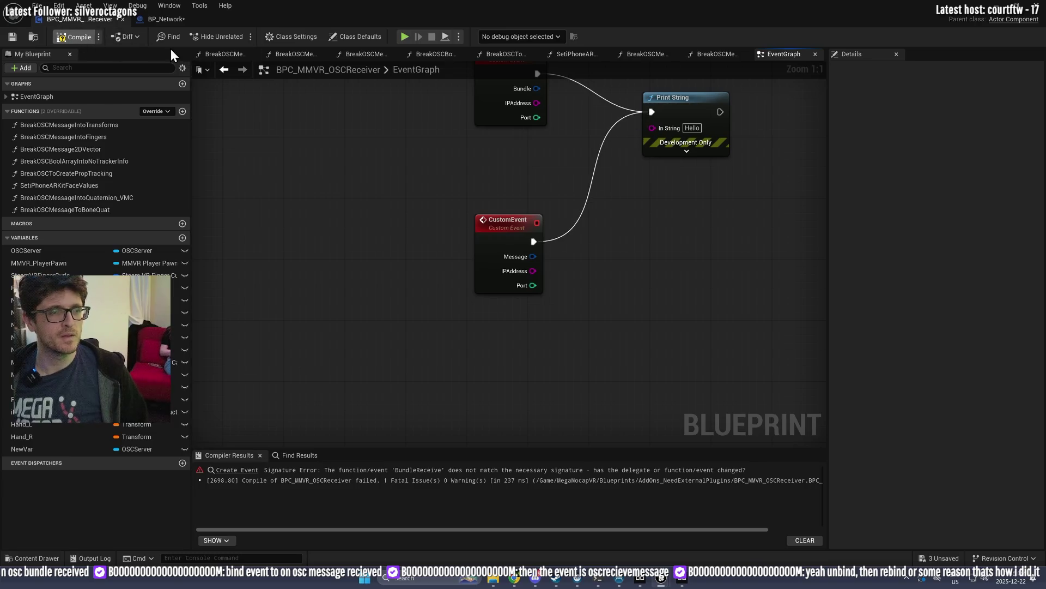
left_click_drag(564, 6, 11, 87)
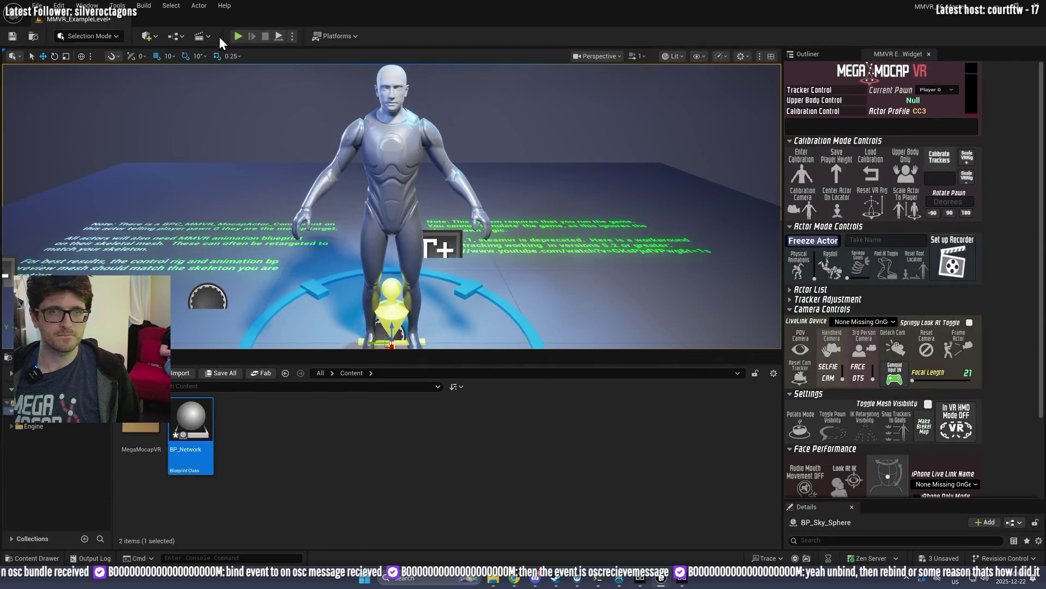
Step: Play-test twice to confirm Hello prints, then restore the Blueprint editor to full size
left_click(238, 38)
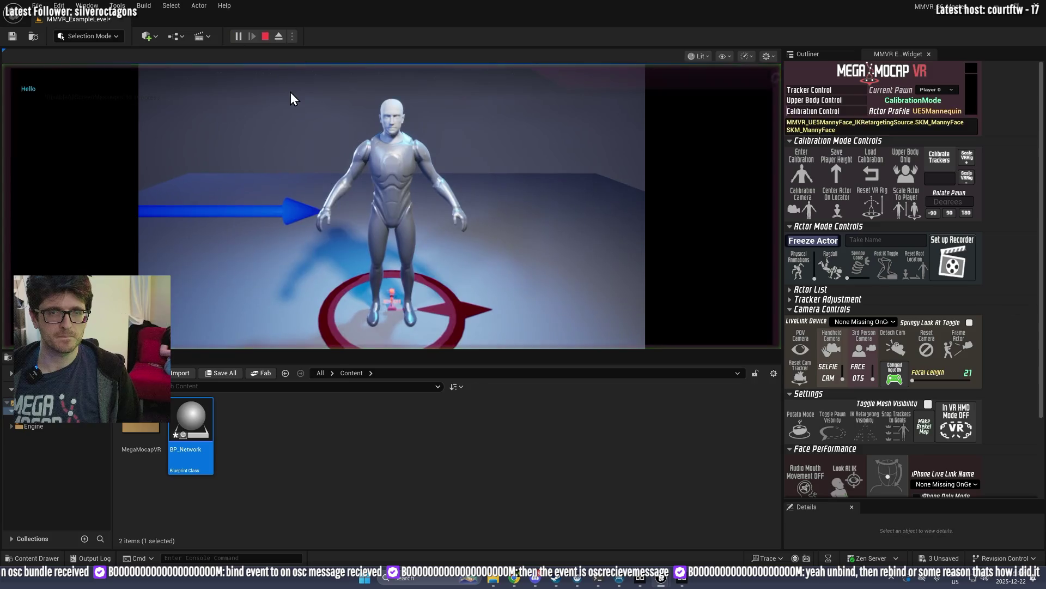
left_click(267, 37)
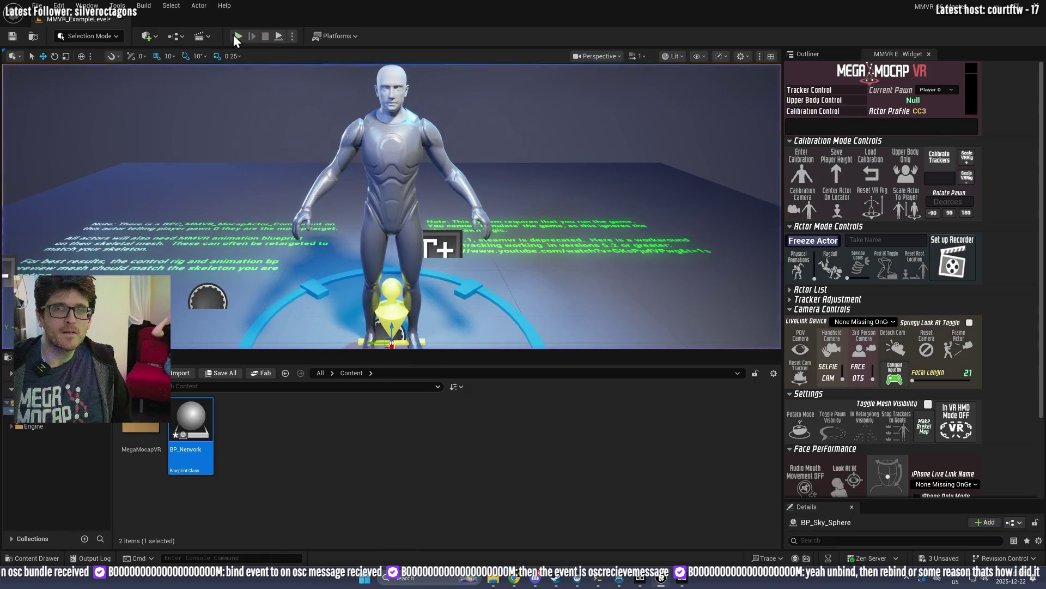
left_click(237, 36)
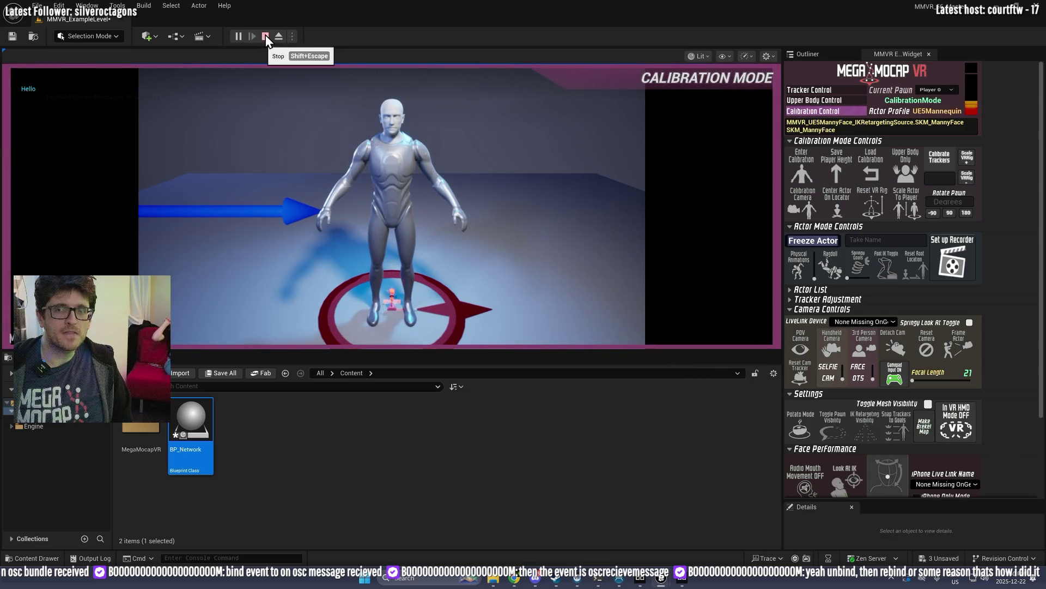
left_click(266, 37)
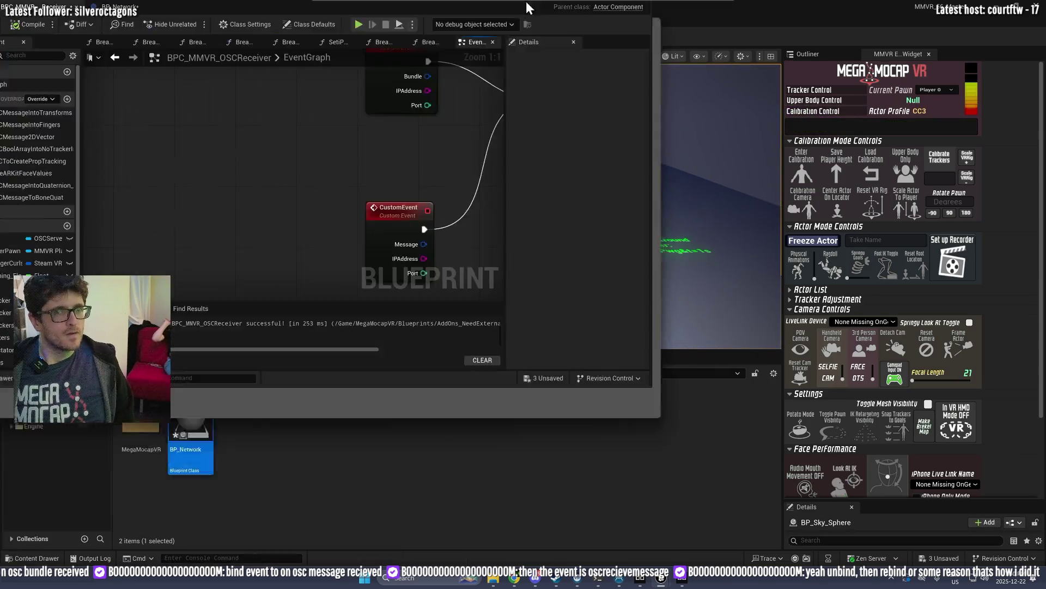
double_click(525, 1)
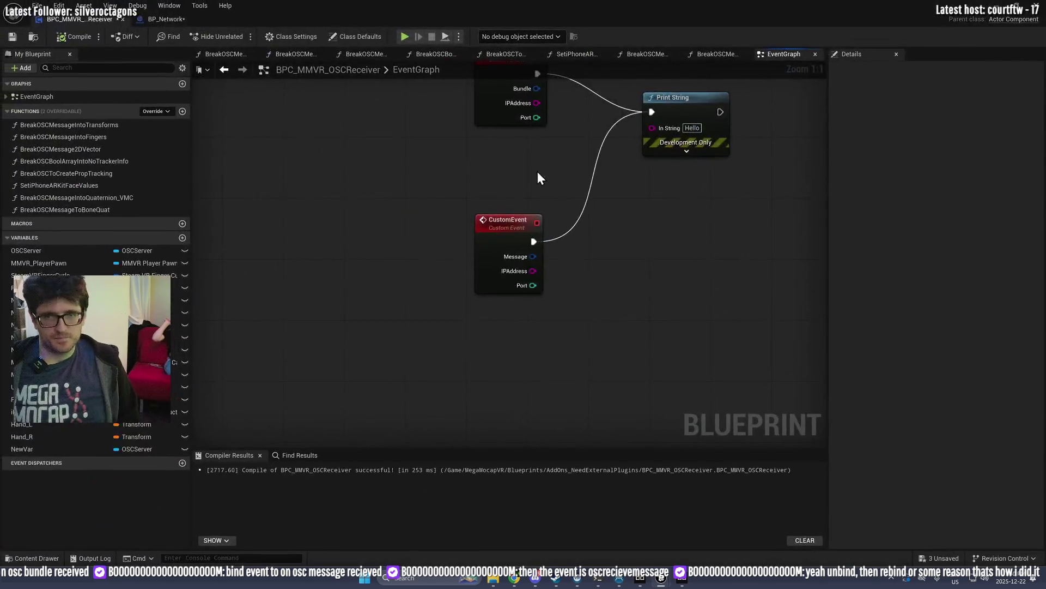
Step: Move Create Event aside, delete the message-received bind node, and rewire SET and Create Event to the bundle bind
scroll(532, 169, "down", 5)
left_click_drag(560, 285, 386, 334)
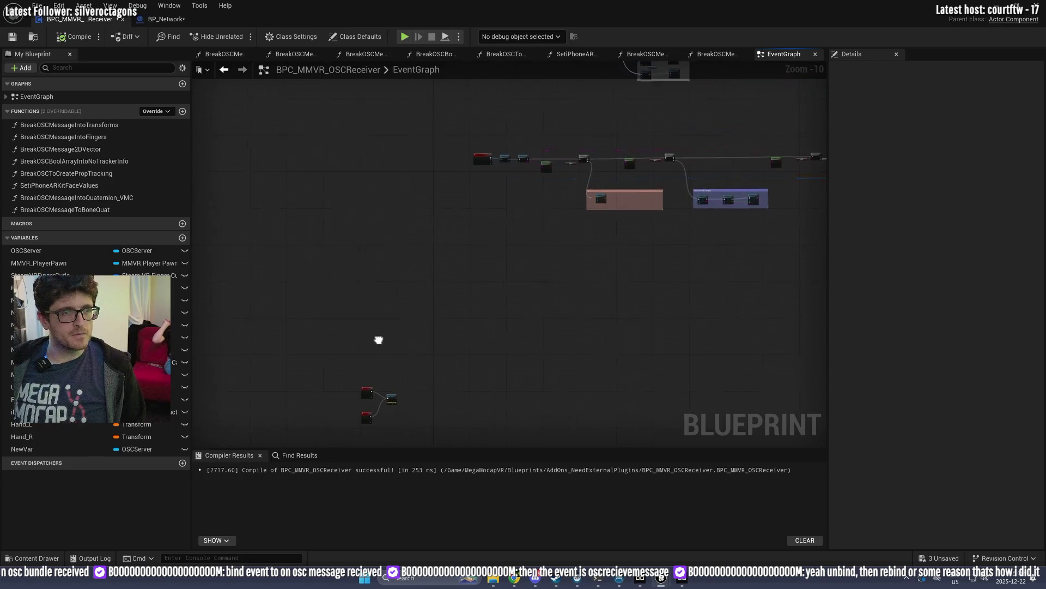
scroll(539, 240, "down", 2)
left_click_drag(539, 241, 483, 264)
scroll(483, 263, "up", 10)
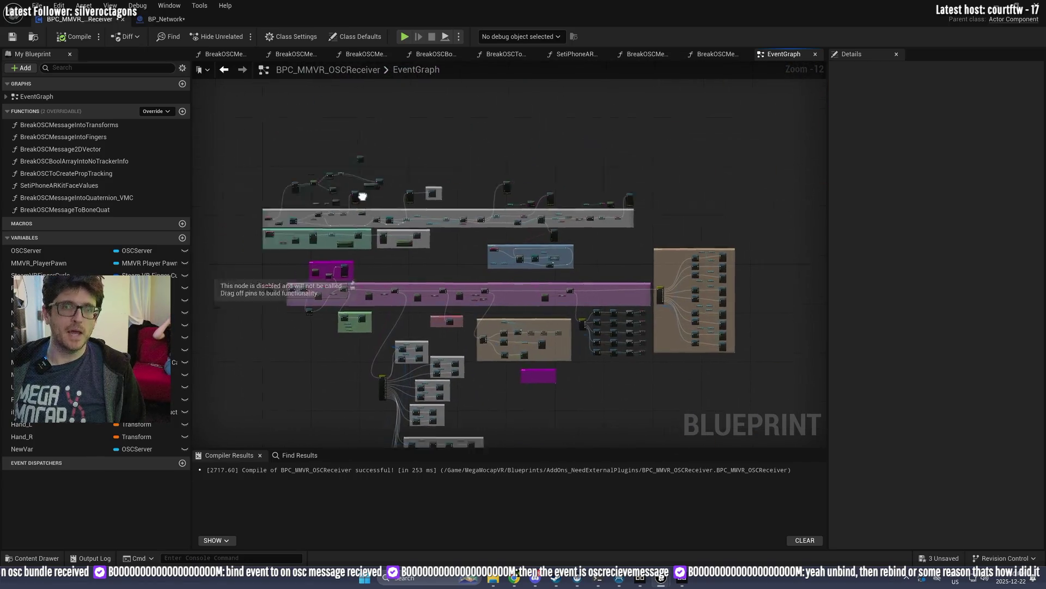
mouse_move(512, 355)
left_mouse_down()
mouse_move(402, 305)
mouse_move(385, 308)
left_mouse_up()
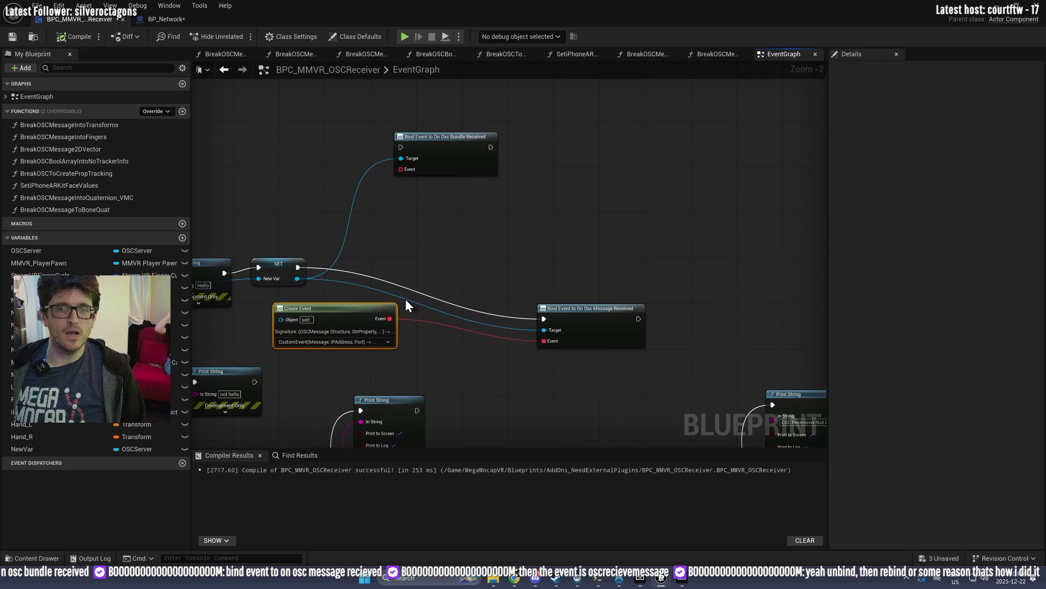
left_click_drag(309, 259, 401, 147)
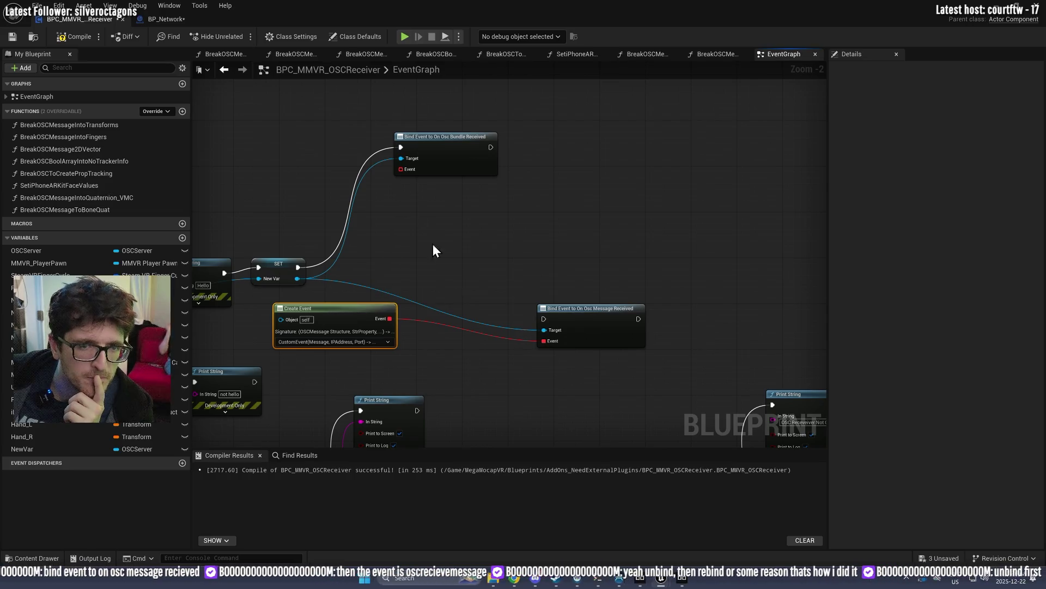
left_click(597, 309)
key("Delete")
mouse_move(403, 168)
left_mouse_down()
mouse_move(346, 328)
mouse_move(338, 322)
mouse_move(349, 310)
left_mouse_up()
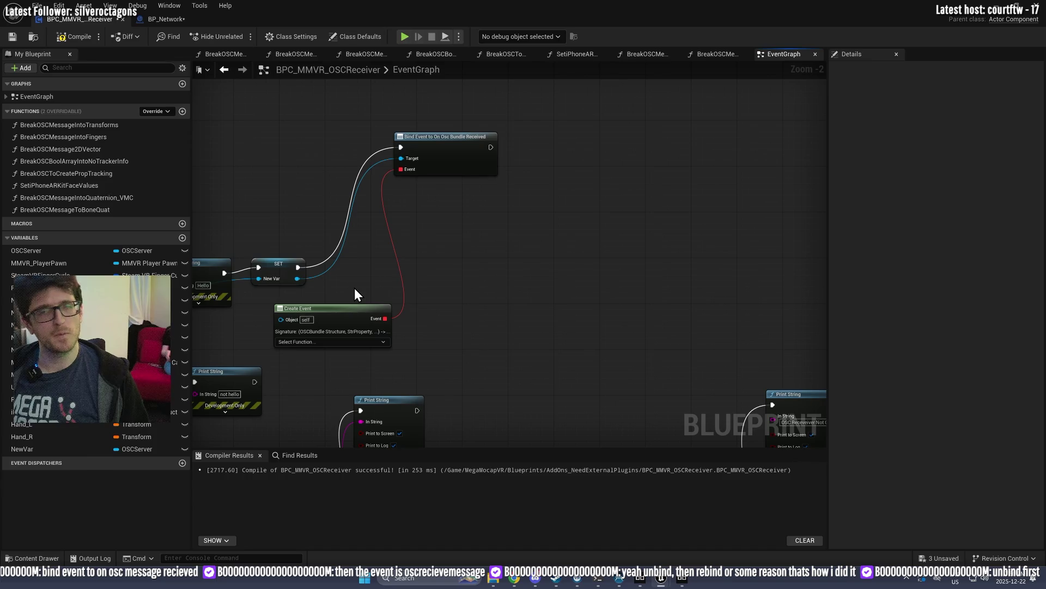
Step: Delete the bundle-received bind node and search New Var's actions for 'unbind'
left_click(417, 134)
key("Delete")
left_click_drag(296, 278, 384, 270)
type("unbind")
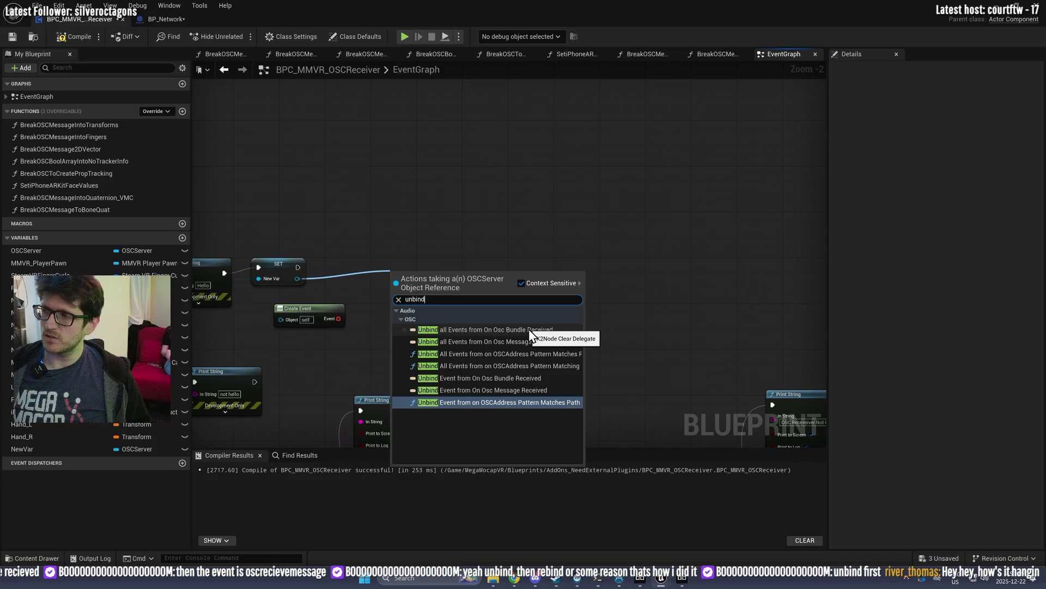
Step: Add Unbind all Events from On Osc Bundle Received after the SET node, targeting New Var
left_click(528, 329)
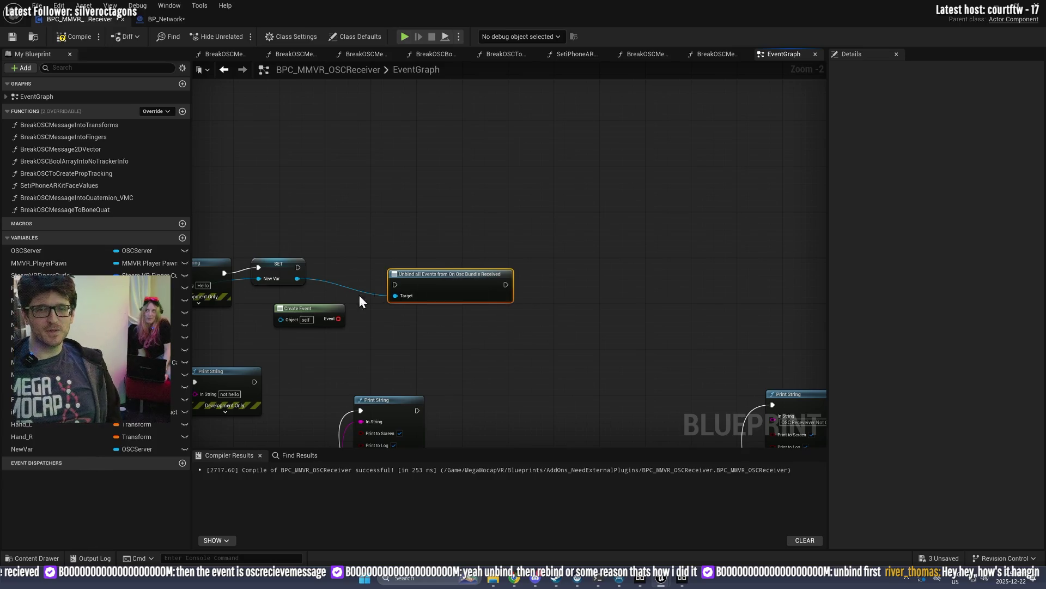
mouse_move(297, 267)
left_mouse_down()
mouse_move(409, 286)
mouse_move(397, 286)
left_mouse_up()
left_click_drag(340, 309, 495, 315)
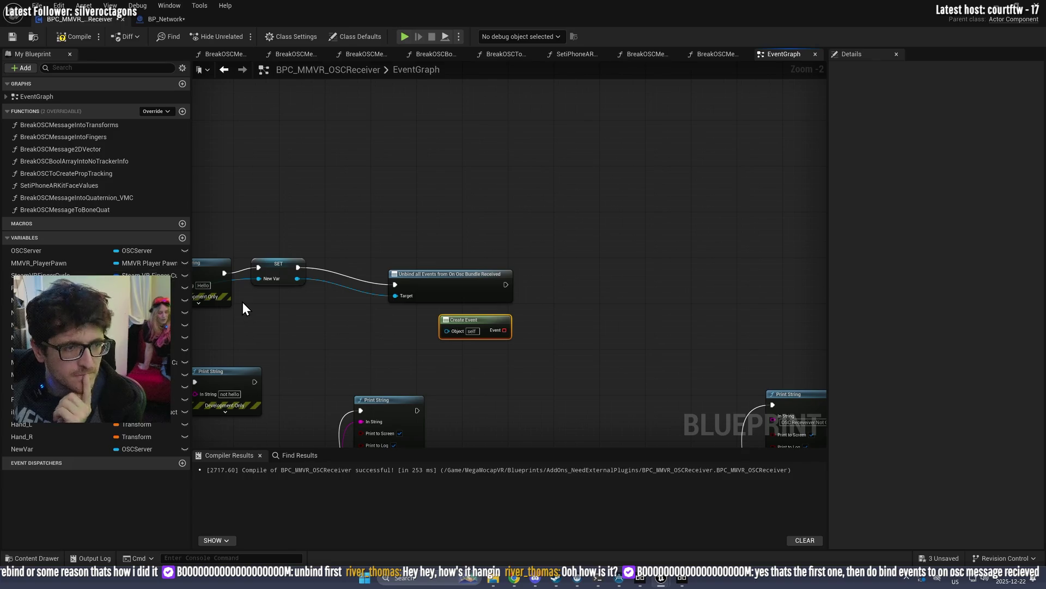
Step: Add a Bind Event to On Osc Message Received on New Var, running after the unbind
left_click_drag(509, 344, 337, 314)
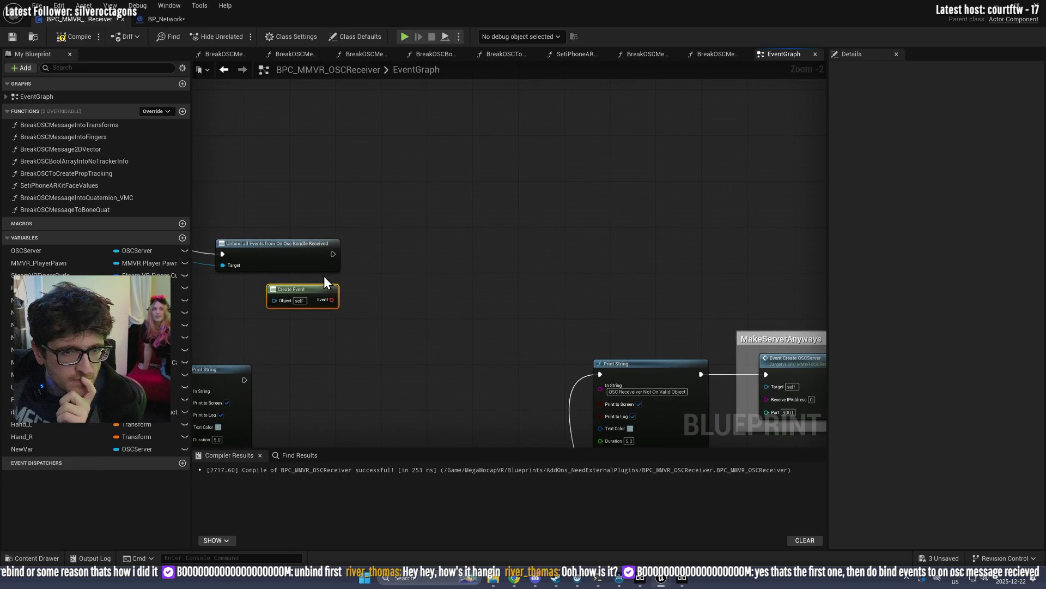
left_click_drag(287, 260, 482, 257)
left_click_drag(319, 245, 640, 250)
type("bind to")
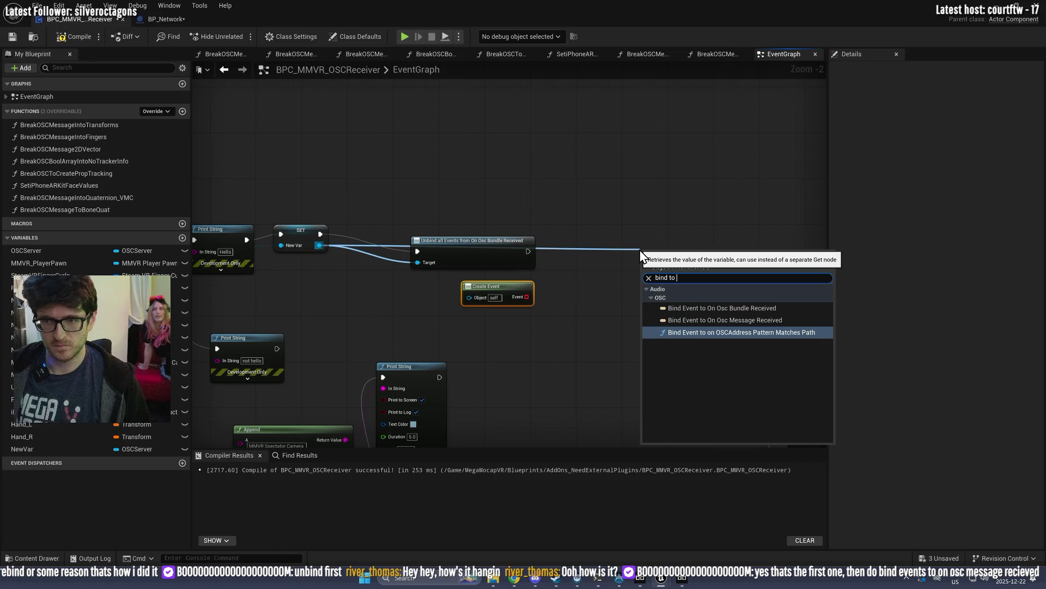
left_click(758, 320)
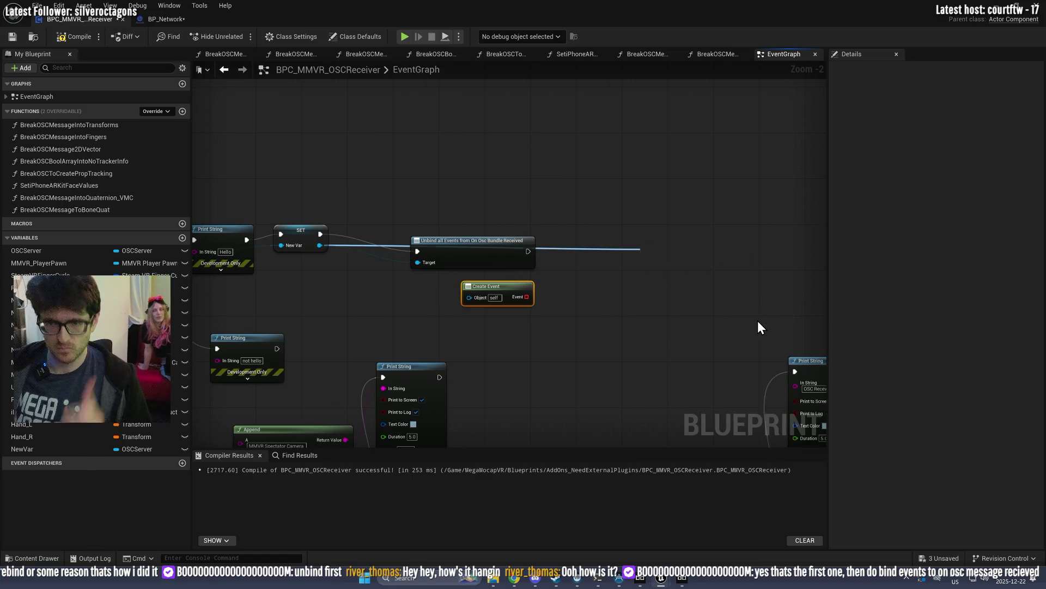
mouse_move(528, 251)
left_mouse_down()
mouse_move(647, 263)
mouse_move(677, 225)
mouse_move(597, 313)
left_mouse_up()
Step: Attach a Create Event to the bind and generate a matching CustomEvent_0
type("create event")
key("Return")
left_click(634, 342)
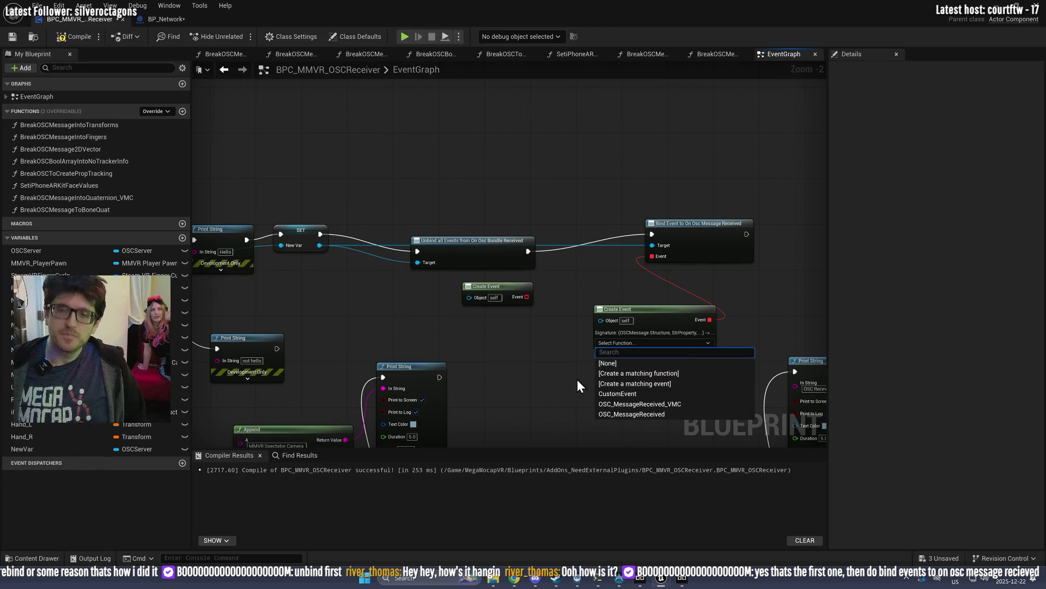
key("Escape")
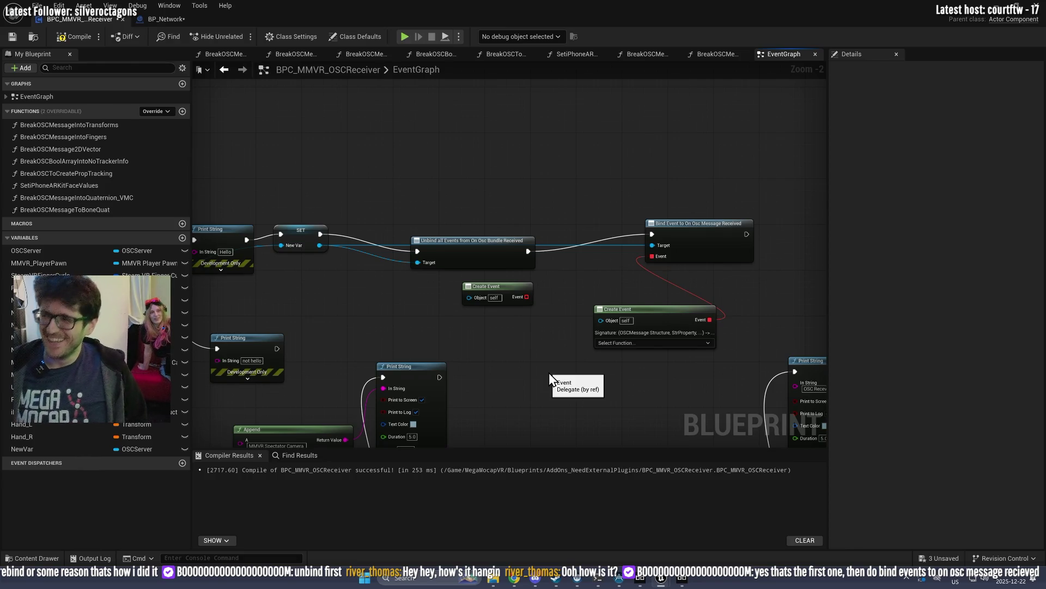
left_click(634, 342)
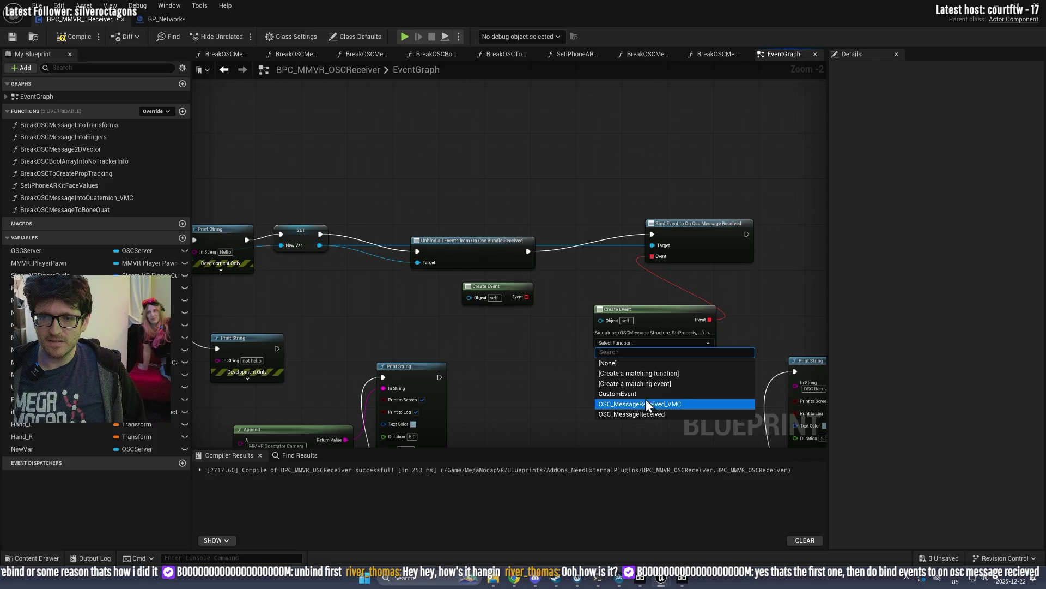
left_click(641, 383)
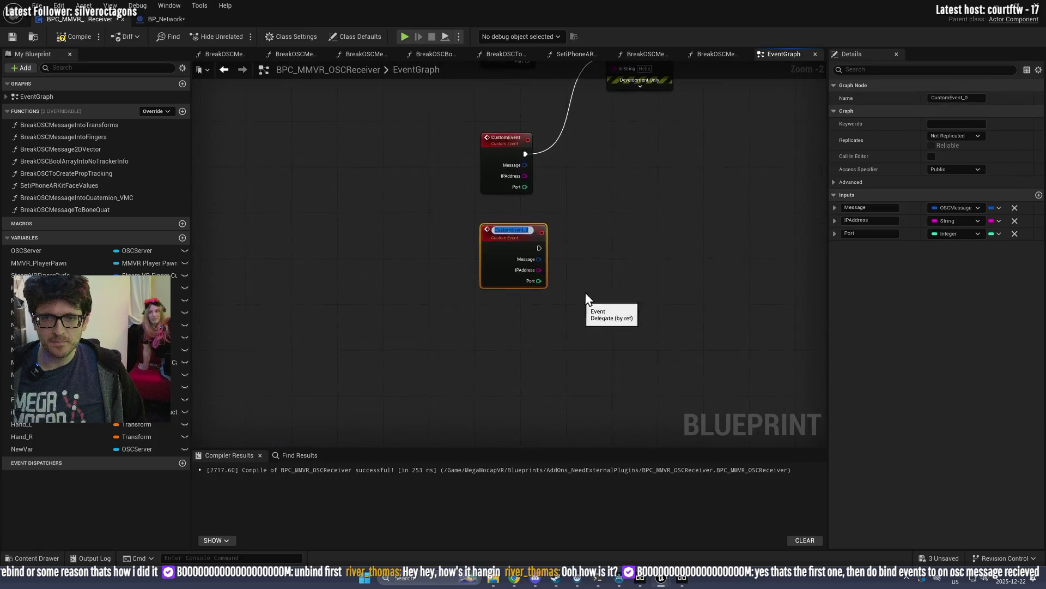
Step: Wire CustomEvent_0 into the Hello Print String, delete the old bundle nodes, and compile
left_click(601, 261)
scroll(627, 224, "up", 1)
left_click_drag(613, 147, 626, 283)
left_click_drag(454, 381, 586, 267)
left_click_drag(464, 176, 468, 250)
left_click_drag(490, 125, 420, 327)
key("Delete")
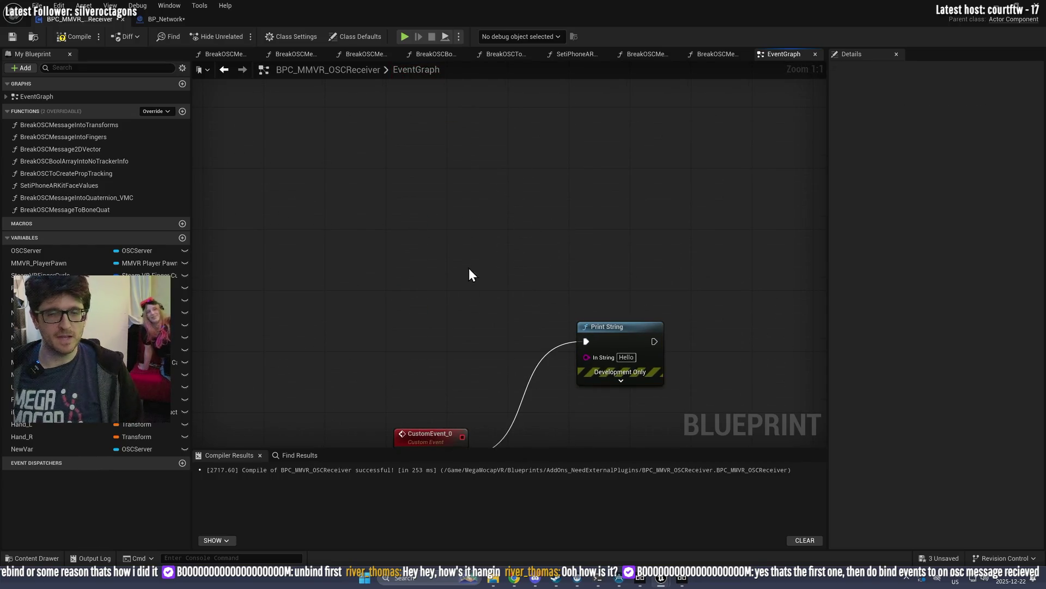
left_click(77, 36)
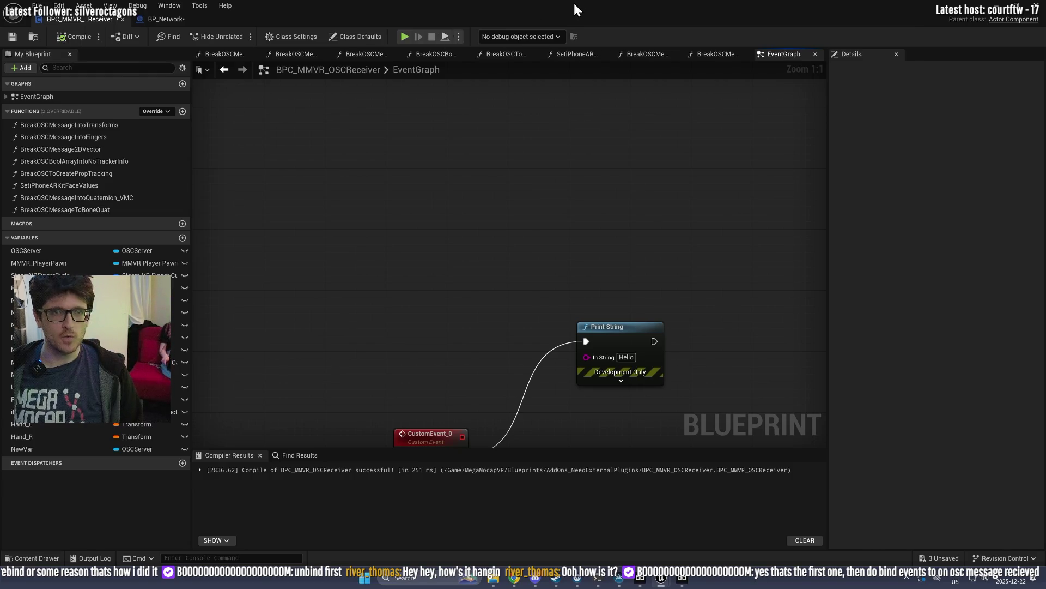
key("super+Down")
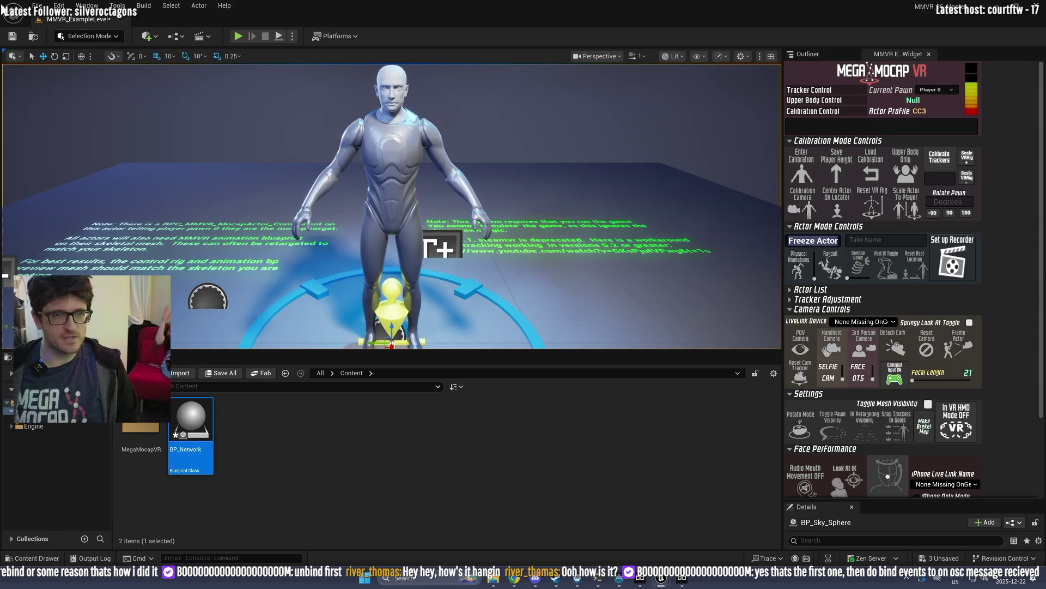
Step: Run a play test of the level, stop it, and return to the OSC receiver Blueprint
left_click(242, 39)
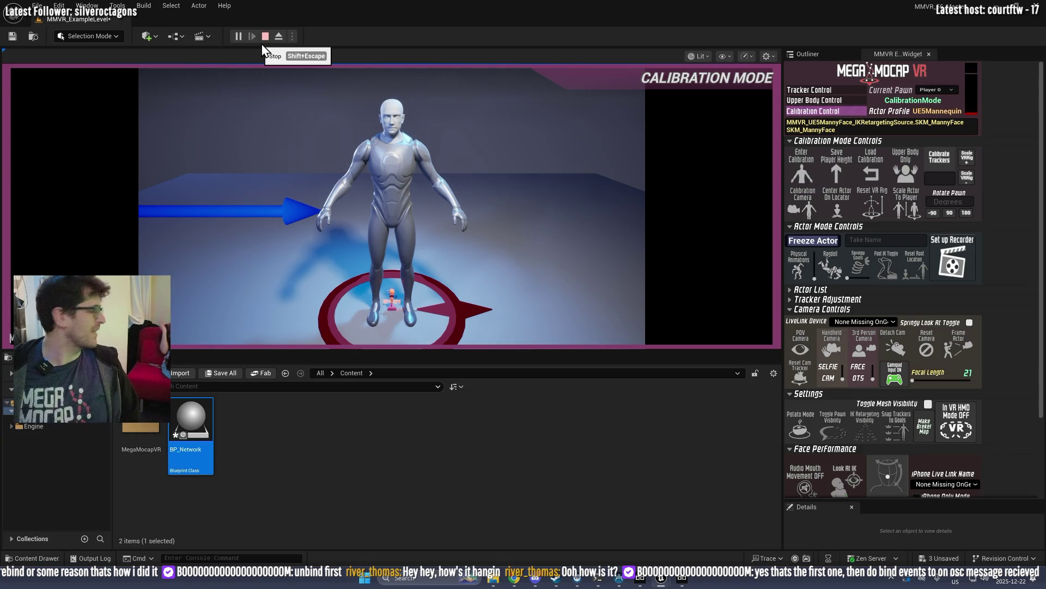
left_click(265, 36)
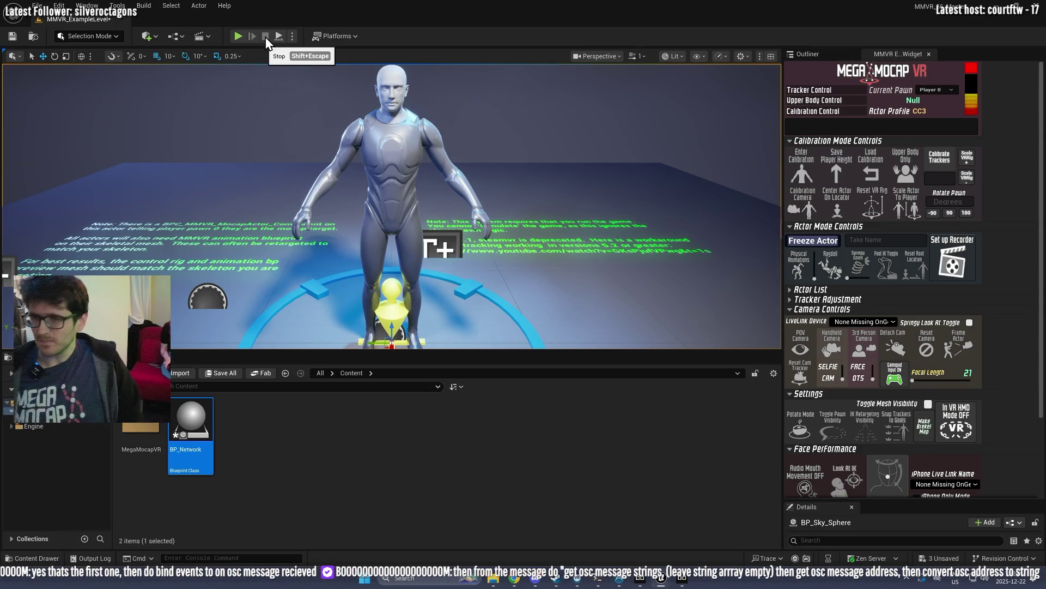
key("alt+Tab")
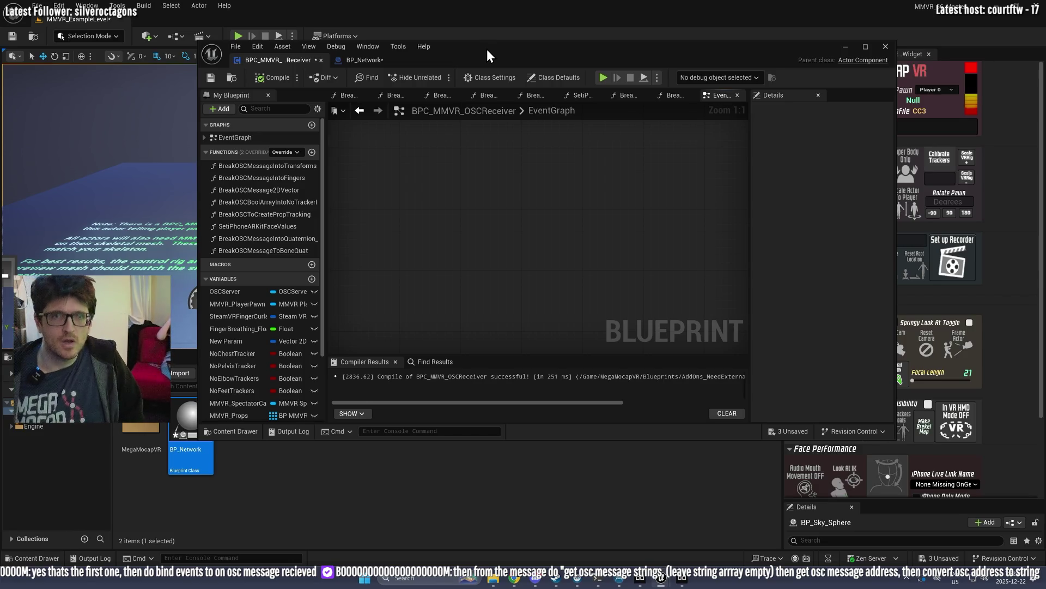
Step: Add Get OSC Message Strings fed by CustomEvent_0's Message and run it from the event
double_click(486, 48)
scroll(436, 166, "down", 5)
scroll(463, 239, "up", 4)
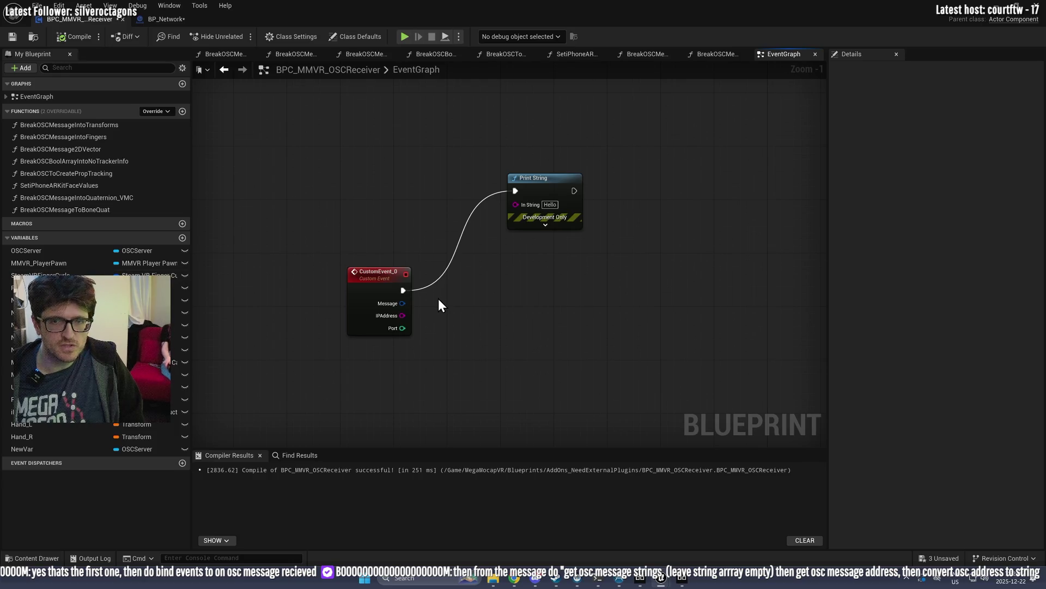
left_click_drag(402, 303, 493, 299)
type("get ")
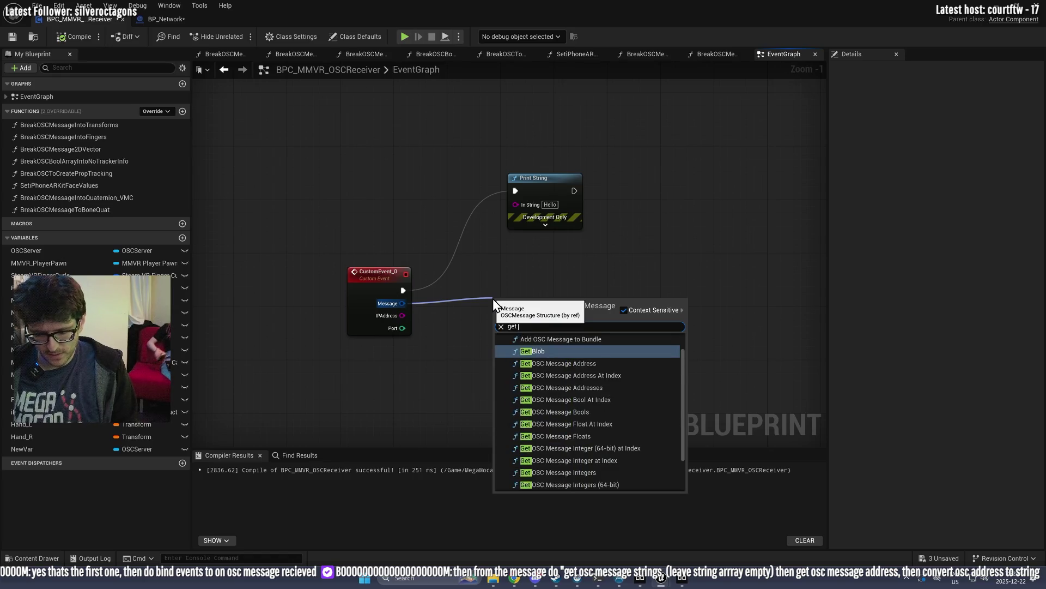
type("osc mess")
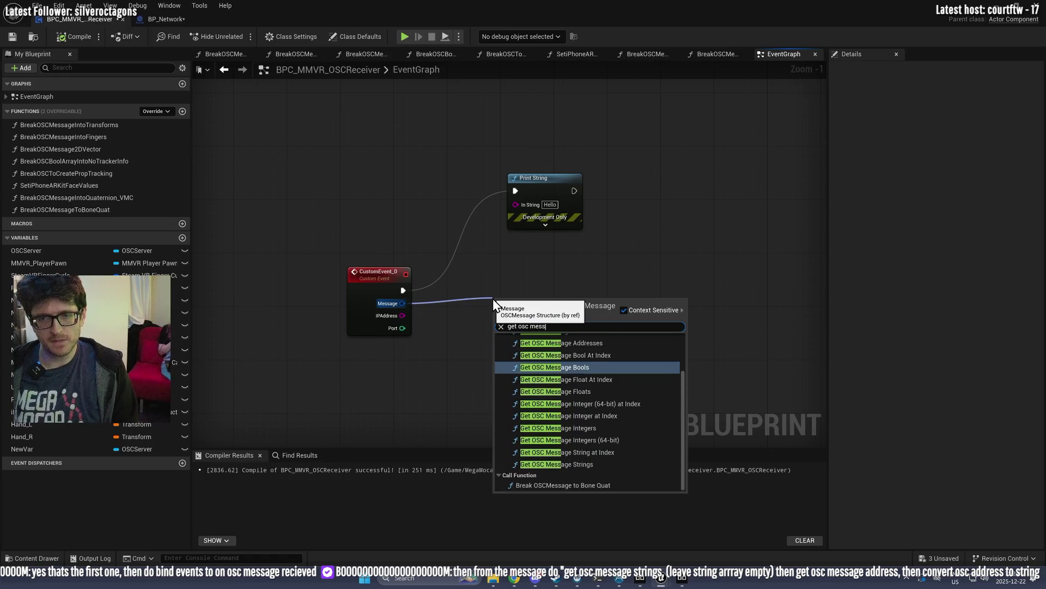
type("age s")
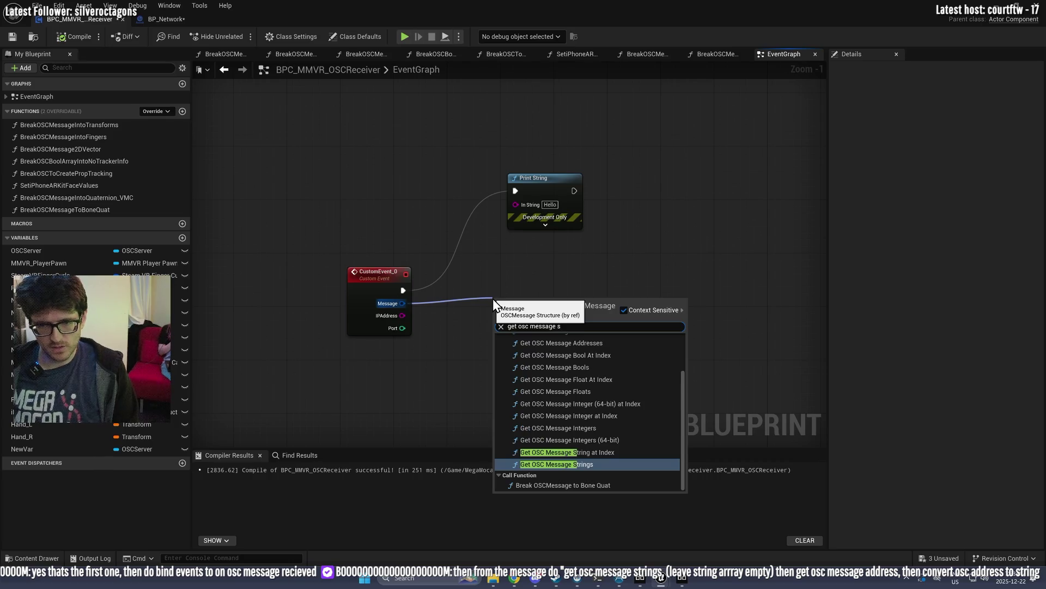
left_click(543, 462)
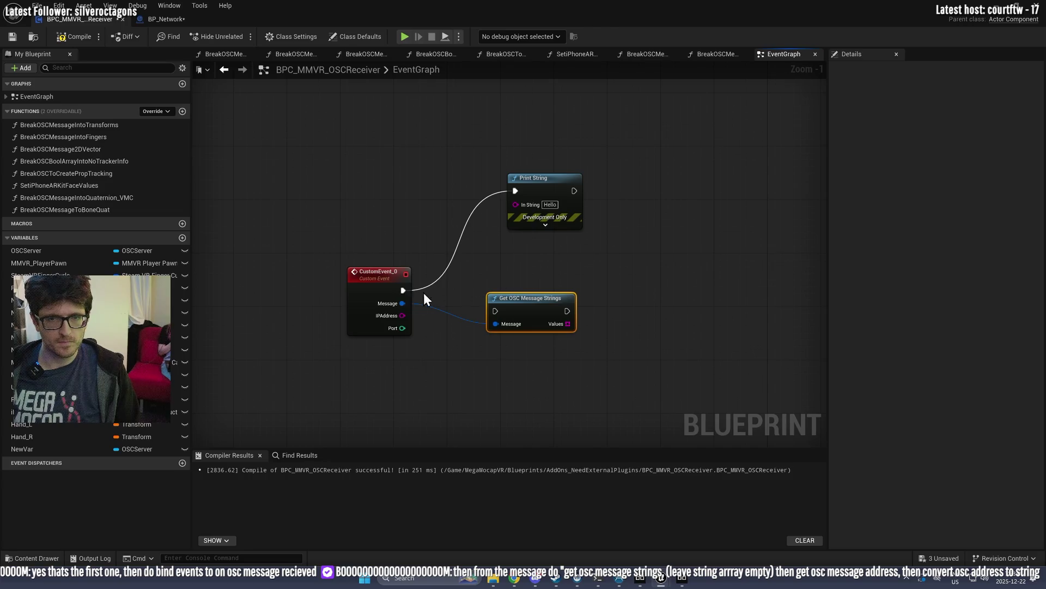
left_click_drag(403, 290, 495, 311)
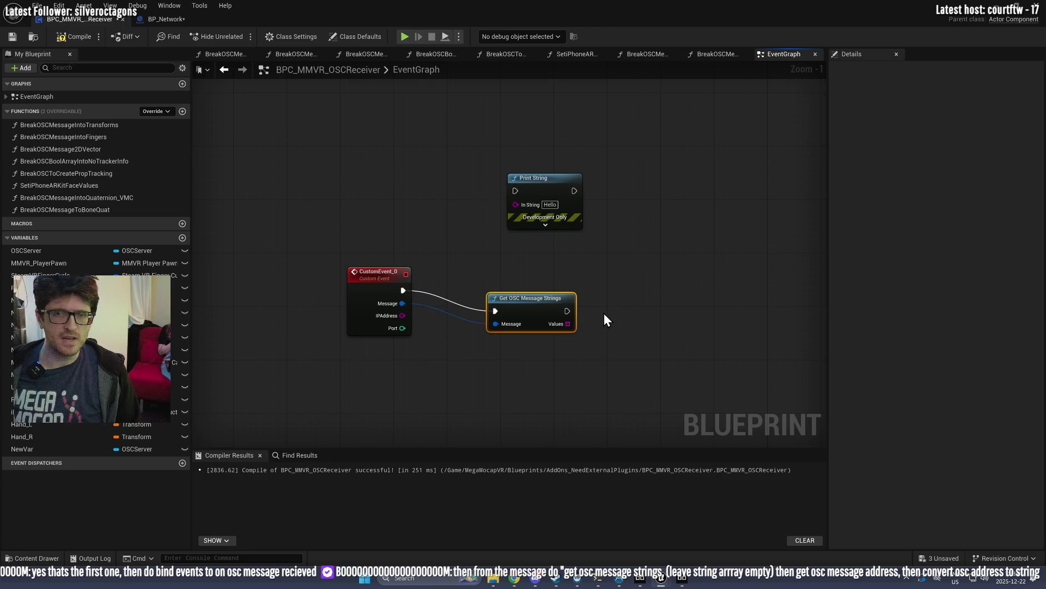
Step: Browse conversion actions for the strings array and the Message pin without adding any
left_click_drag(427, 301, 500, 299)
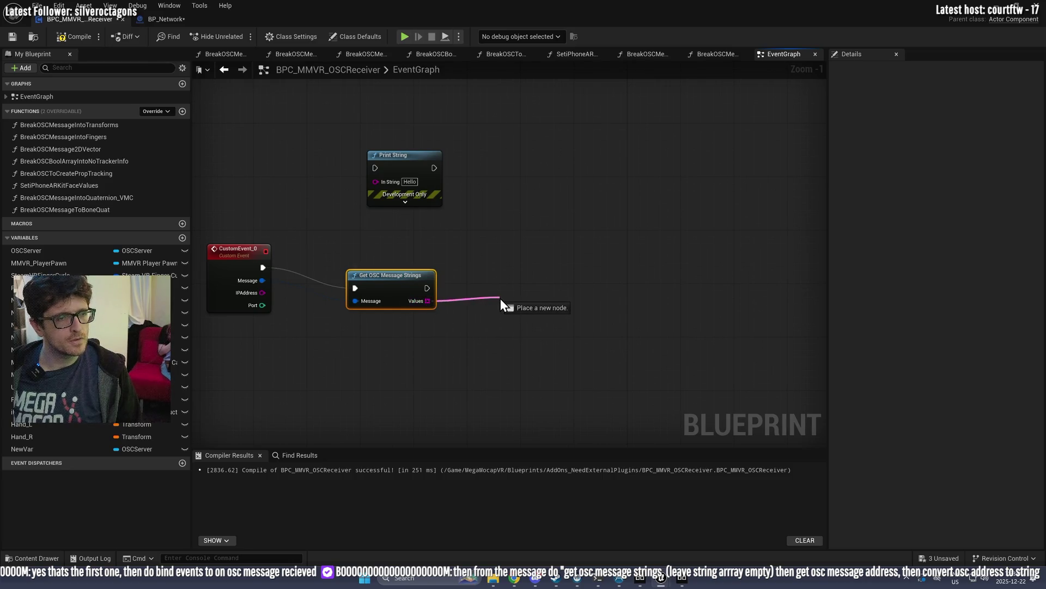
left_click_drag(500, 299, 500, 299)
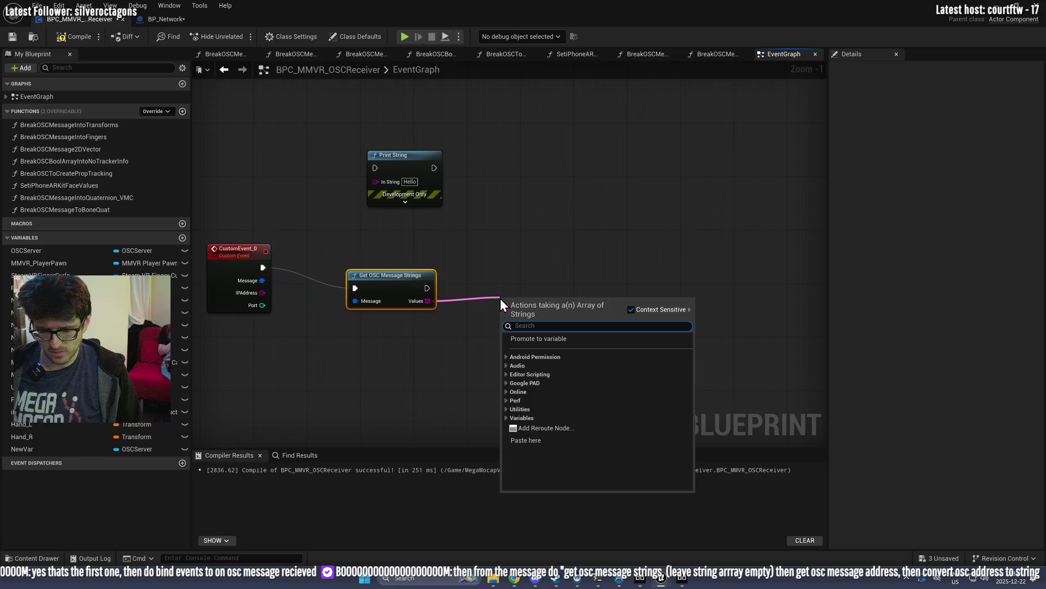
type("conver")
right_click(542, 253)
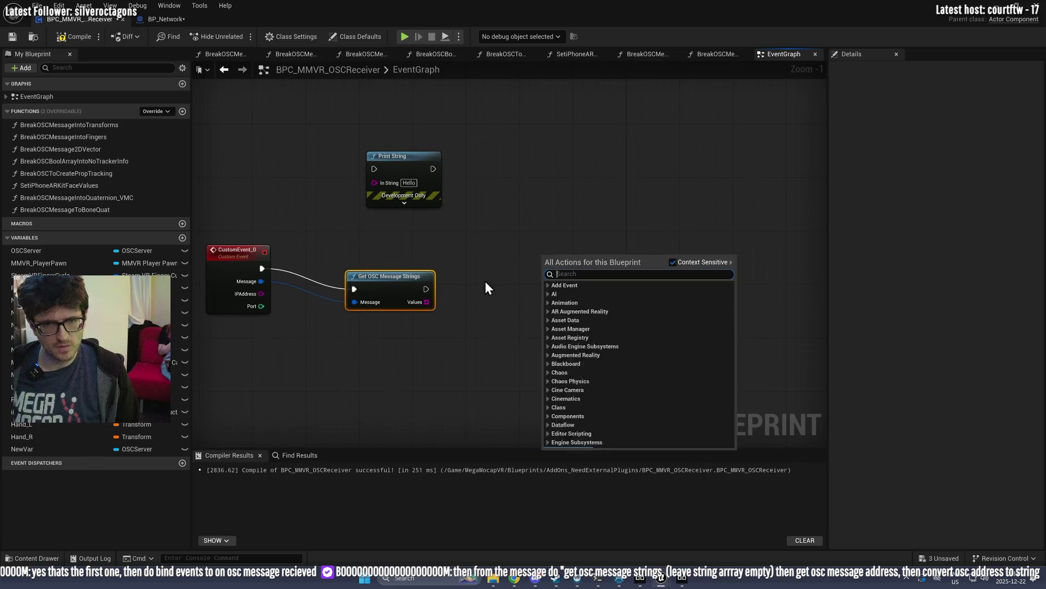
left_click(266, 290)
left_click_drag(261, 282, 330, 371)
type("conver")
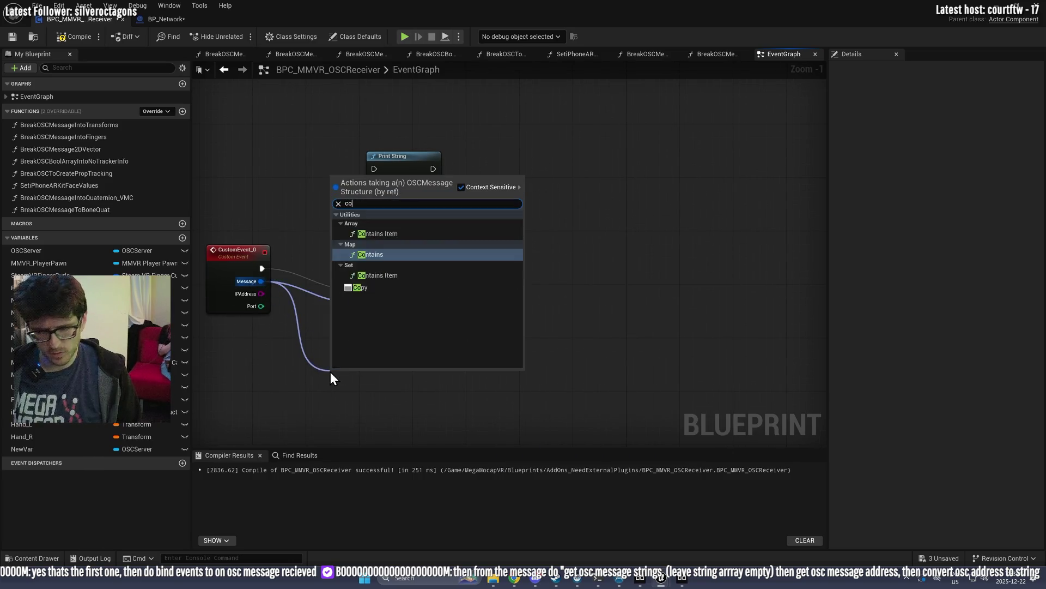
key("BackSpace")
key("BackSpace")
key("BackSpace")
type("string")
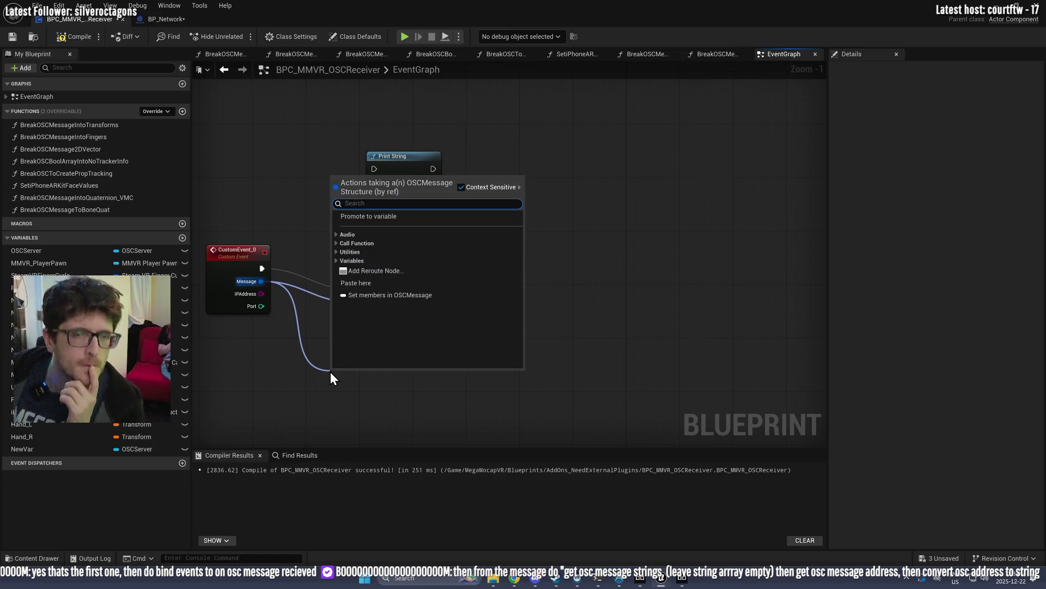
key("Return")
Step: Loop over the Values array with For Each Loop, printing each Array Element via Print String
left_click_drag(425, 289, 480, 299)
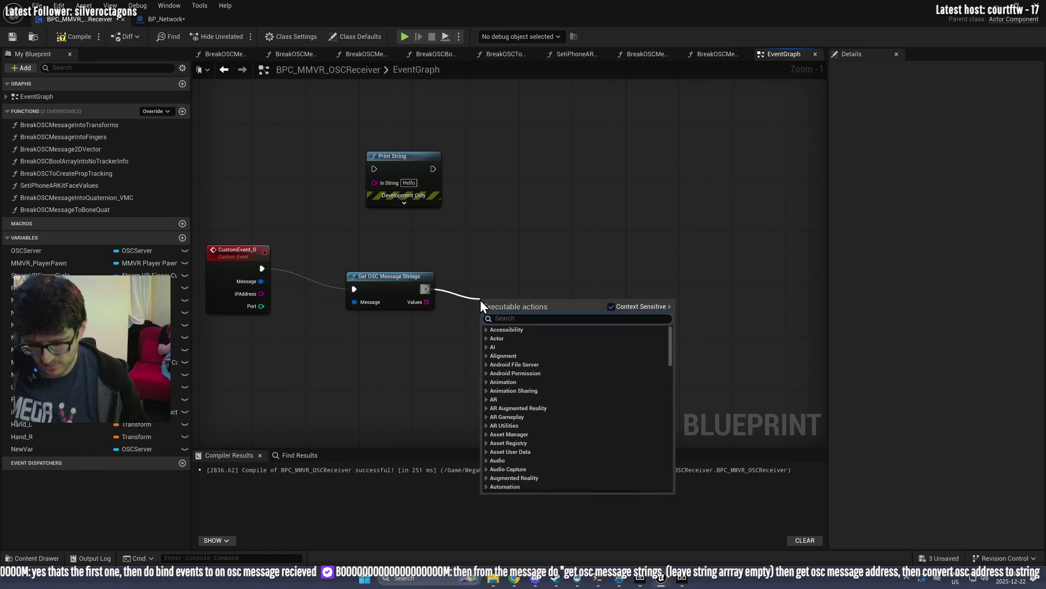
type("for")
key("Return")
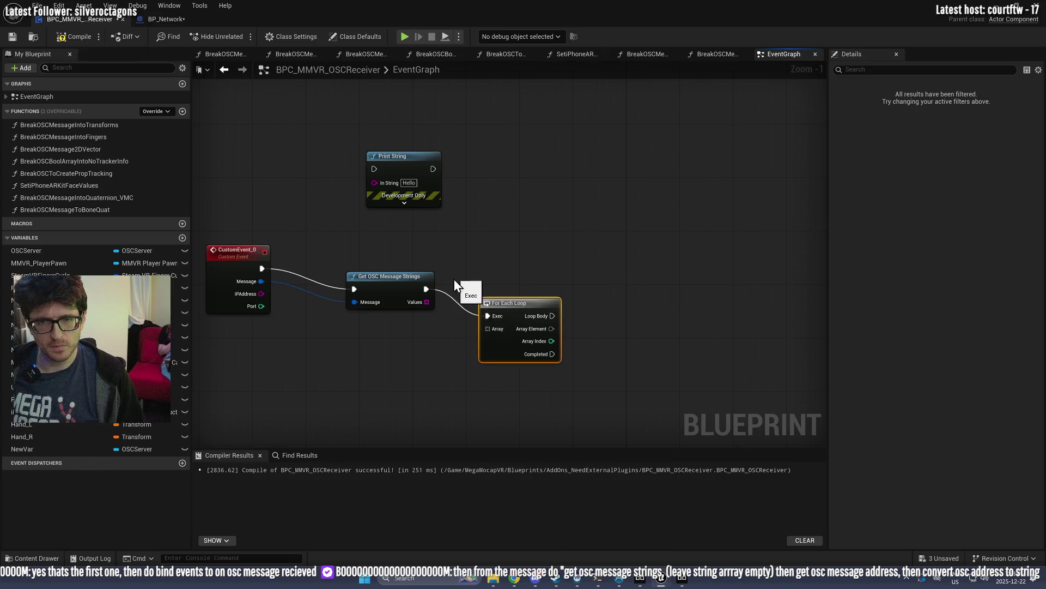
left_click_drag(424, 303, 488, 329)
left_click_drag(553, 316, 617, 317)
type("print")
key("Return")
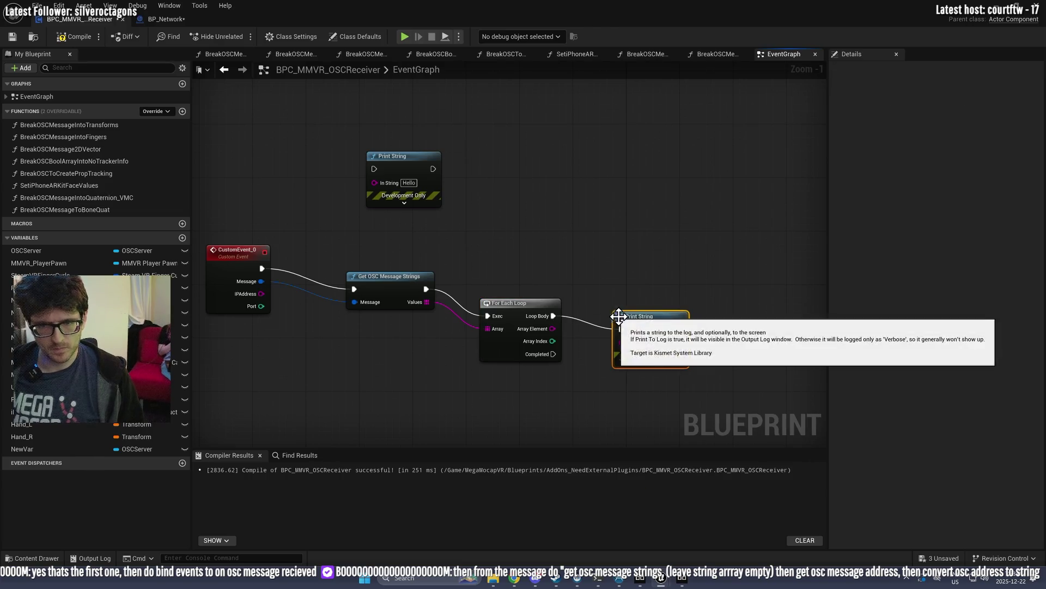
left_click_drag(553, 328, 620, 342)
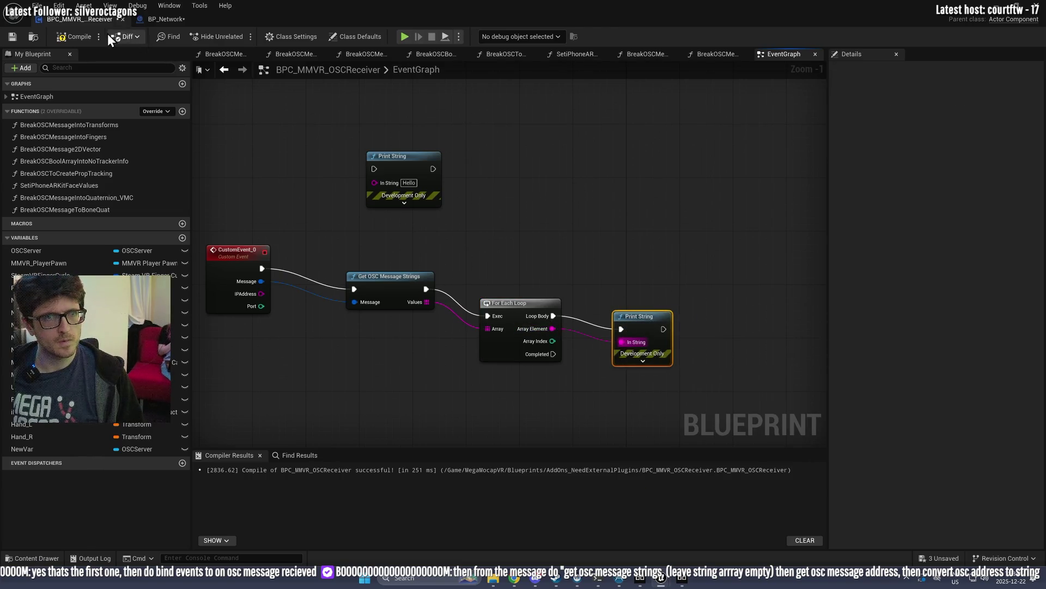
left_click(424, 1)
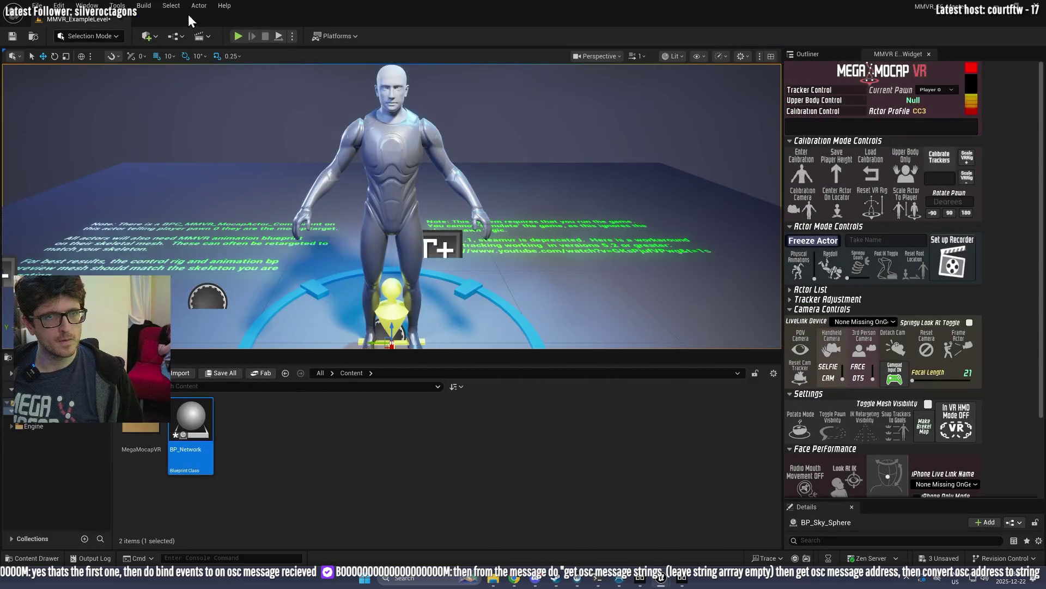
left_click(237, 36)
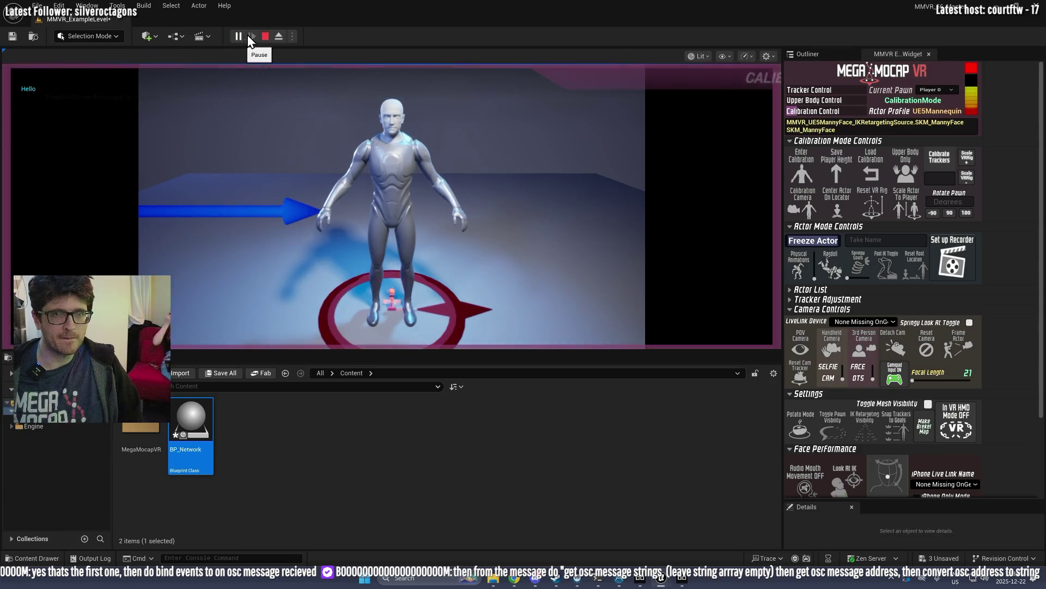
left_click(264, 36)
left_click(238, 37)
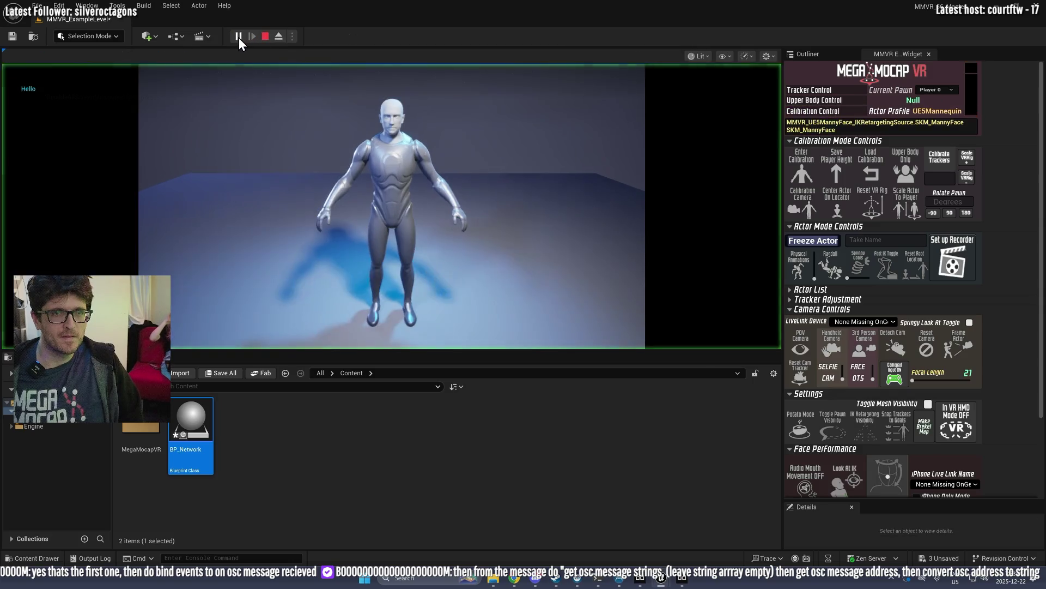
mouse_move(216, 277)
left_mouse_down()
mouse_move(529, 483)
mouse_move(526, 443)
left_mouse_up()
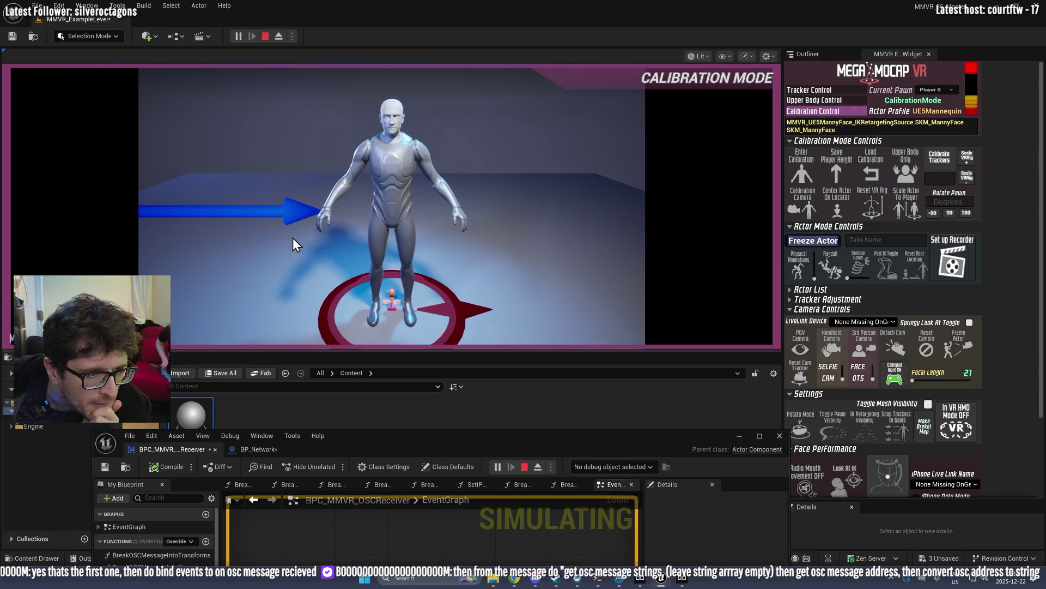
left_click(265, 36)
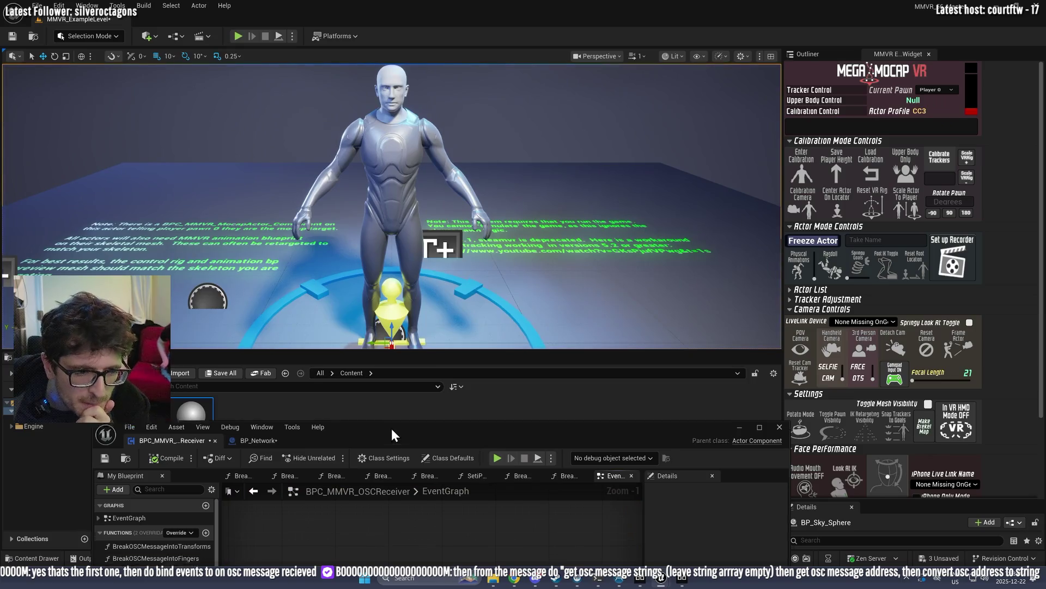
left_click_drag(391, 438, 393, 57)
double_click(383, 38)
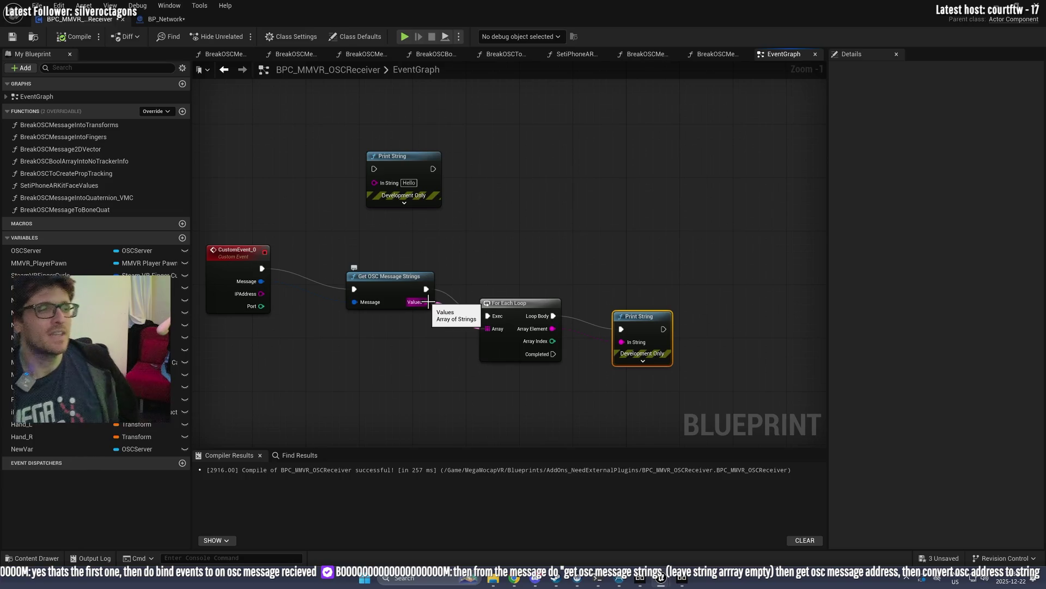
Step: Add a Get OSC Message Addresses node fed by the event's Message, after the strings node
right_click(619, 250)
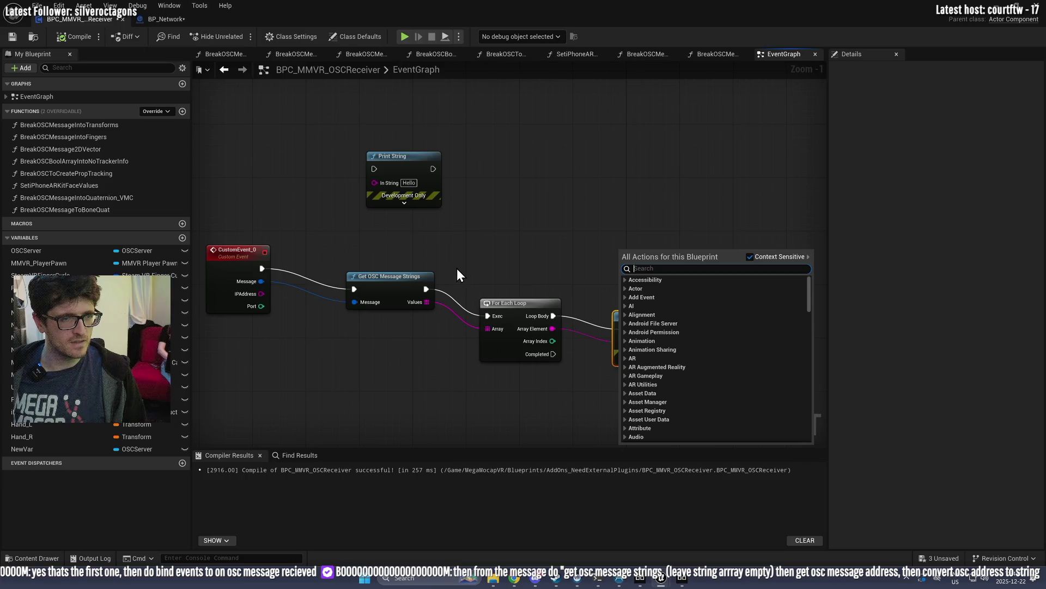
type("get osc mes")
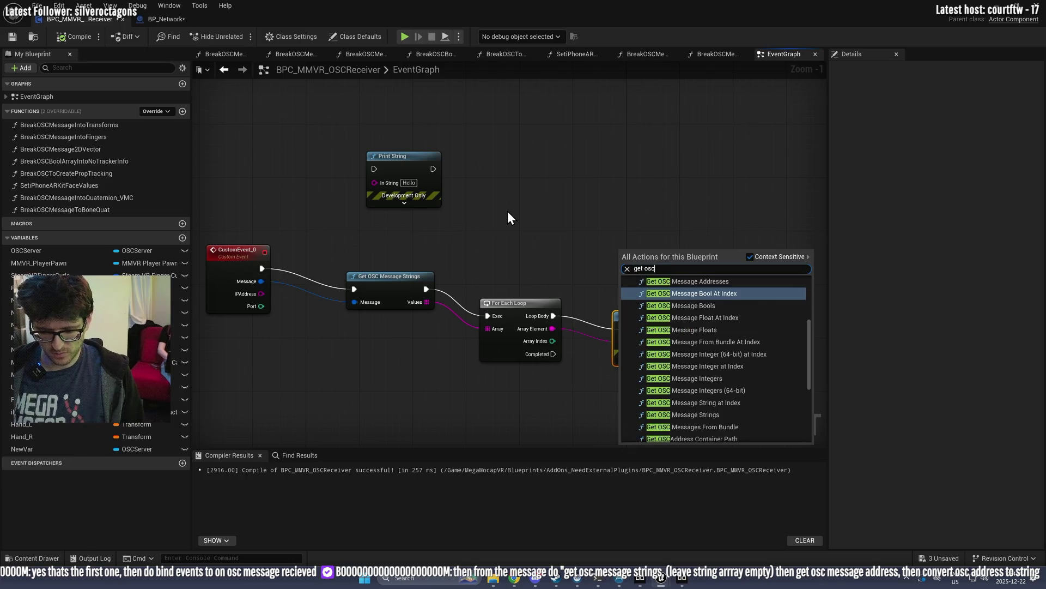
key("Up")
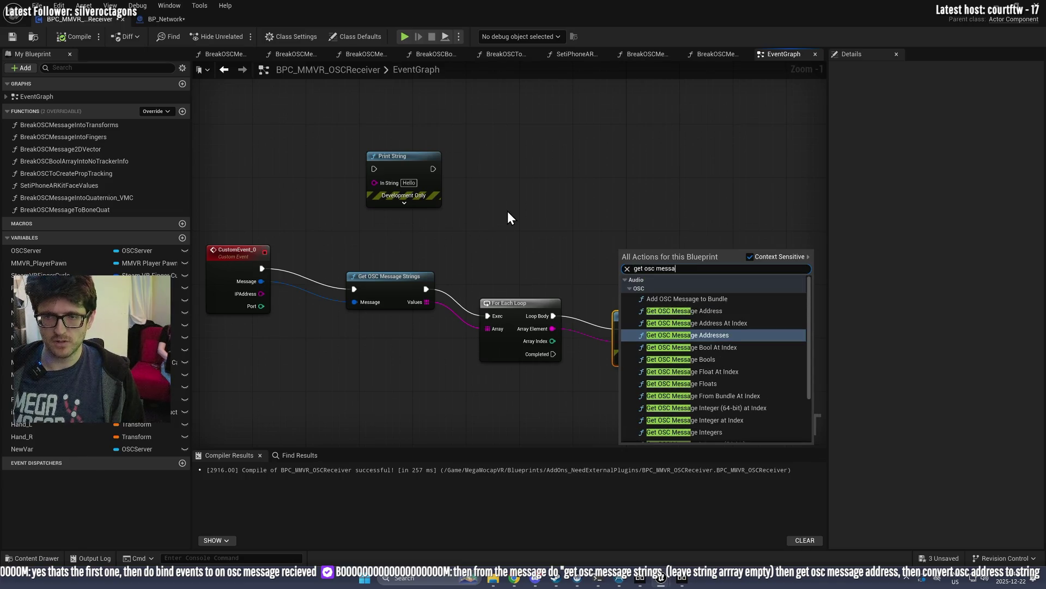
key("Return")
mouse_move(262, 281)
left_mouse_down()
mouse_move(420, 288)
mouse_move(620, 276)
left_mouse_up()
mouse_move(426, 289)
left_mouse_down()
mouse_move(621, 262)
mouse_move(529, 243)
left_mouse_up()
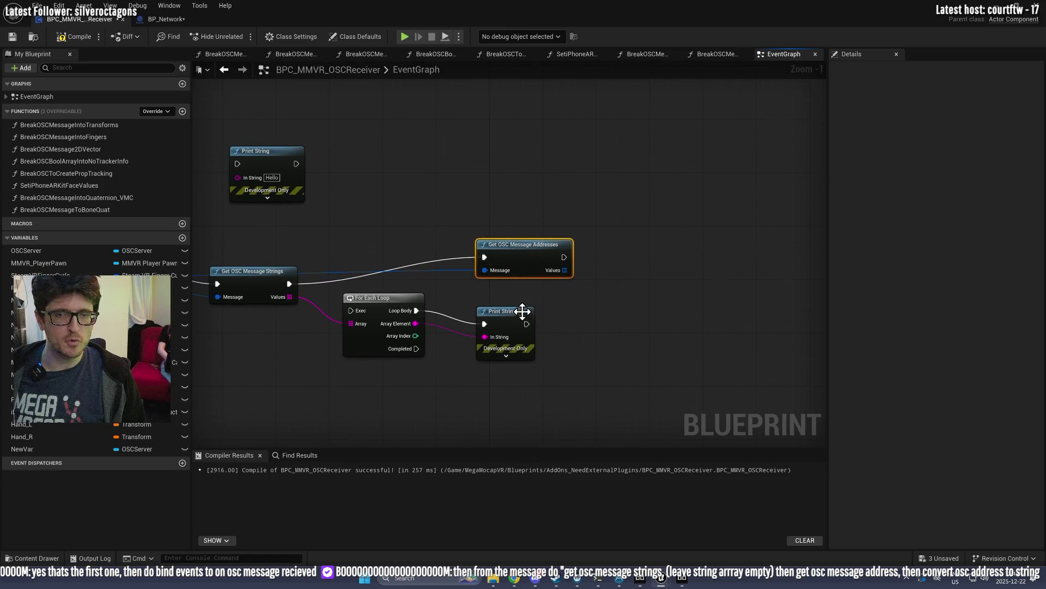
Step: Delete the loop and print nodes, and promote the message strings to a Values variable
left_click(561, 330)
key("Delete")
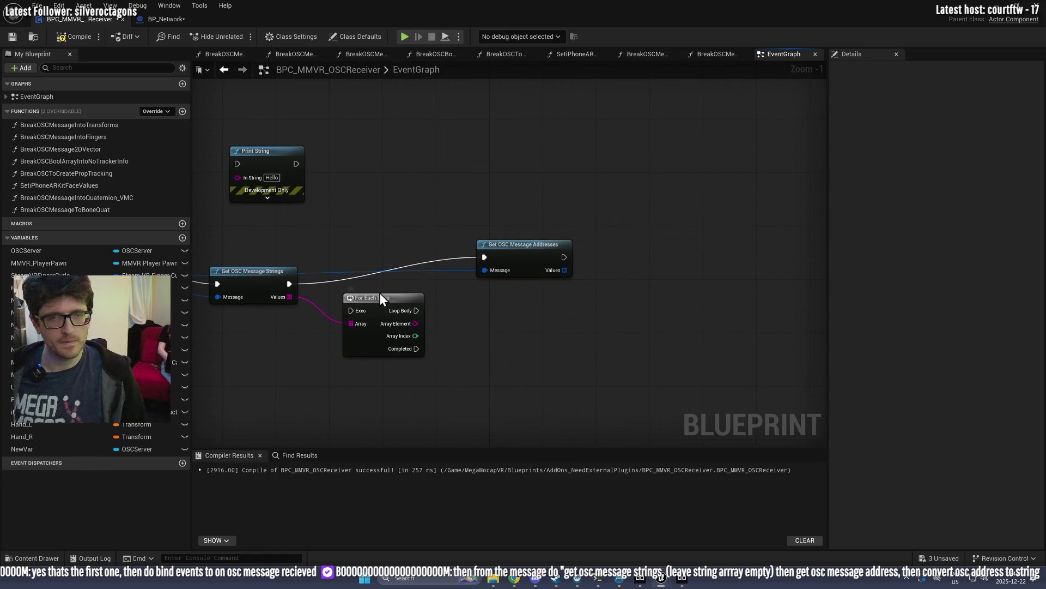
left_click(369, 297)
key("Delete")
left_click_drag(290, 296, 345, 303)
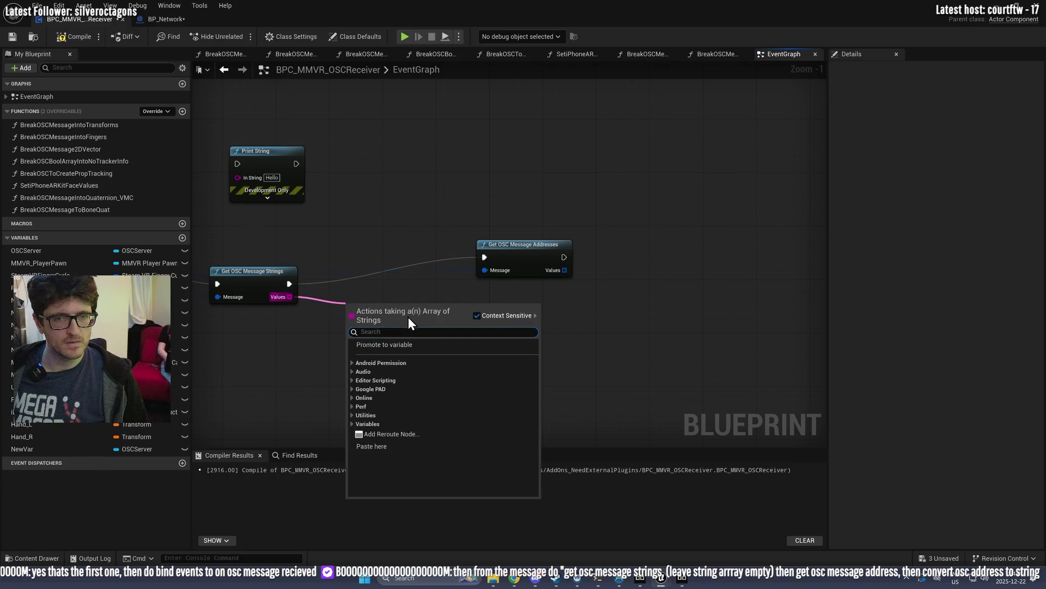
left_click(401, 347)
left_click(296, 284)
left_click_drag(289, 284, 352, 311)
Step: Check actions for the address array, then delete the Get OSC Message Addresses node
left_click_drag(565, 270, 606, 266)
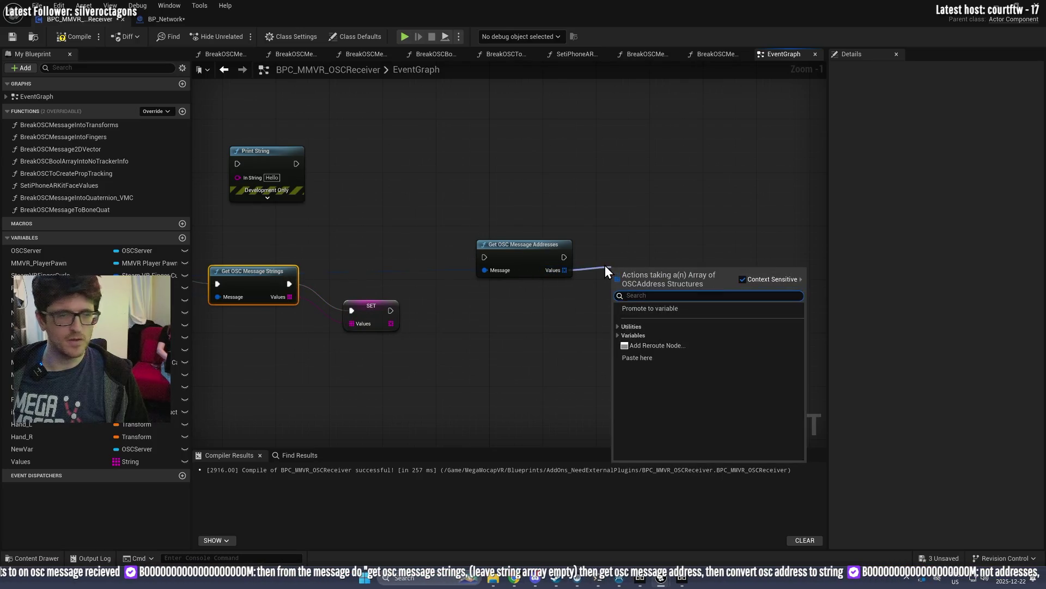
left_click(460, 341)
left_click(507, 244)
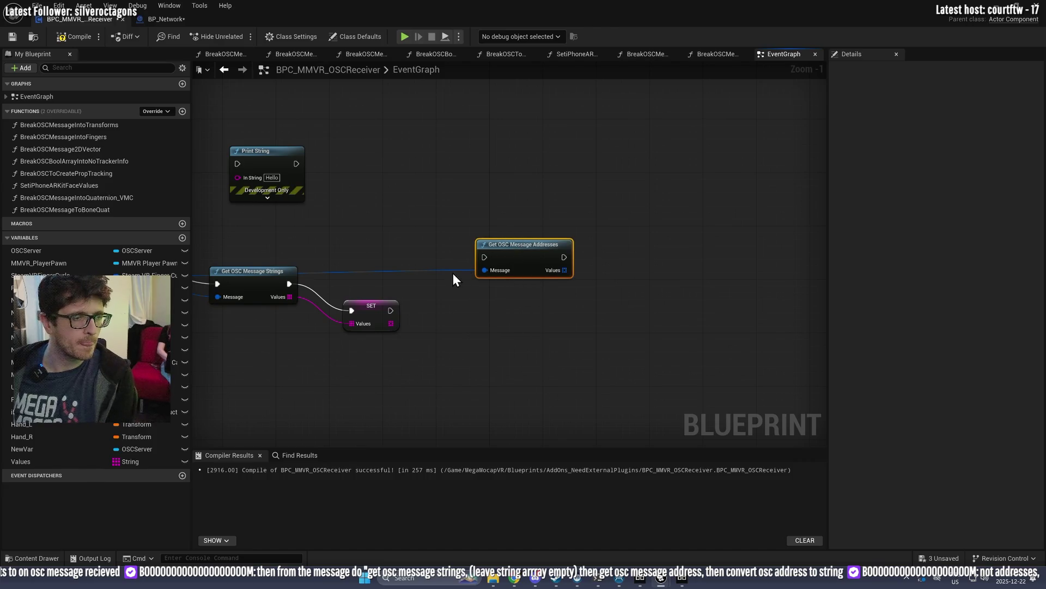
key("Delete")
Step: Add Get OSC Message Address after SET Values and store its Address in an Address variable
left_click_drag(415, 290, 622, 267)
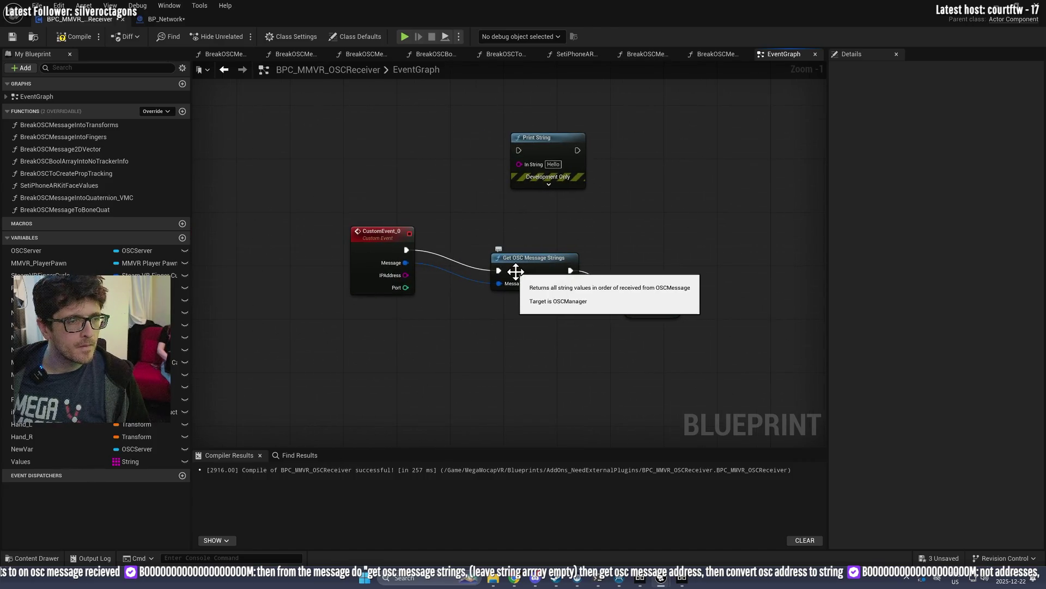
left_click_drag(404, 264, 584, 237)
type("get osc")
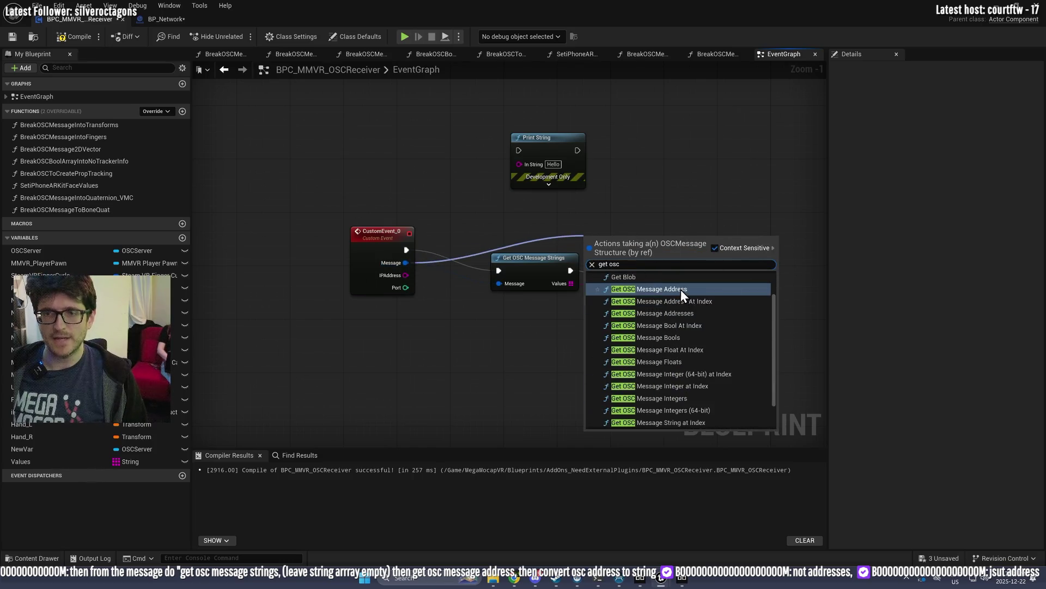
left_click(681, 290)
mouse_move(638, 240)
left_mouse_down()
mouse_move(469, 234)
mouse_move(665, 234)
left_mouse_up()
left_click_drag(501, 290, 616, 250)
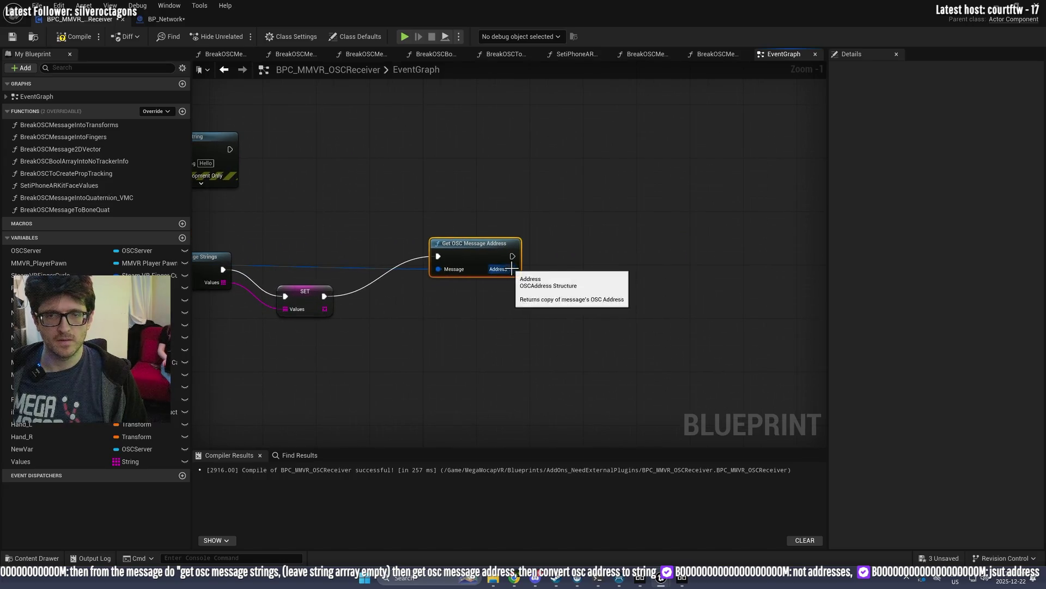
left_click_drag(512, 269, 604, 263)
type("string")
key("Return")
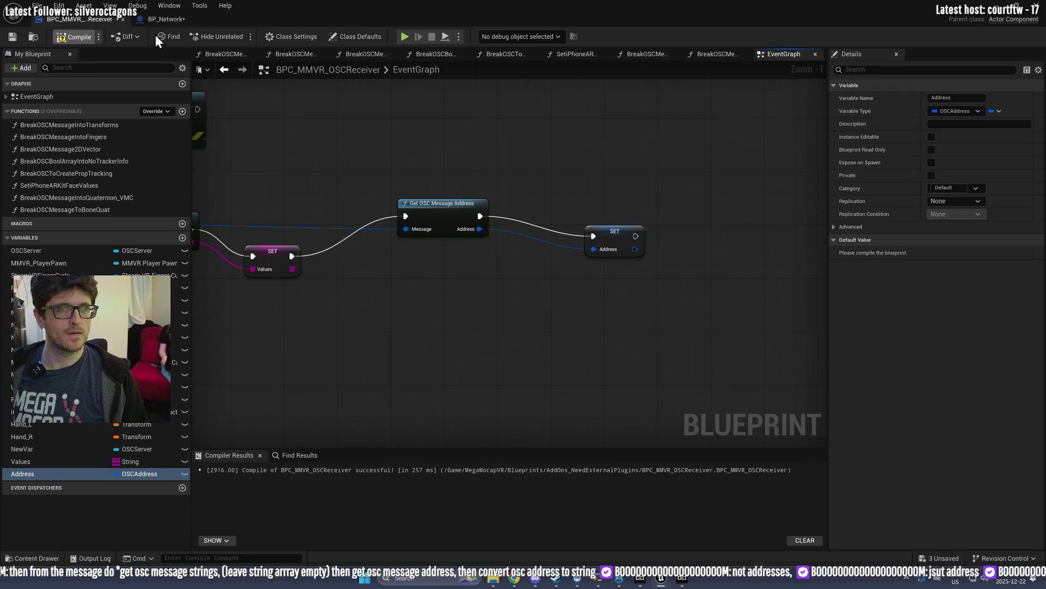
mouse_move(400, 2)
left_mouse_down()
mouse_move(218, 43)
mouse_move(0, 43)
left_mouse_up()
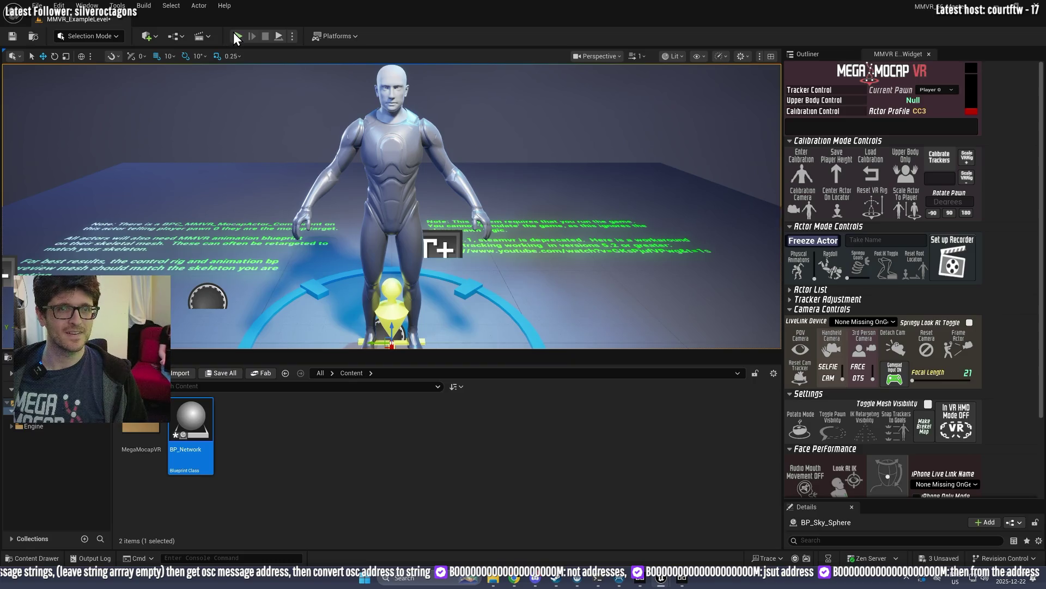
left_click(233, 33)
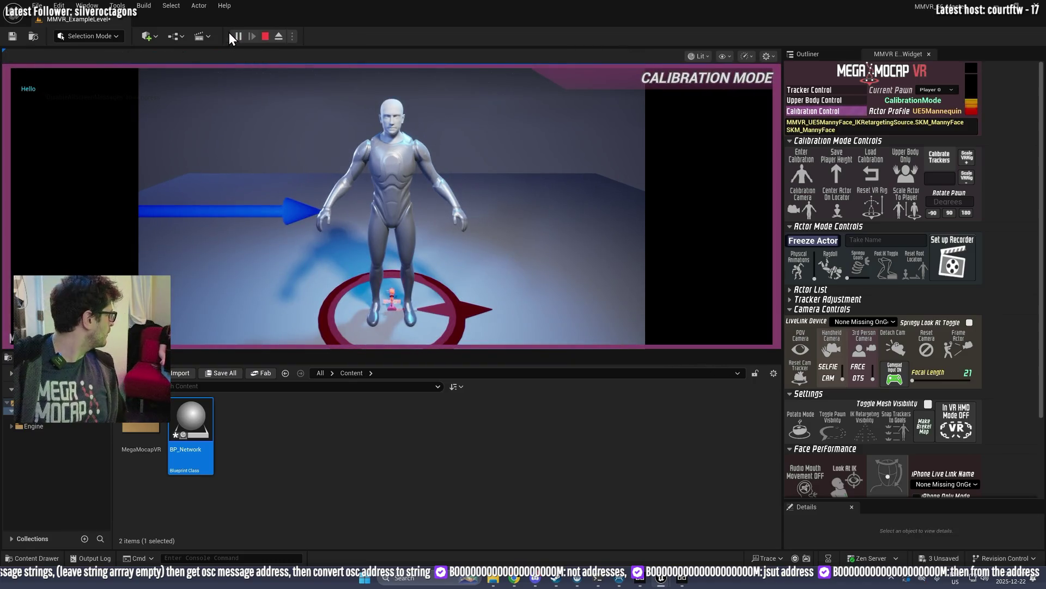
left_click(640, 577)
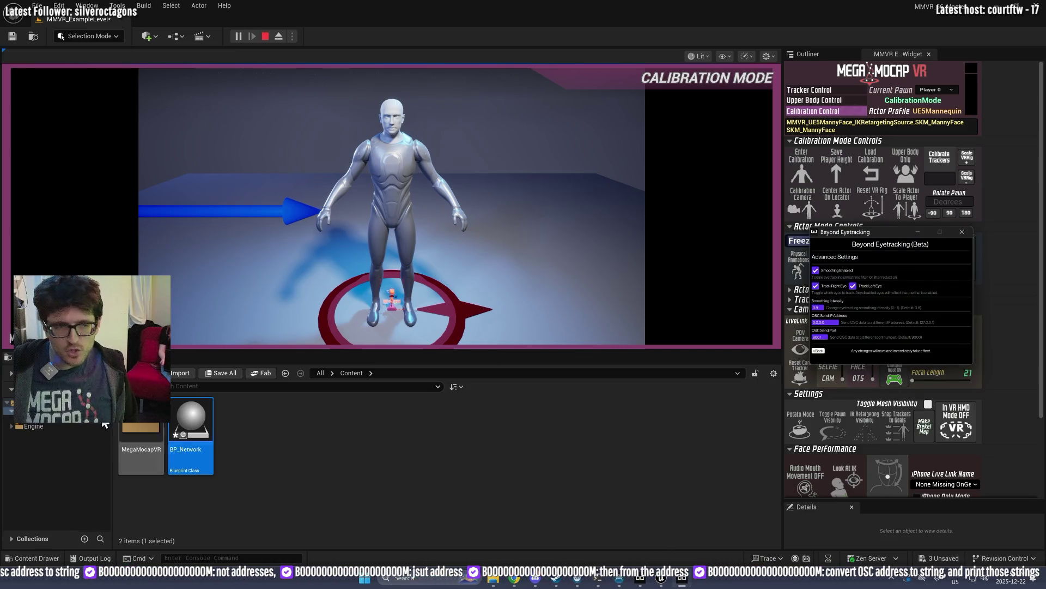
left_click(821, 351)
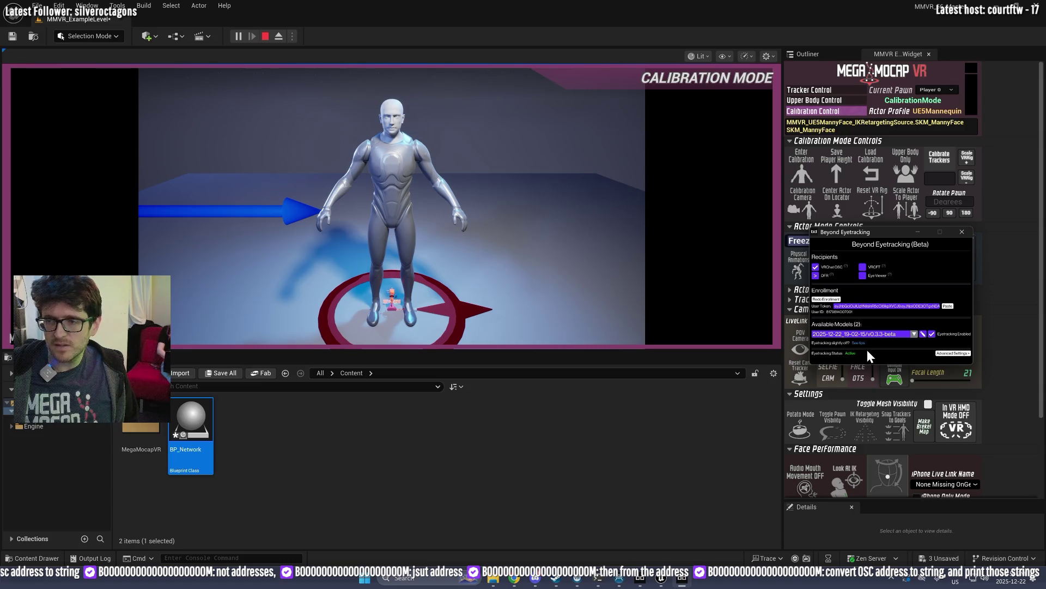
left_click(264, 36)
key("alt+Tab")
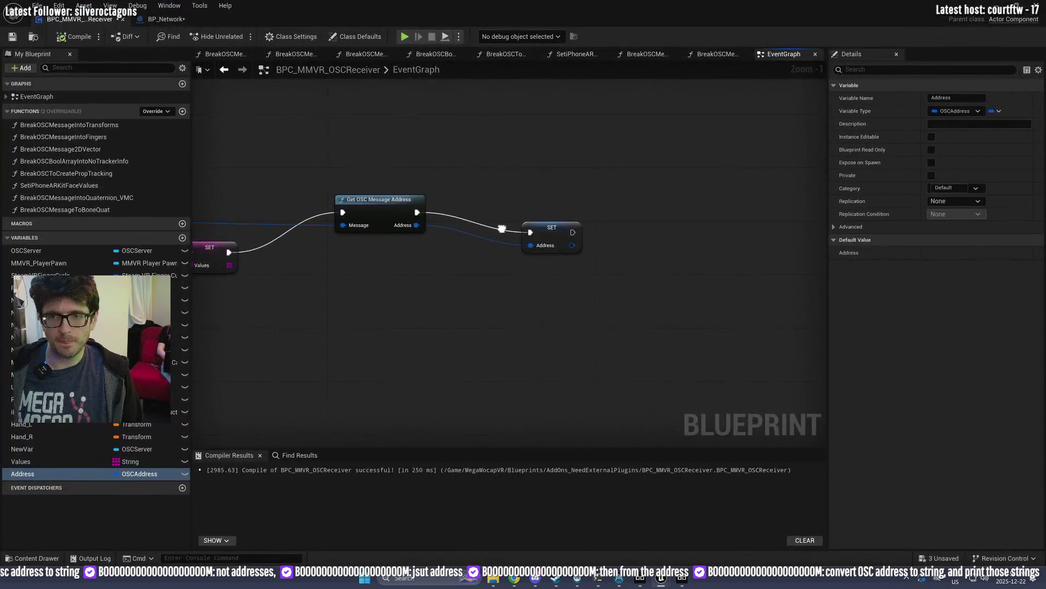
Step: Convert SET Address with Convert OSC Address To String and print its Full Path
left_click_drag(544, 249, 564, 250)
type("convert")
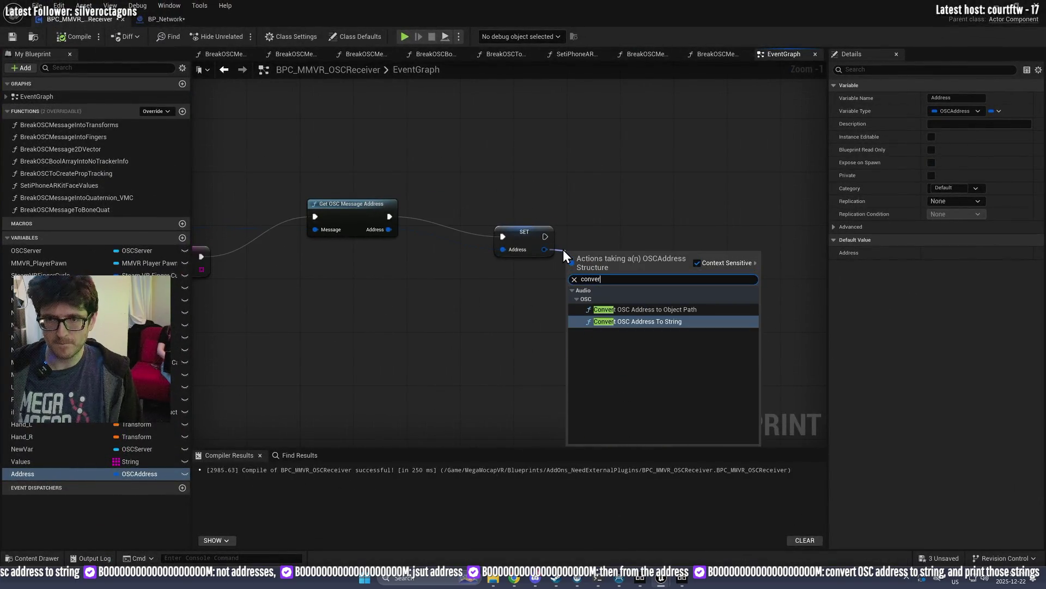
key("Return")
left_click_drag(485, 256, 537, 270)
type("orin")
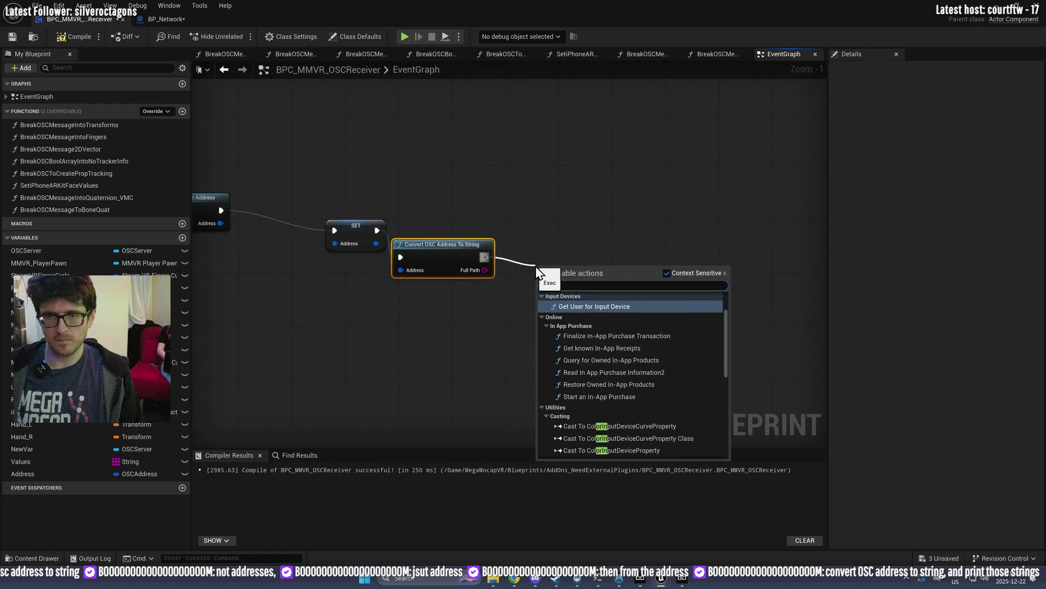
type("print")
key("Return")
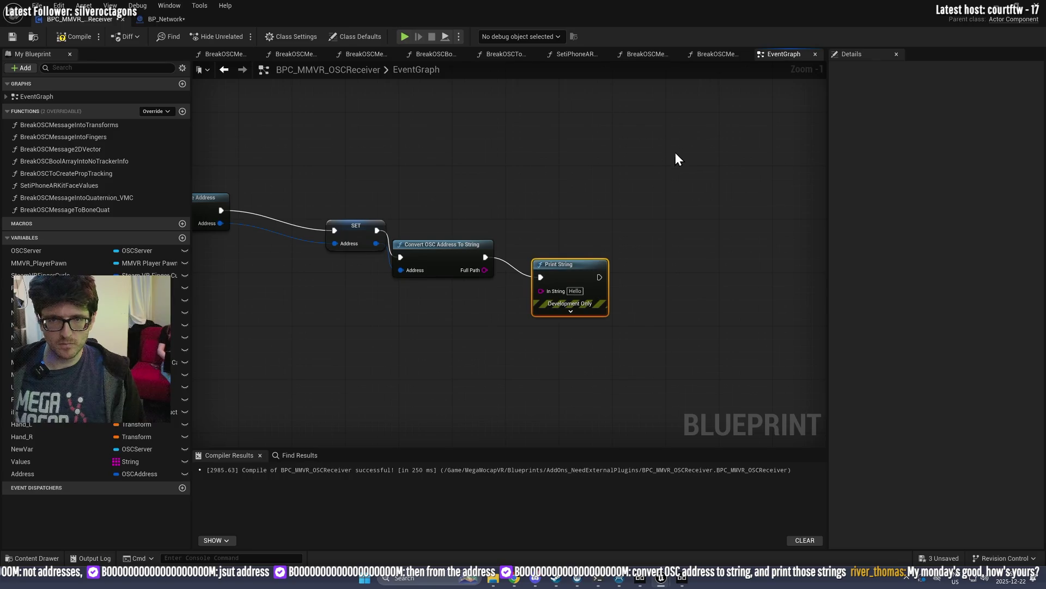
mouse_move(482, 270)
left_mouse_down()
mouse_move(541, 284)
mouse_move(535, 299)
mouse_move(552, 254)
left_mouse_up()
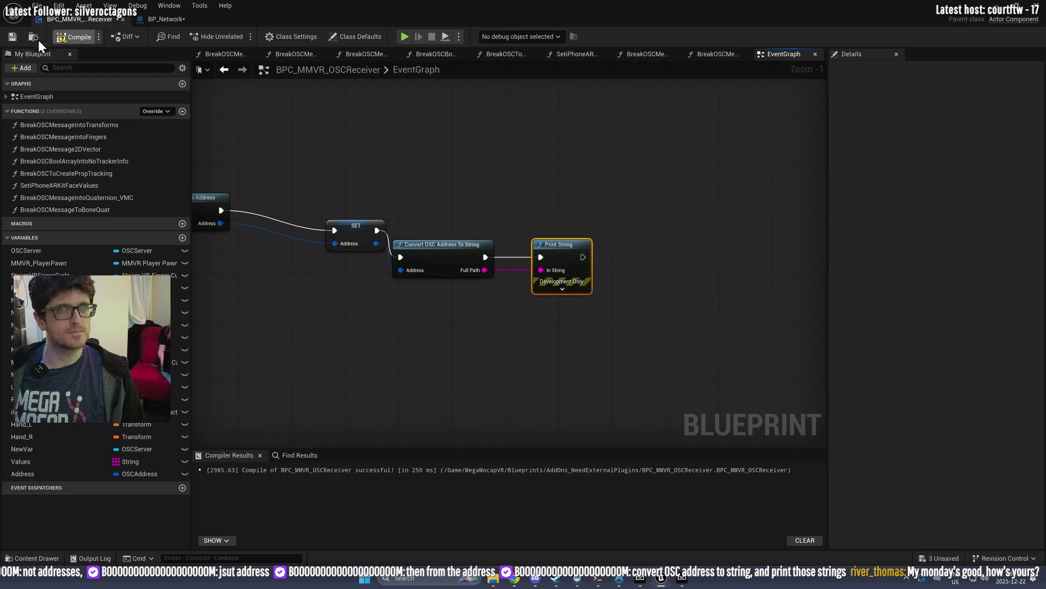
mouse_move(346, 1)
left_mouse_down()
mouse_move(305, 158)
mouse_move(11, 173)
left_mouse_up()
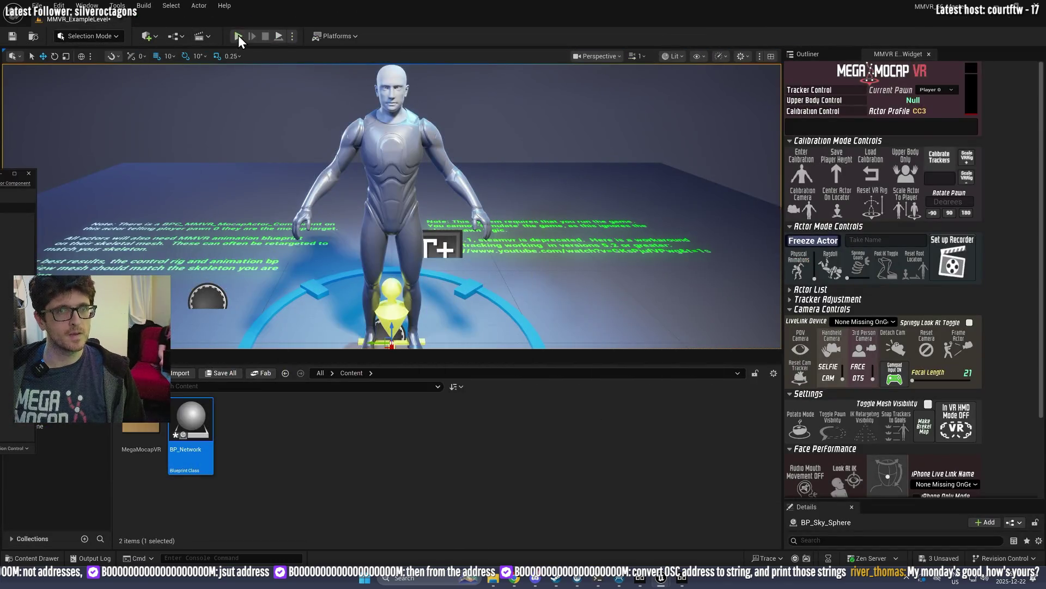
Step: Run another play test, bring the Blueprint window back to full screen, and stop playing
left_click(239, 37)
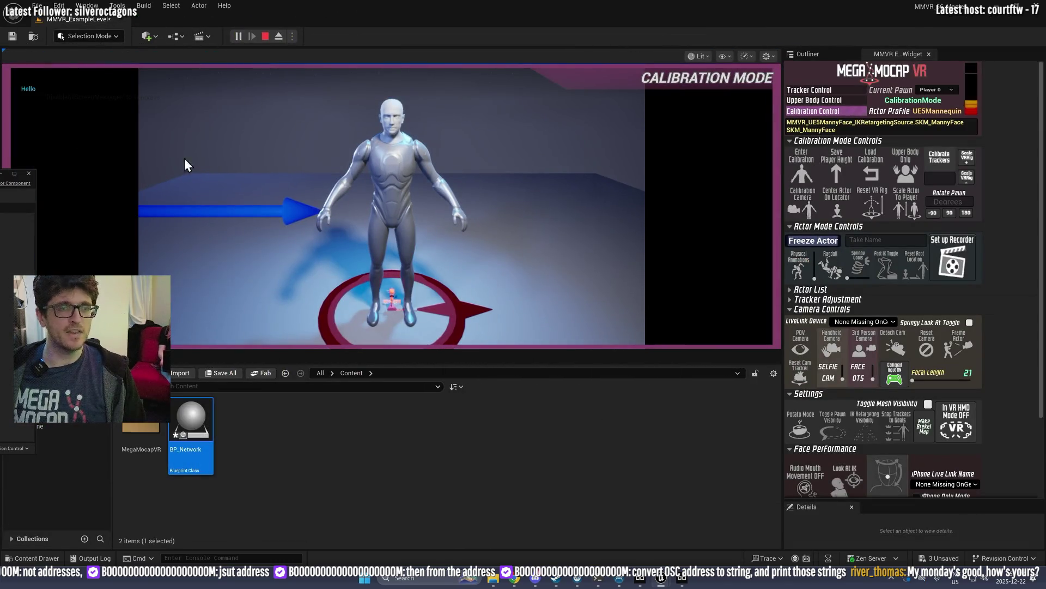
mouse_move(11, 173)
left_mouse_down()
mouse_move(139, 173)
mouse_move(348, 1)
left_mouse_up()
left_click(432, 37)
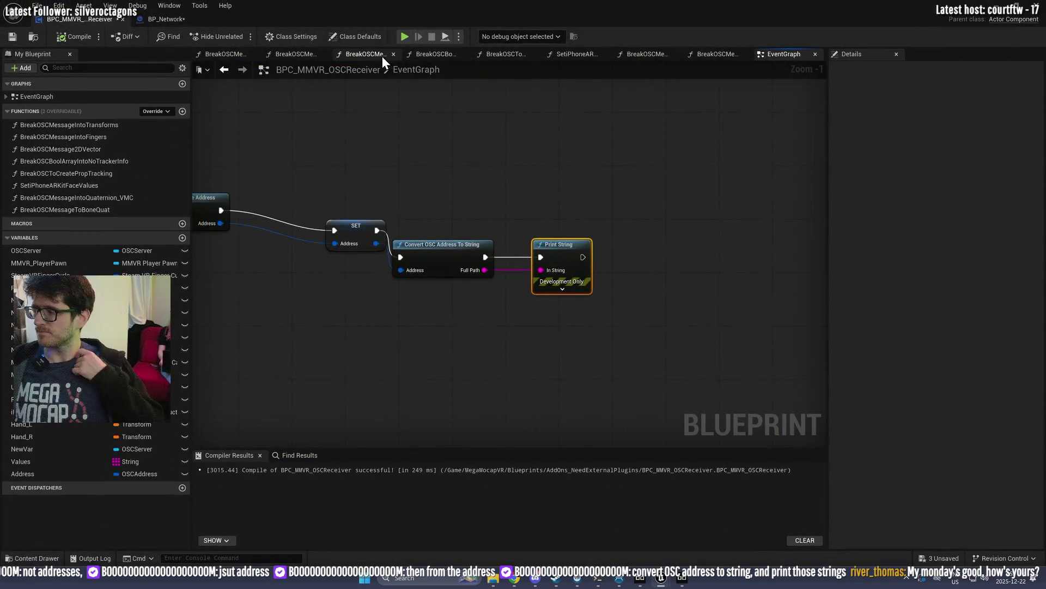
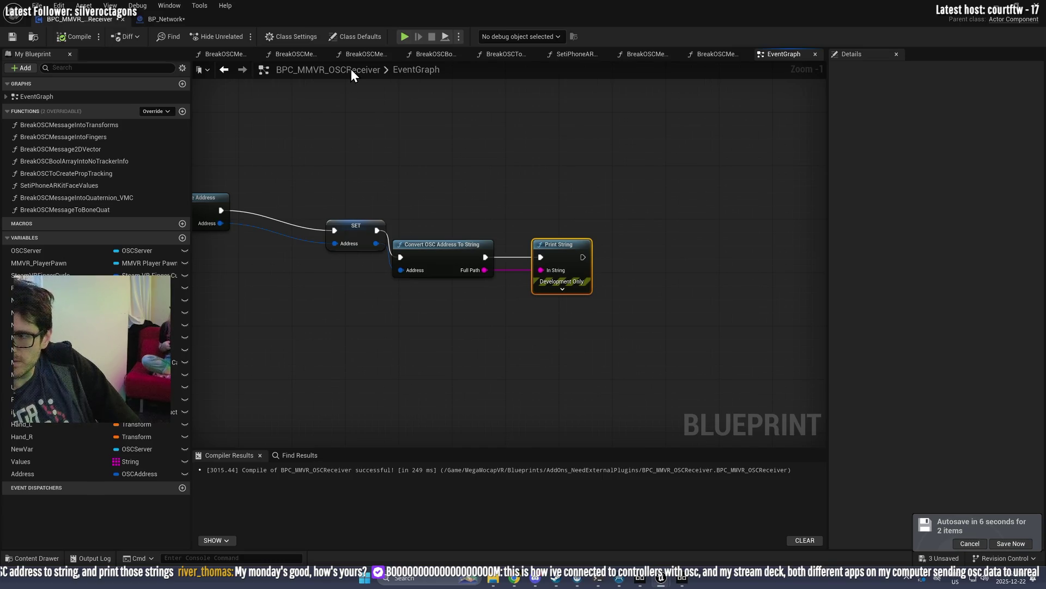
Step: Pan the EventGraph over the node chain, then bring forward Beyond Eyetracking and the Chrome article
scroll(420, 105, "down", 5)
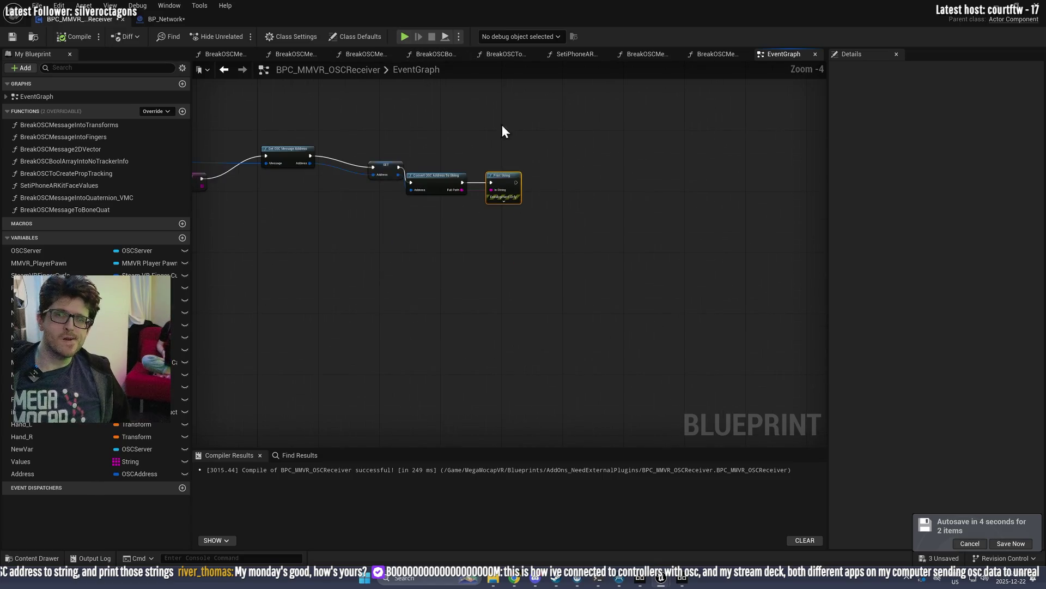
scroll(717, 290, "up", 2)
left_click_drag(718, 290, 558, 264)
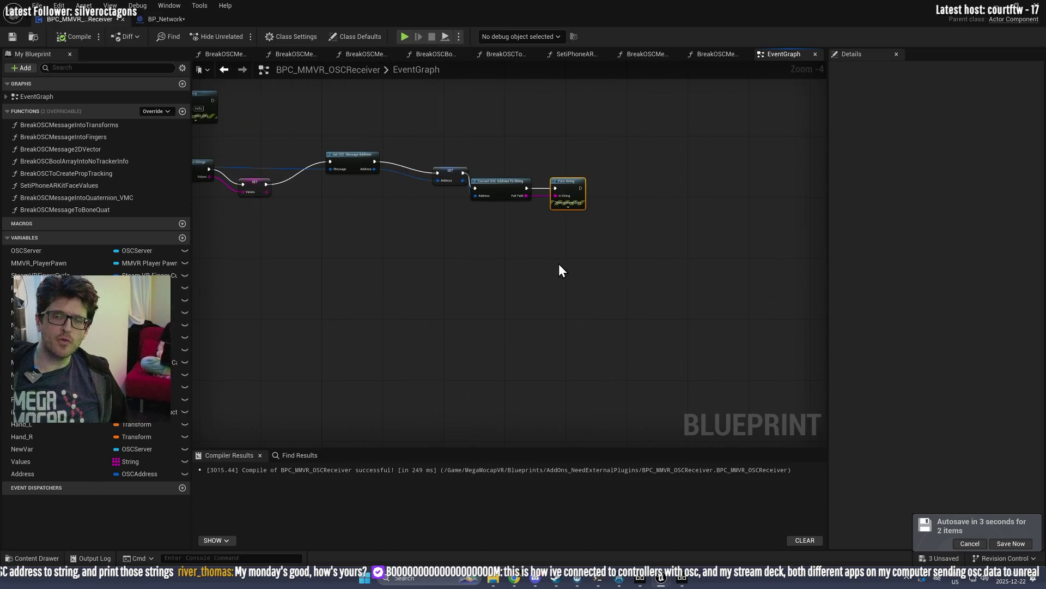
left_click(684, 581)
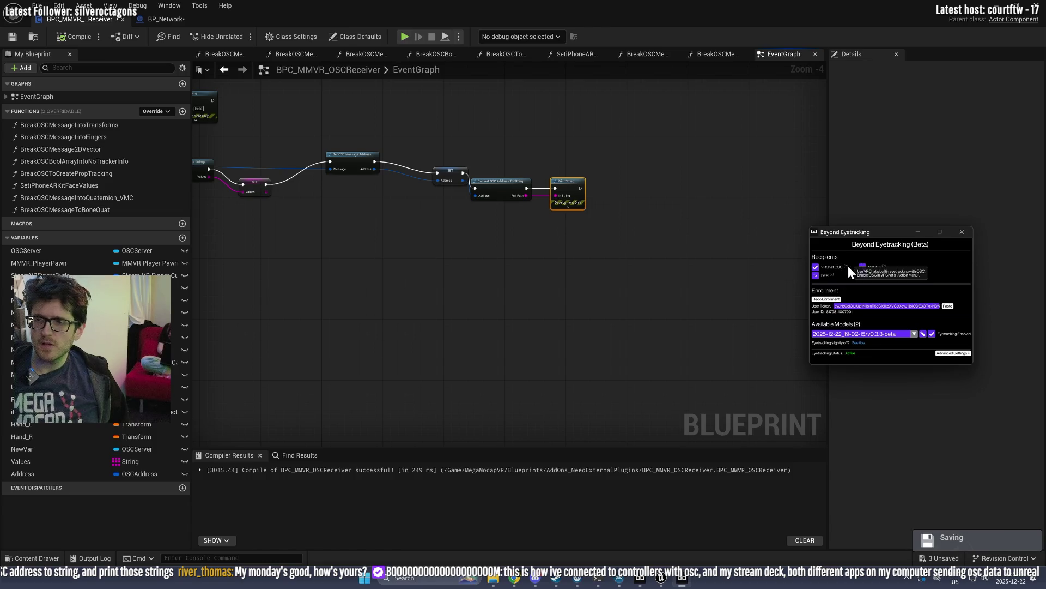
left_click(515, 579)
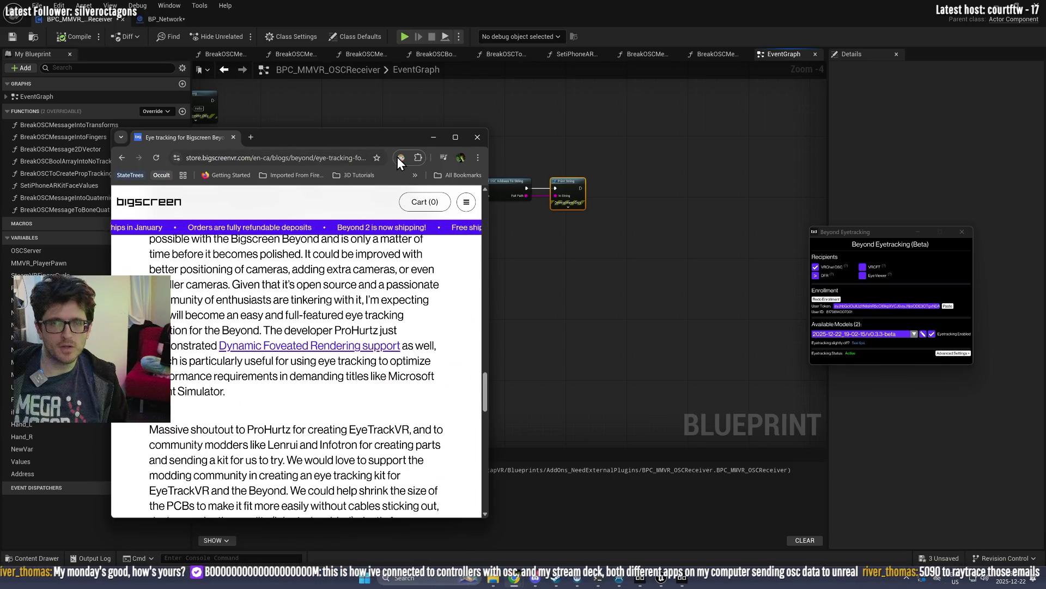
Step: Turn on Dark Reader dark mode and reposition the Chrome window
left_click(400, 157)
left_click(363, 197)
left_click(346, 134)
left_click_drag(355, 141, 327, 162)
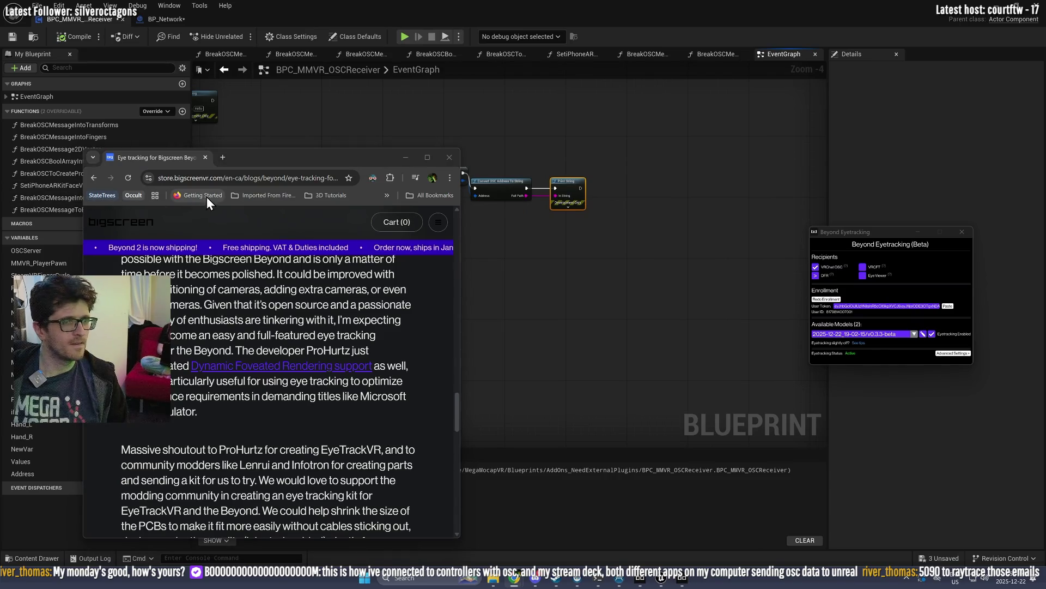
mouse_move(241, 161)
left_mouse_down()
mouse_move(325, 188)
mouse_move(349, 1)
left_mouse_up()
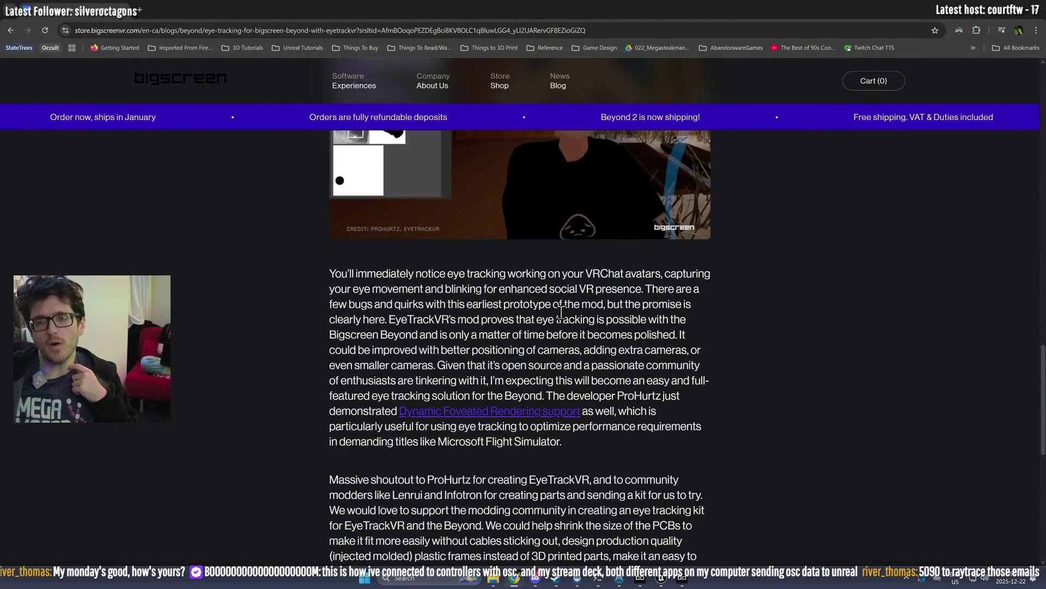
Step: Browse the Bigscreen blog listing, then return to the 'big screen eye tracking' Google results
scroll(561, 333, "up", 10)
scroll(562, 313, "up", 8)
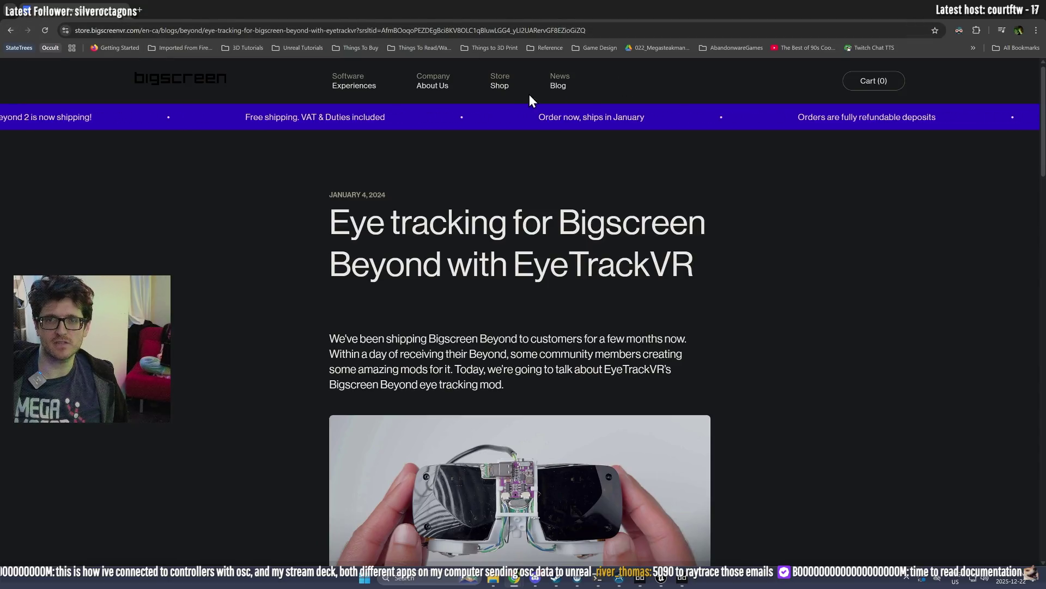
left_click(552, 83)
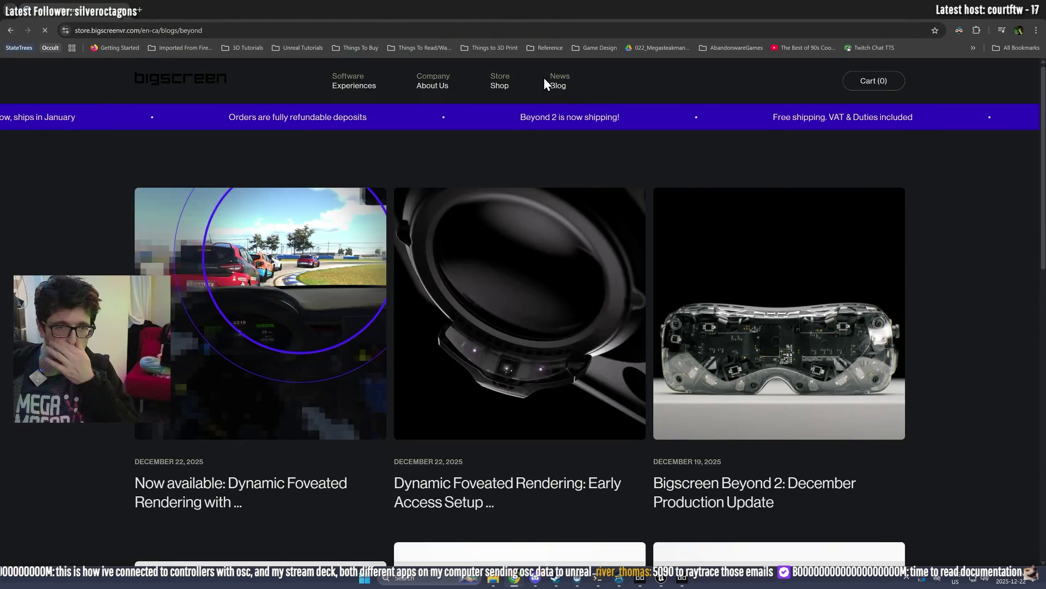
scroll(445, 202, "down", 1)
scroll(445, 202, "down", 6)
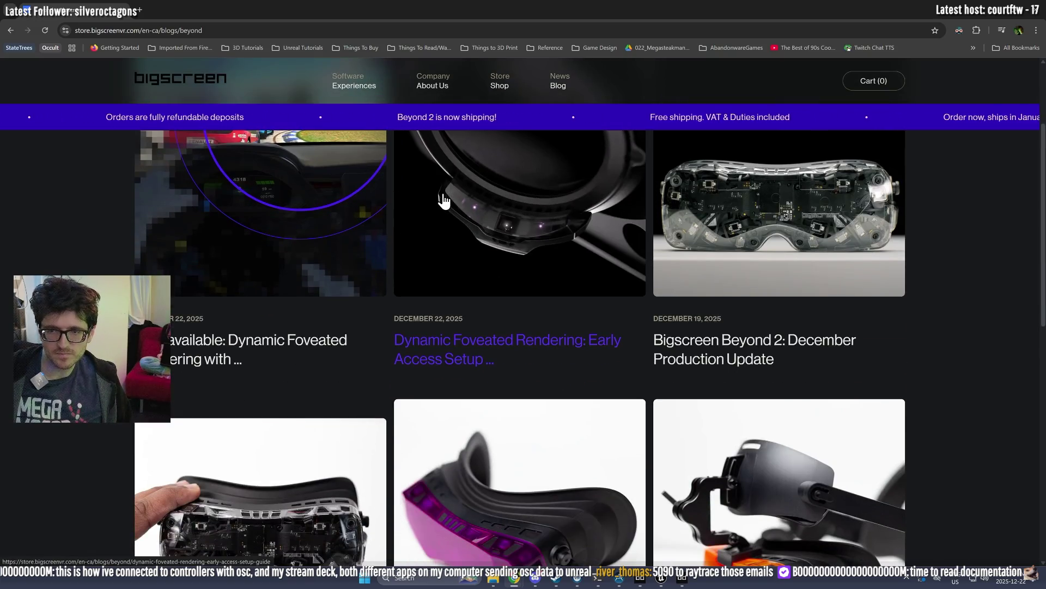
scroll(576, 211, "down", 3)
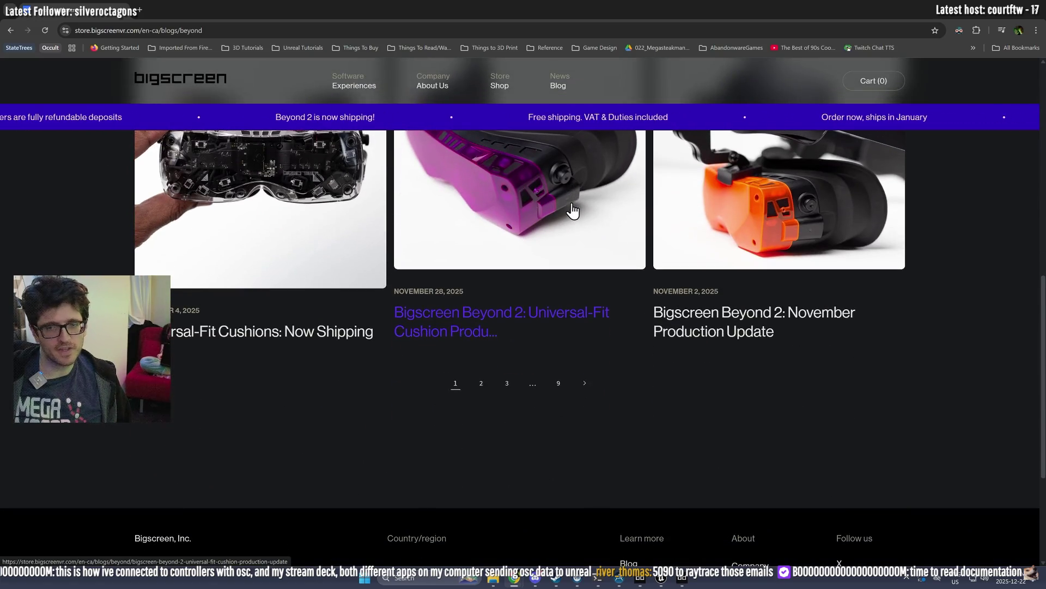
left_click(12, 31)
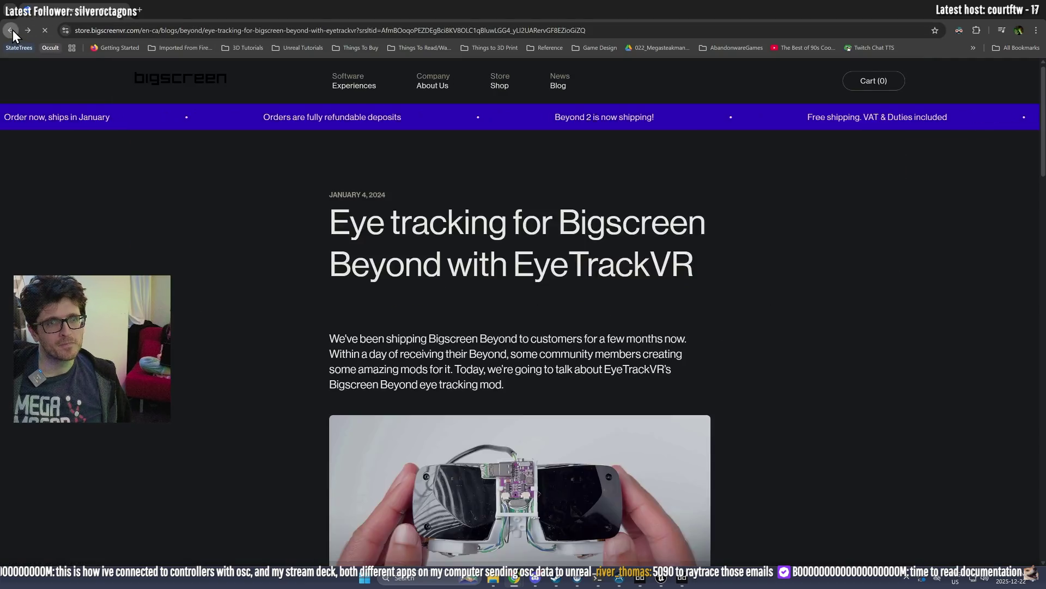
left_click(12, 30)
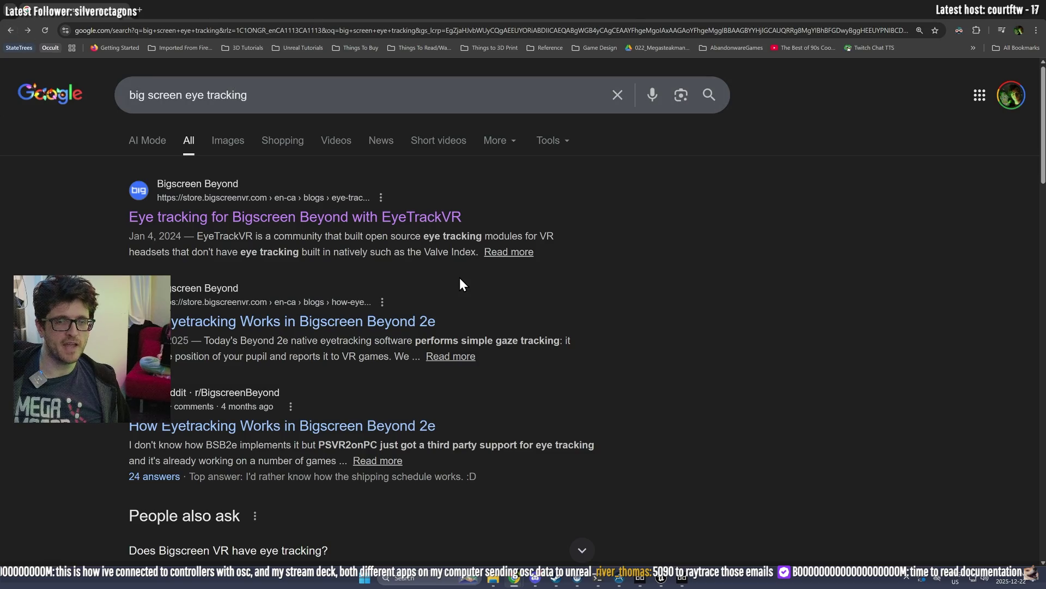
Step: Read 'How Eyetracking Works in Bigscreen Beyond 2e' and follow its Setup Guide link
left_click(343, 311)
scroll(409, 338, "down", 6)
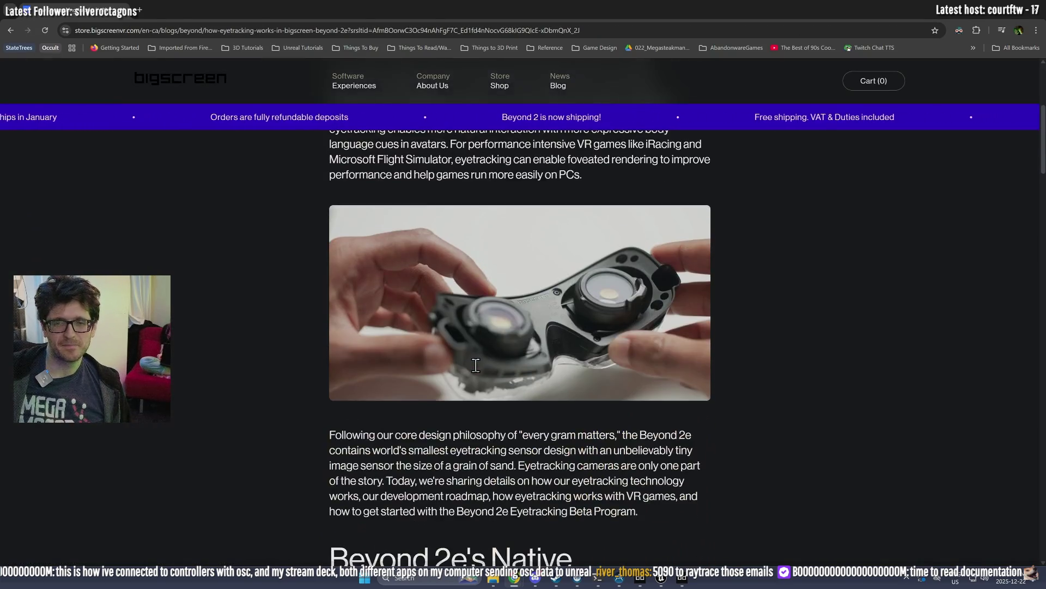
scroll(472, 363, "down", 4)
scroll(470, 360, "down", 5)
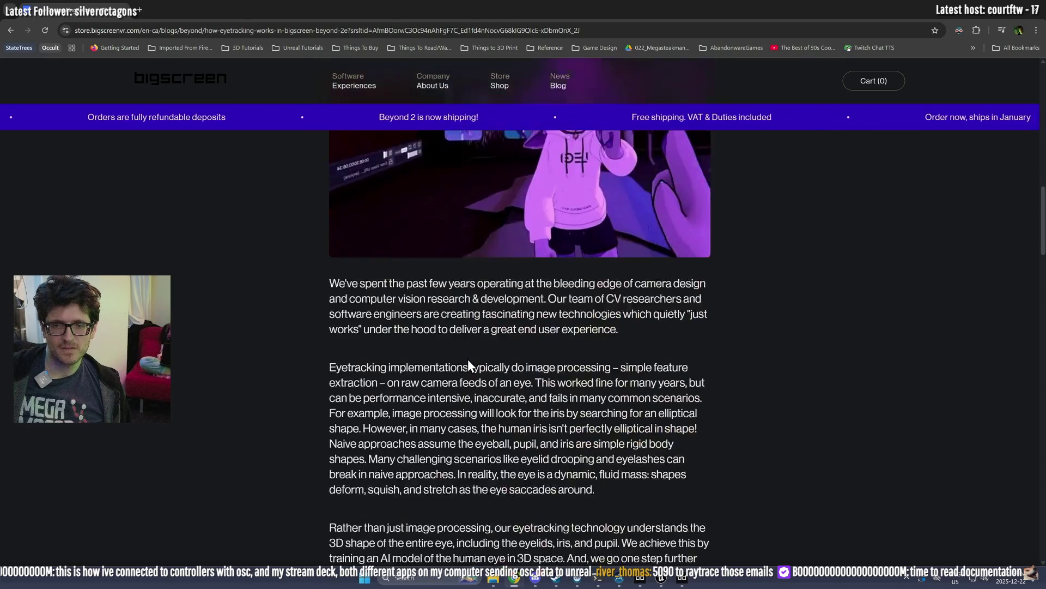
scroll(468, 359, "down", 10)
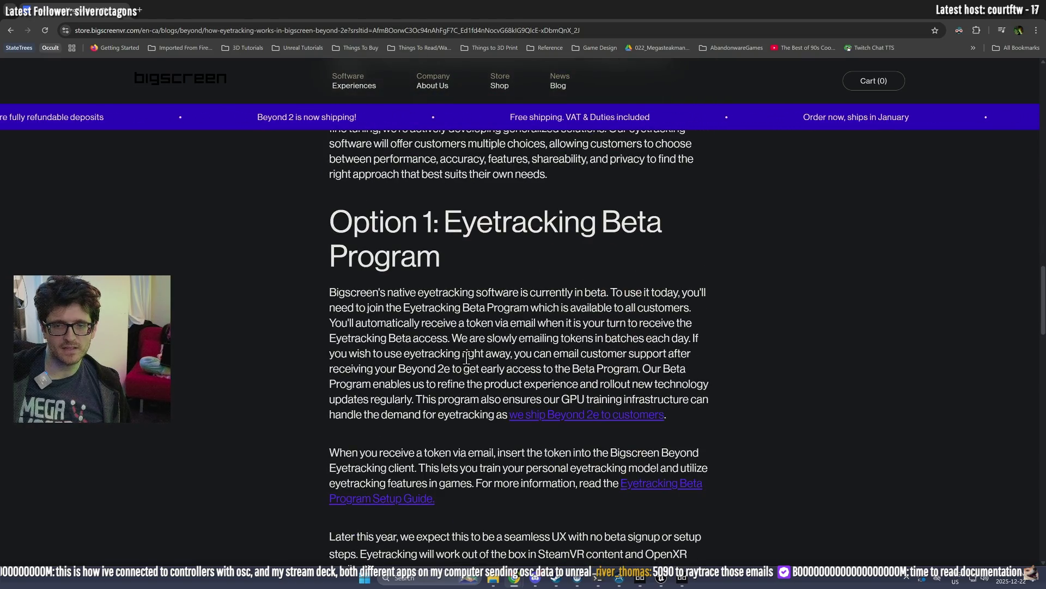
scroll(466, 357, "down", 9)
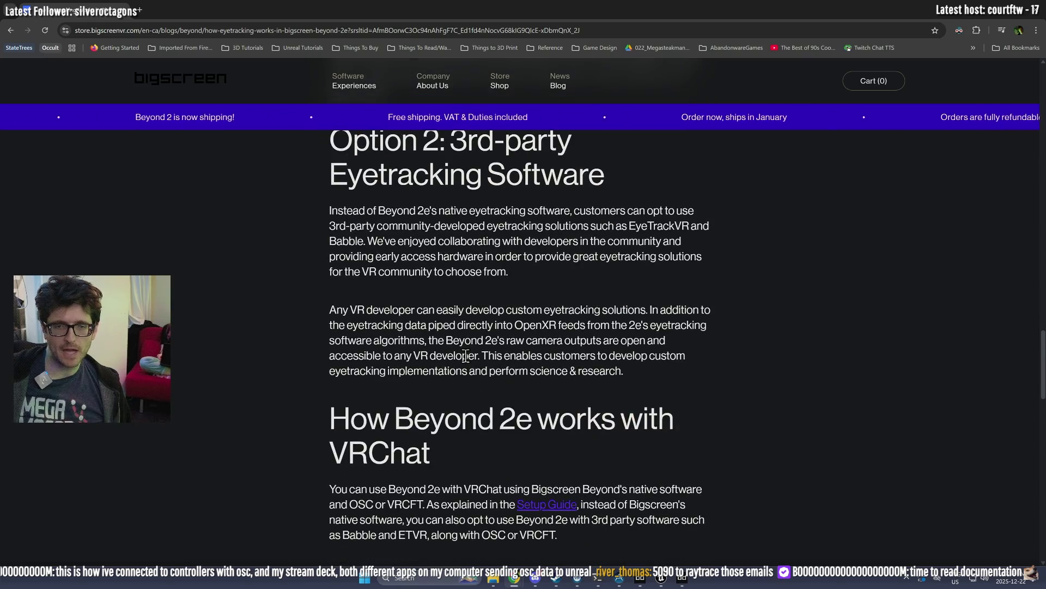
scroll(393, 166, "up", 1)
left_click_drag(331, 256, 451, 321)
scroll(470, 343, "down", 3)
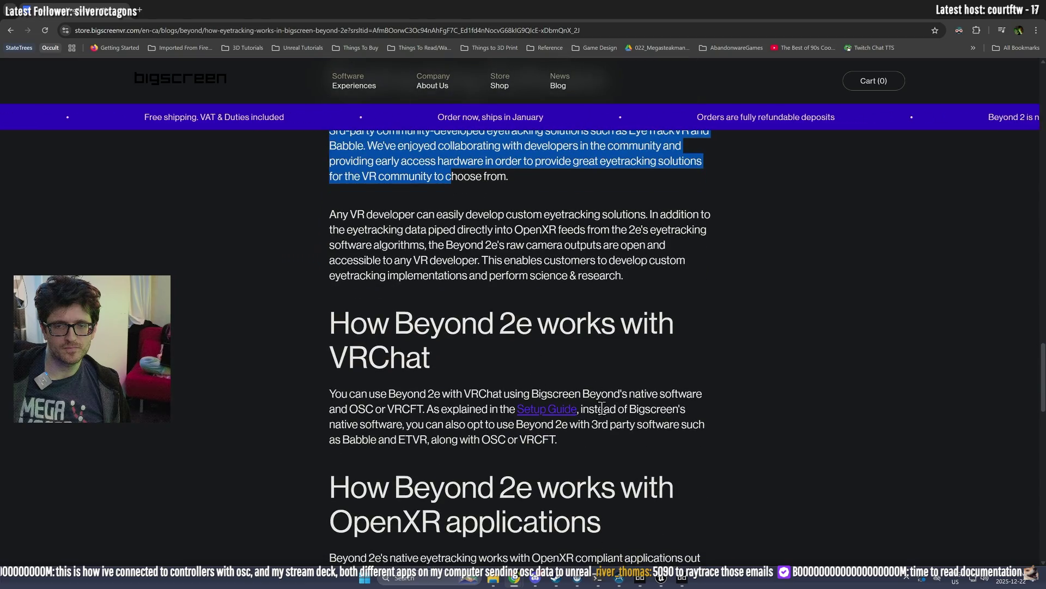
left_click(548, 412)
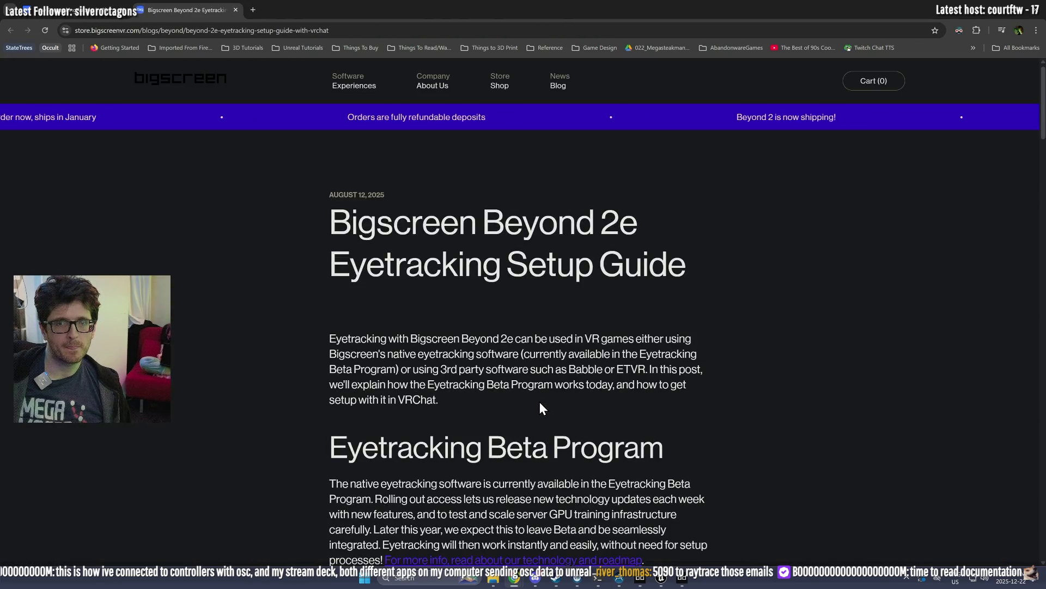
Step: Read the setup guide through its VRChat OSC and VRCFaceTracking section, then return to the Blueprint editor
scroll(535, 399, "down", 1)
scroll(536, 399, "down", 10)
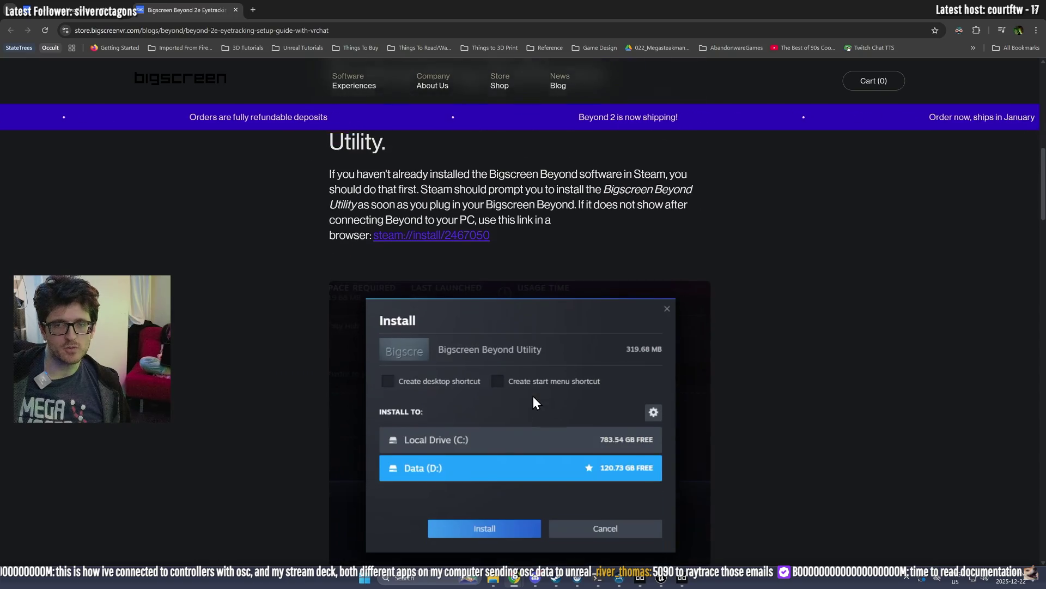
scroll(531, 394, "down", 8)
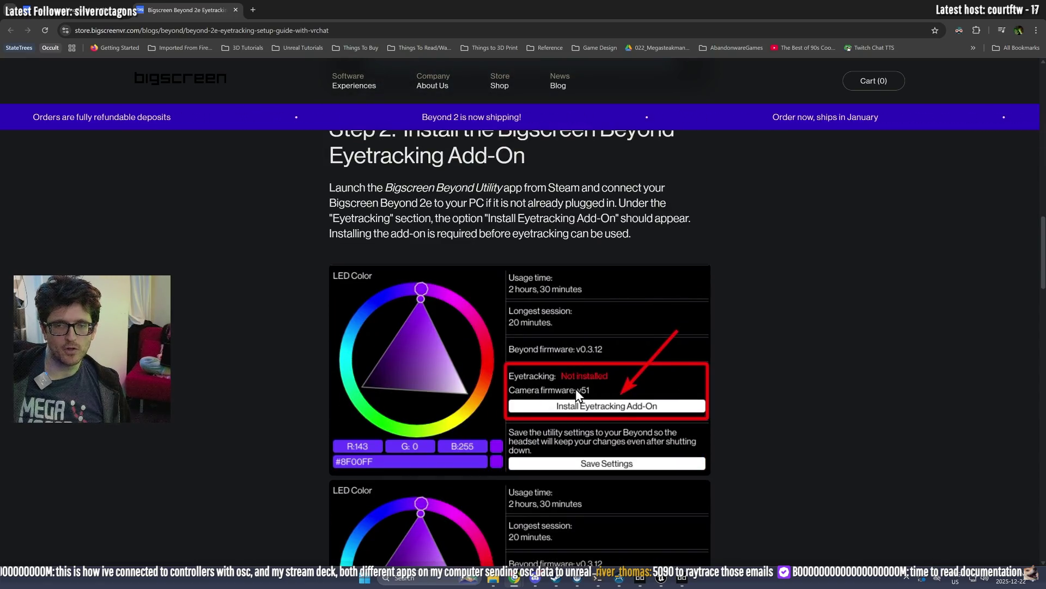
scroll(568, 421, "down", 4)
scroll(571, 415, "down", 12)
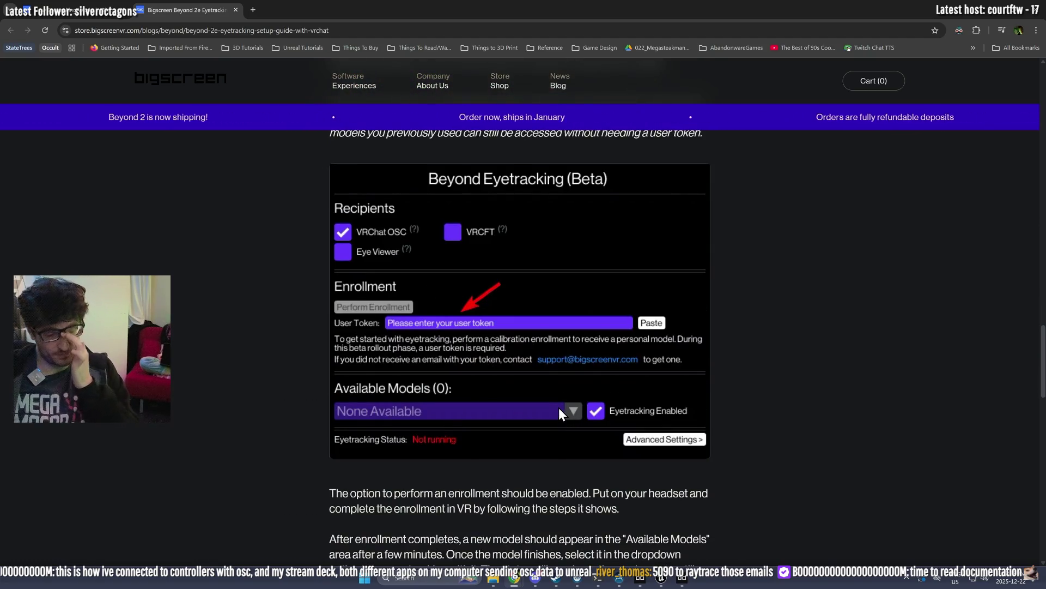
scroll(544, 393, "down", 8)
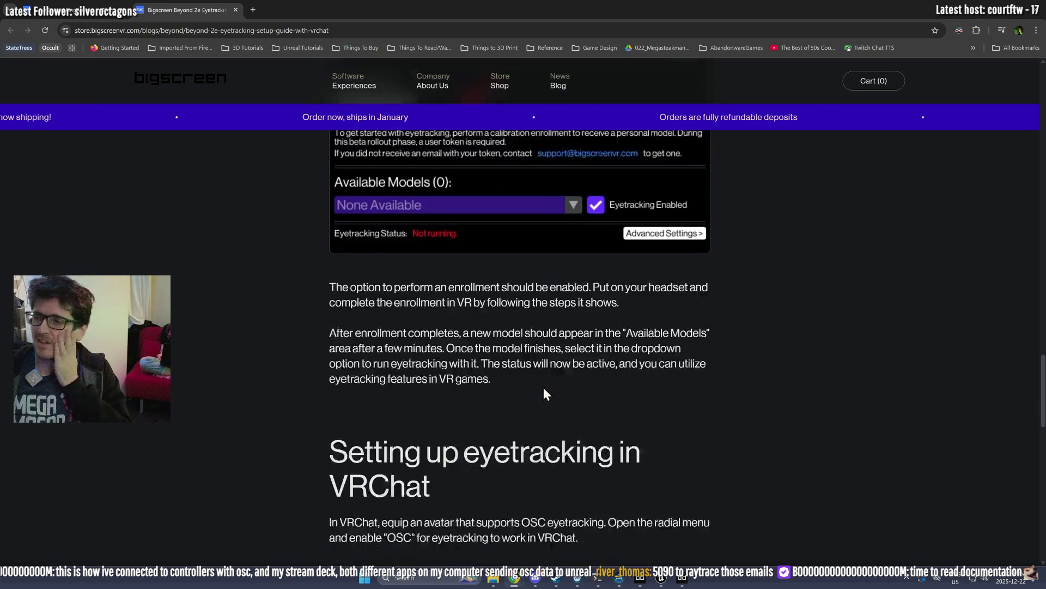
scroll(471, 267, "up", 2)
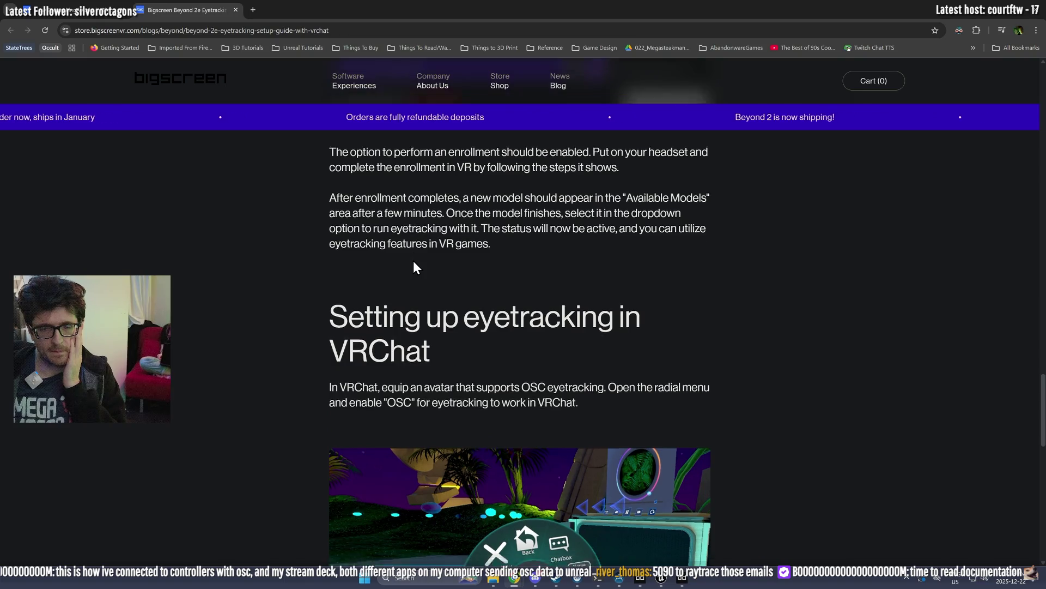
scroll(414, 266, "down", 5)
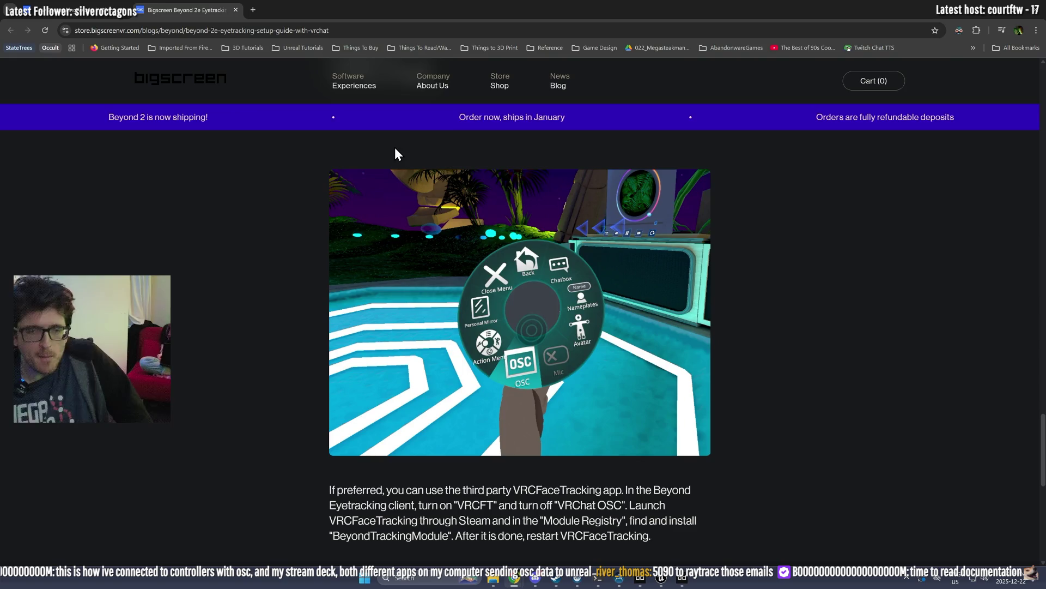
scroll(460, 210, "down", 4)
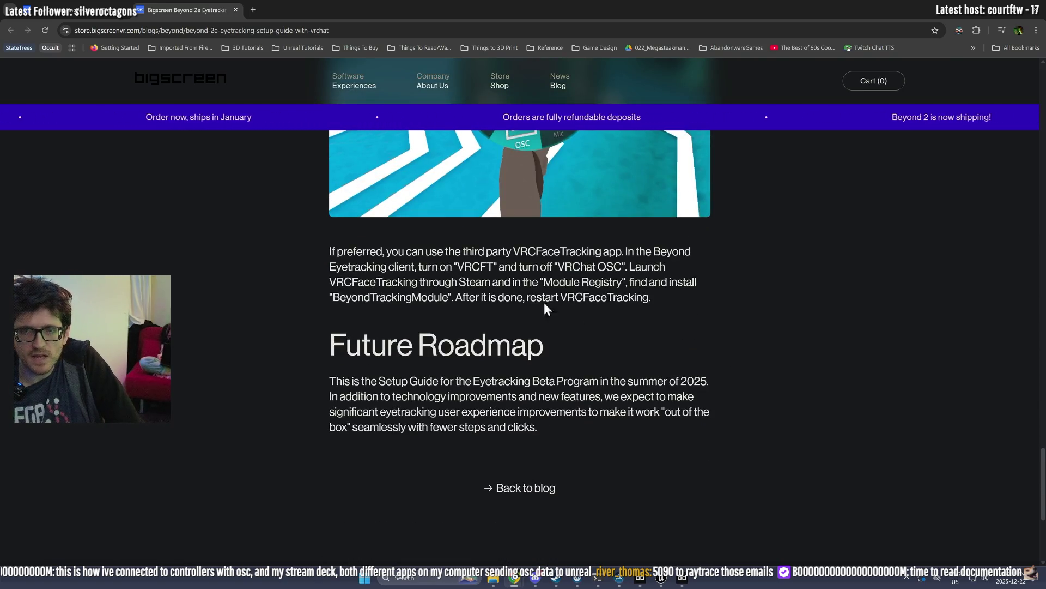
scroll(552, 262, "up", 5)
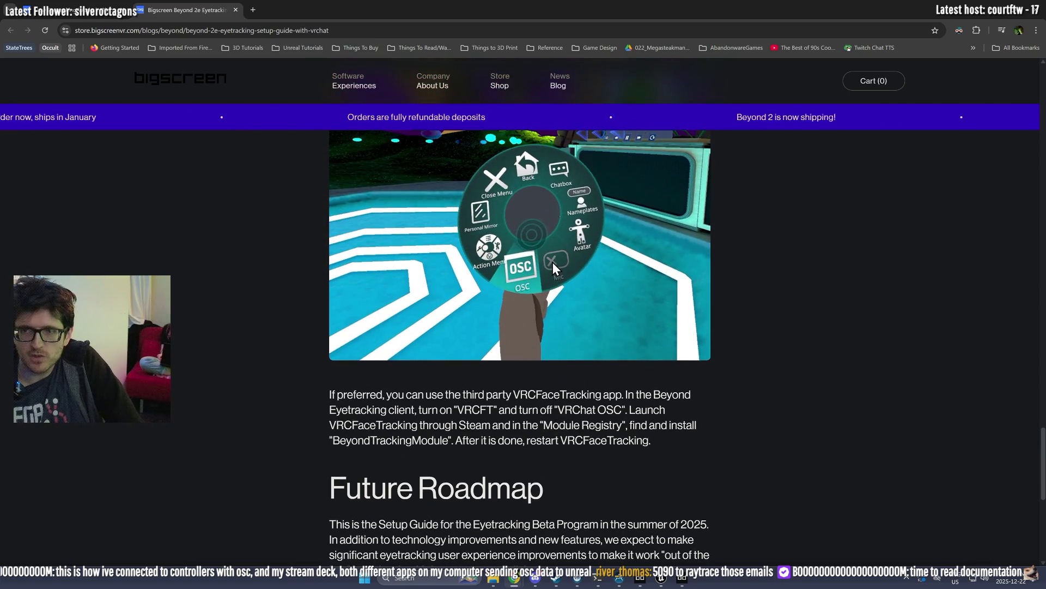
scroll(547, 264, "up", 8)
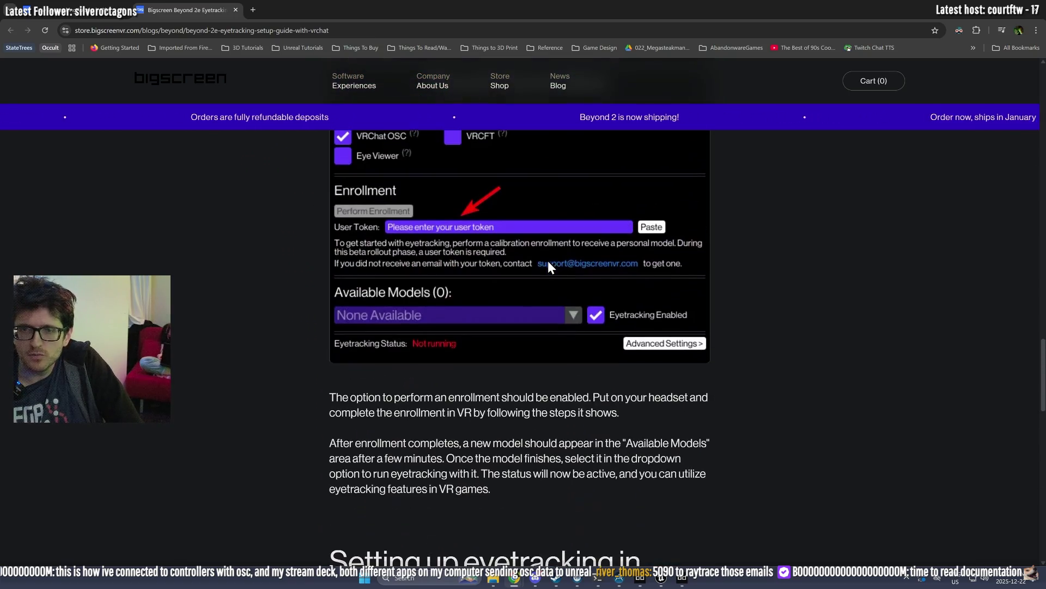
scroll(547, 260, "up", 4)
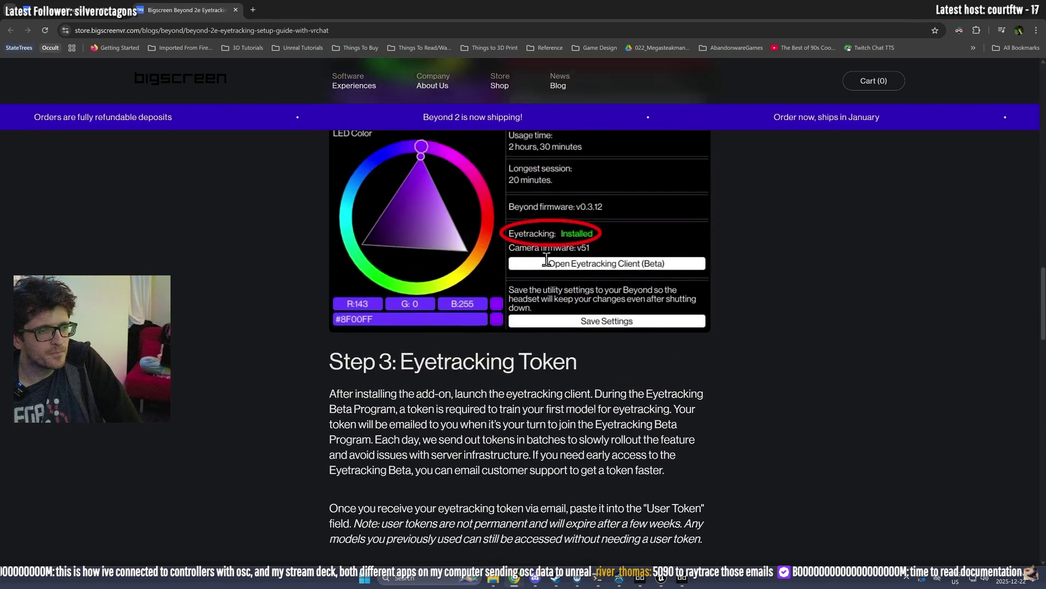
scroll(547, 259, "down", 5)
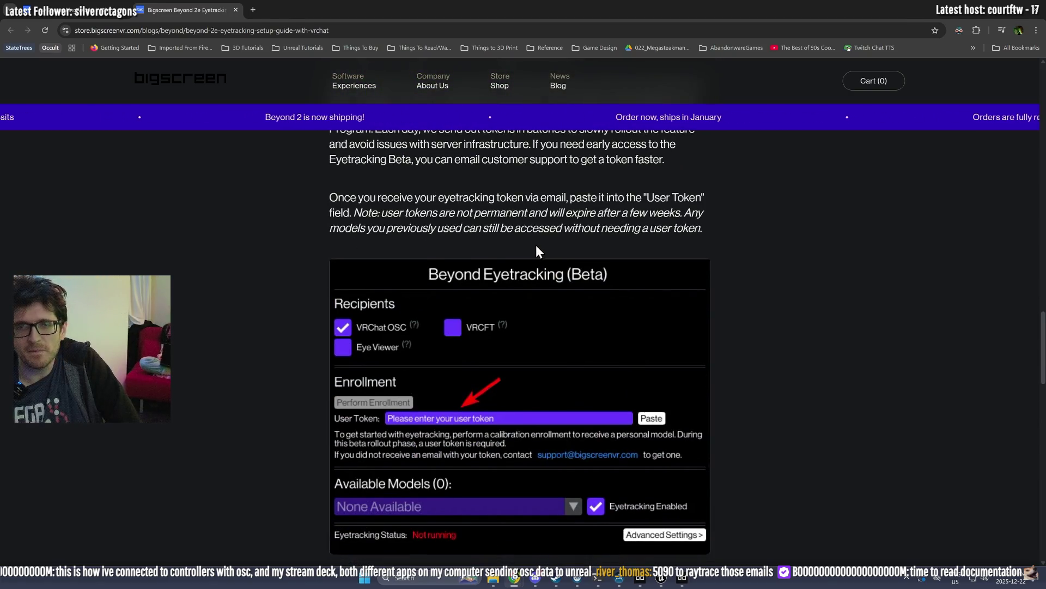
scroll(539, 248, "down", 6)
scroll(703, 279, "down", 4)
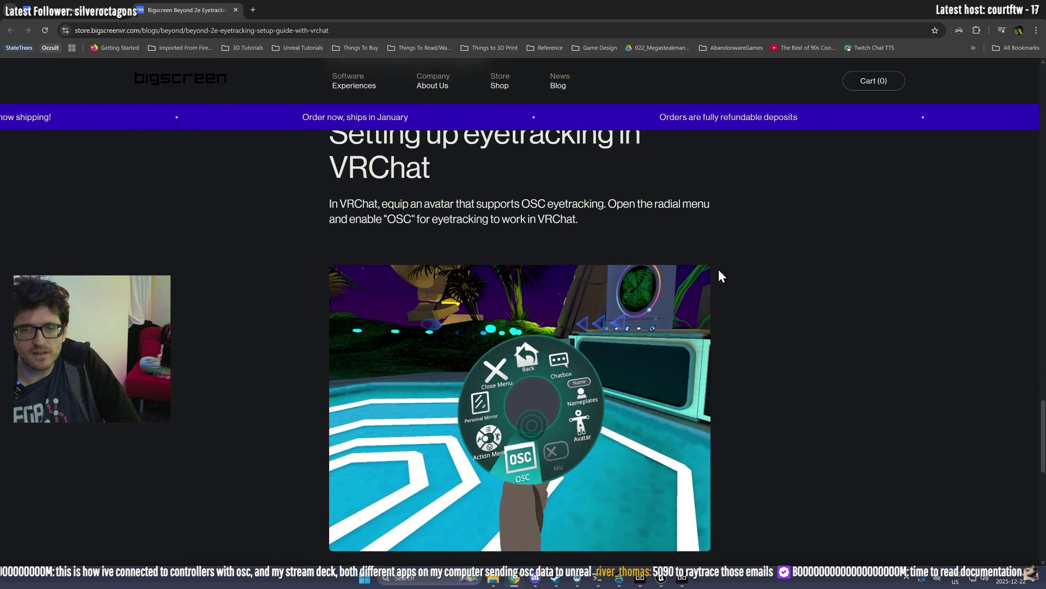
scroll(709, 267, "down", 5)
scroll(728, 264, "up", 3)
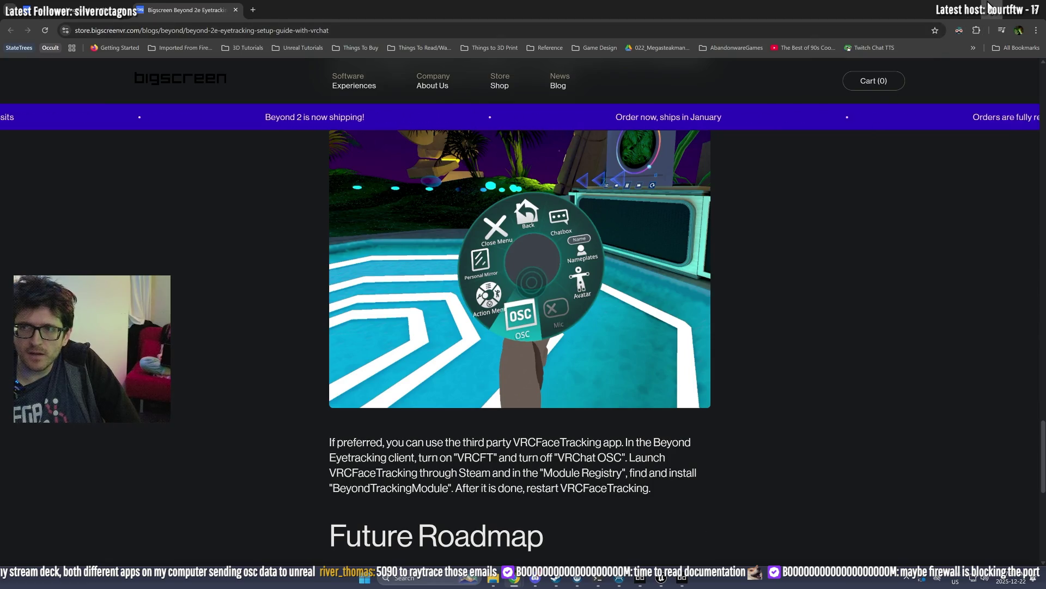
key("alt+Tab")
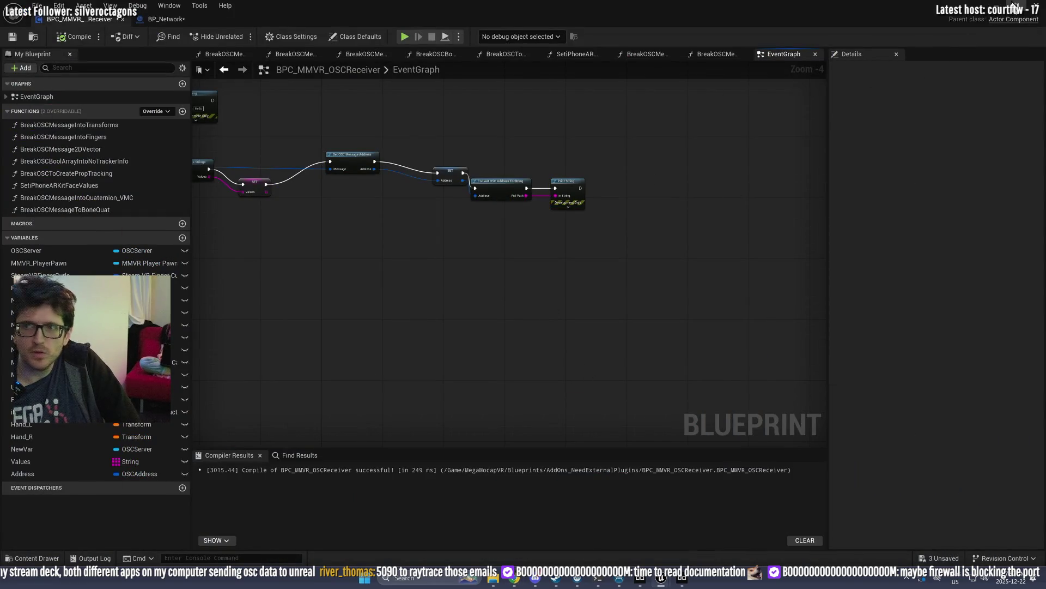
Step: Minimize the Blueprint editor and quit Unreal Engine without saving changes
left_click(1016, 6)
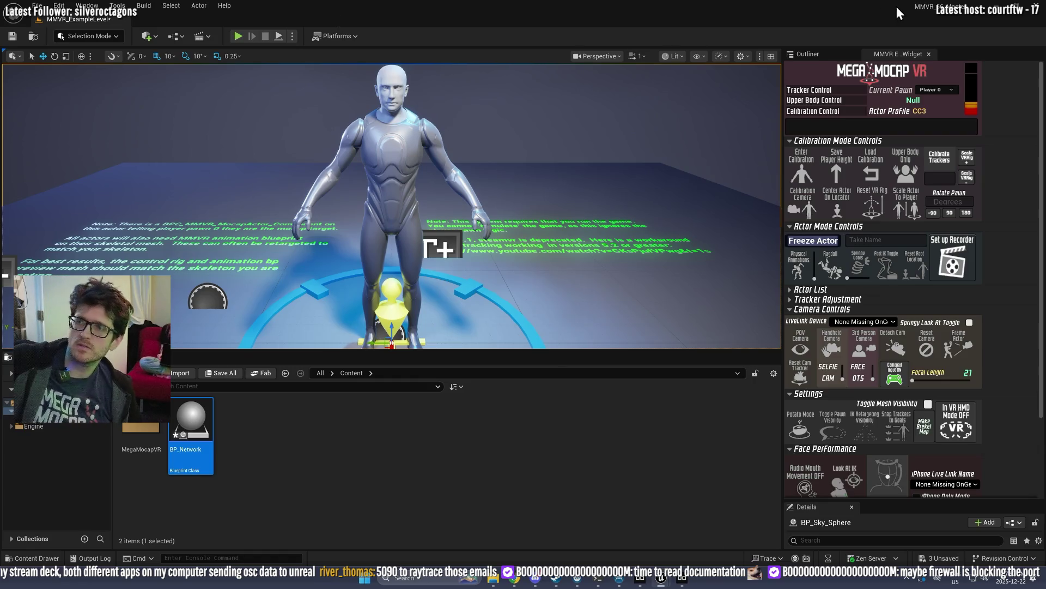
left_click(1035, 8)
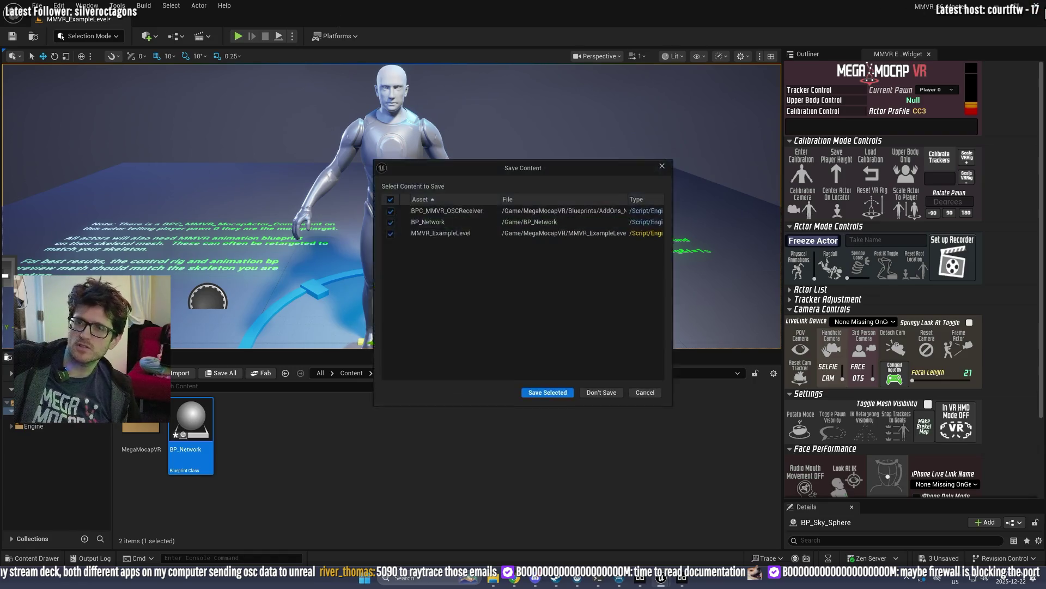
left_click(619, 396)
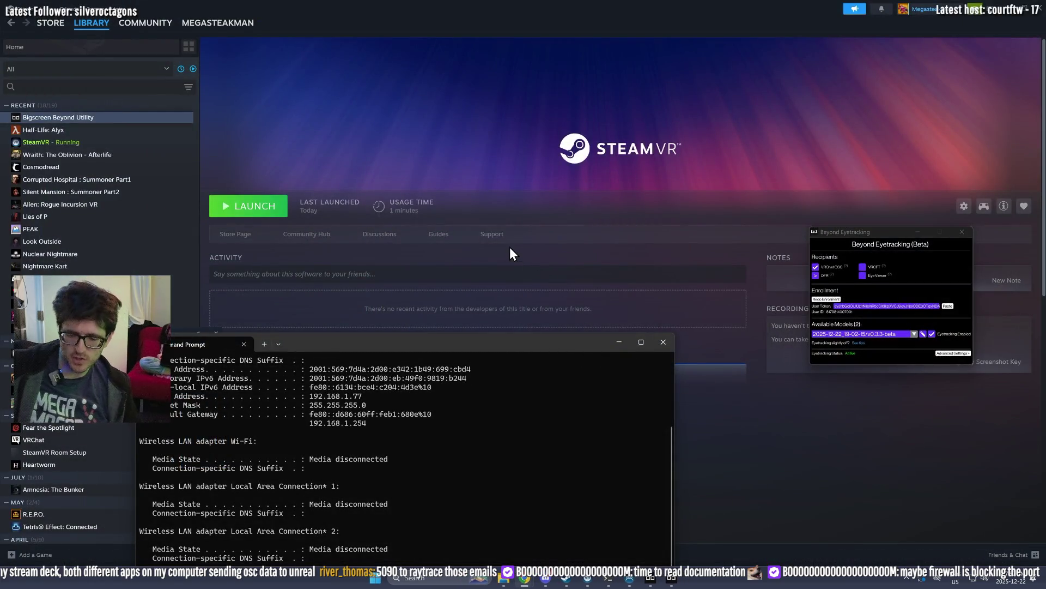
Step: Launch the Epic Games Launcher from Windows search and dismiss the friends list
key("super")
type("unrea")
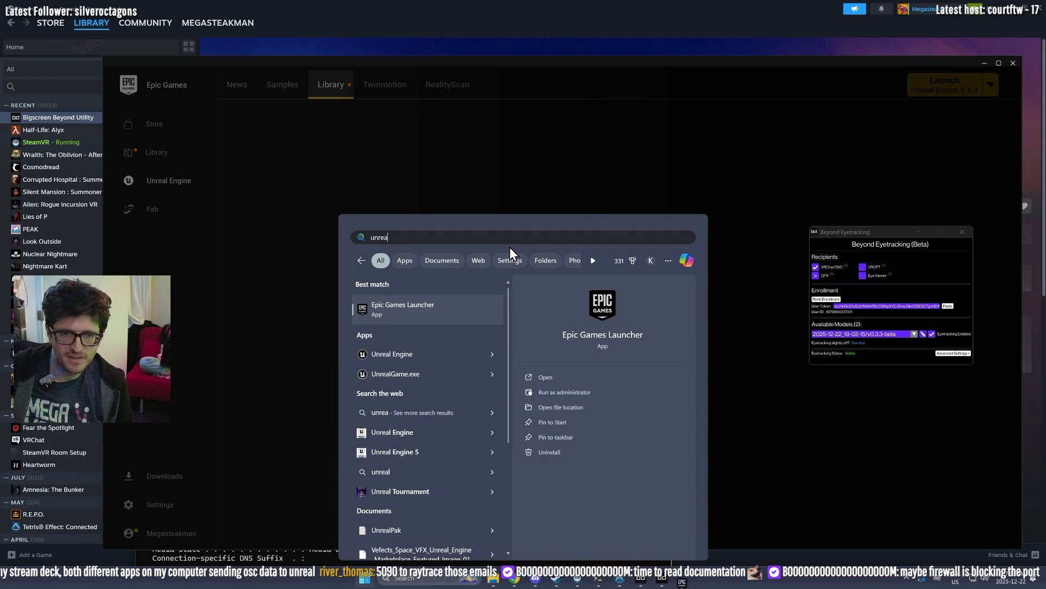
key("Escape")
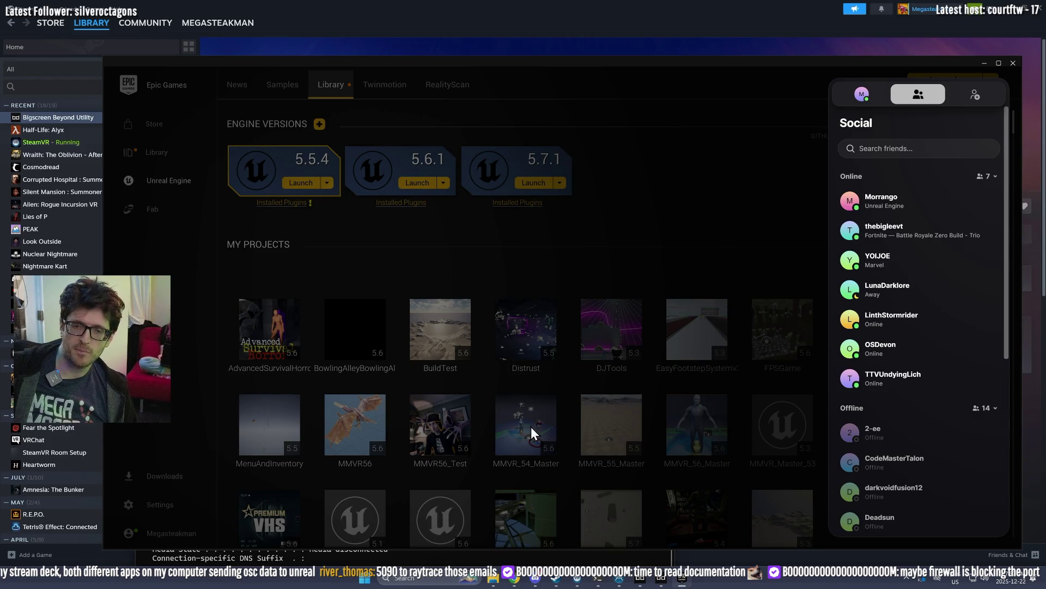
left_click(657, 211)
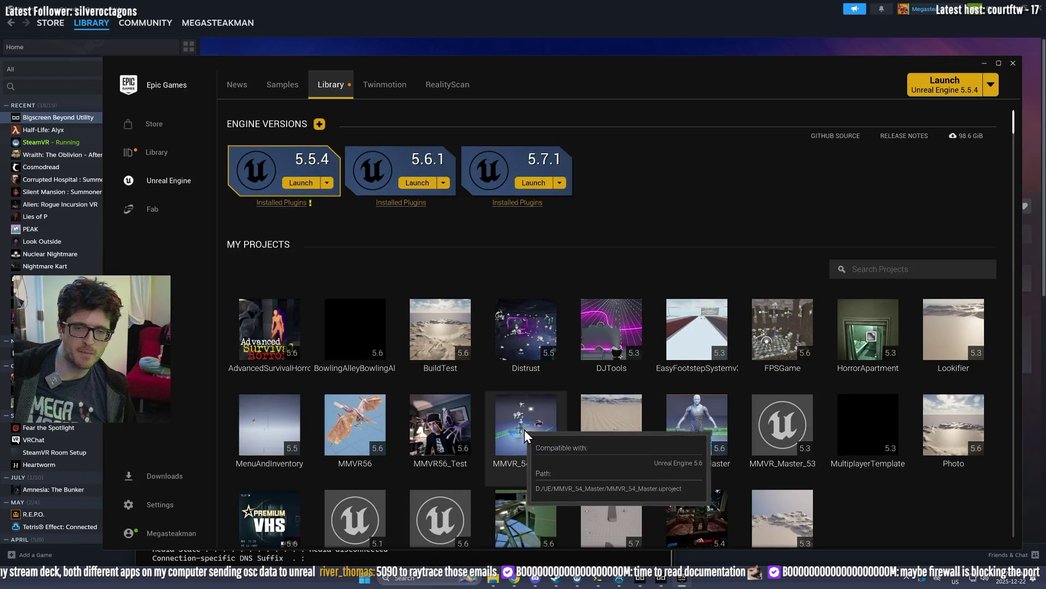
Step: Try opening MMVR_54_Master, disabling Cargo and accepting the RLPlugin and missing-module prompts
left_click(548, 423)
double_click(529, 418)
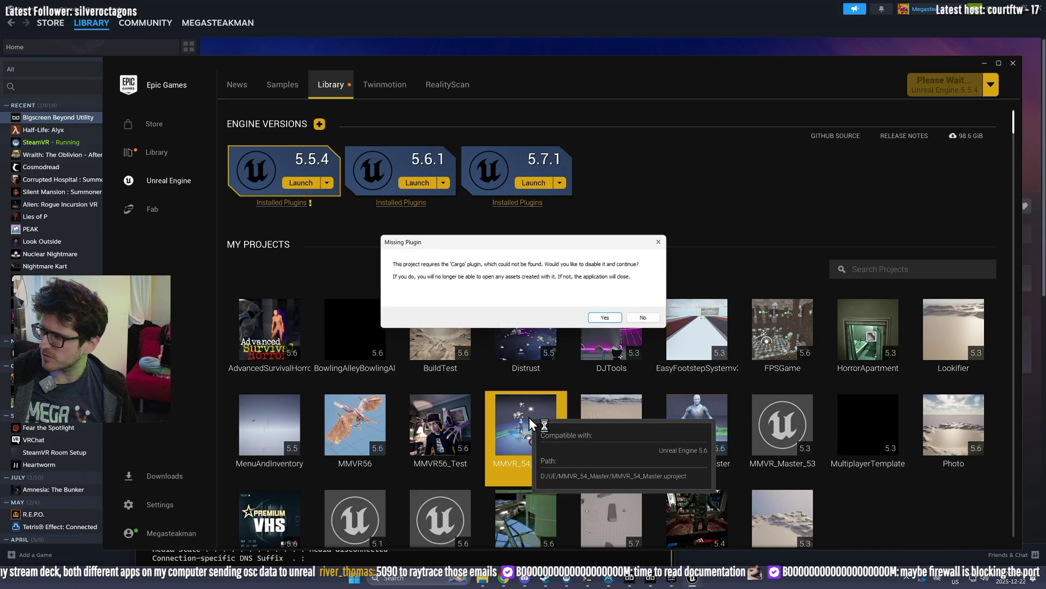
left_click(612, 319)
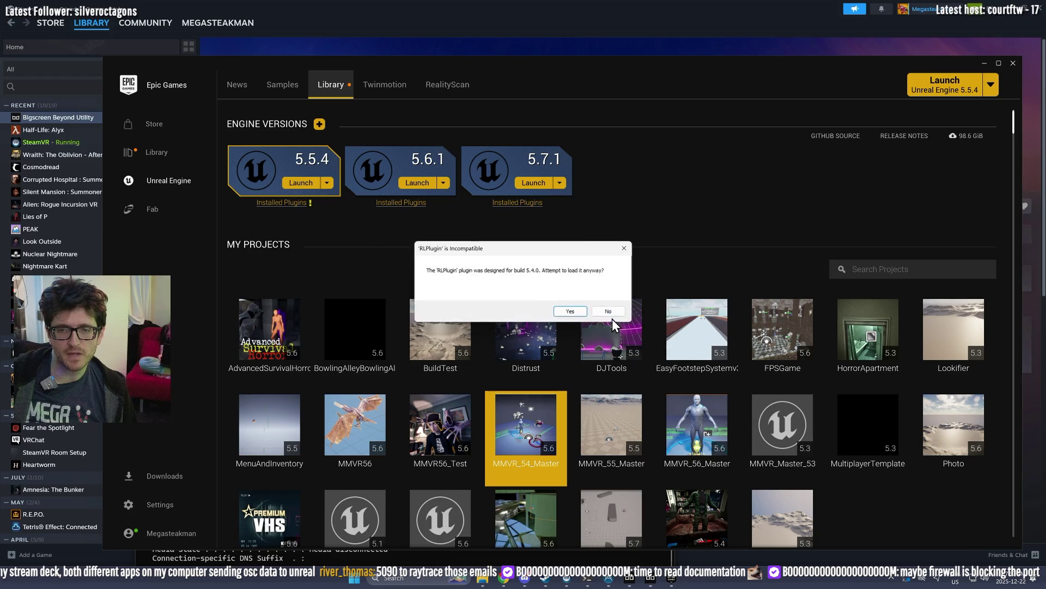
left_click(572, 310)
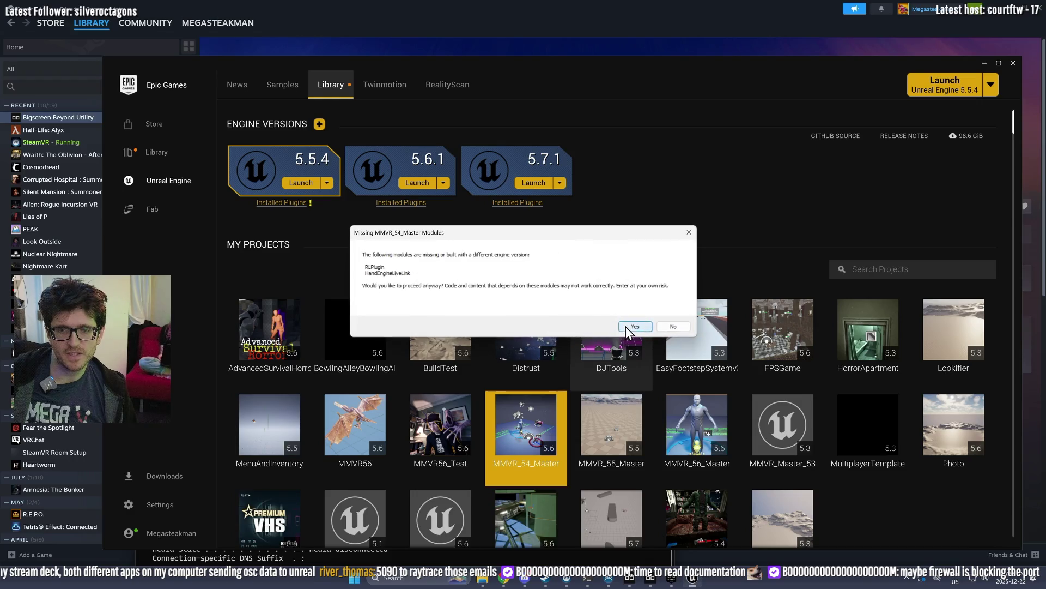
left_click(626, 326)
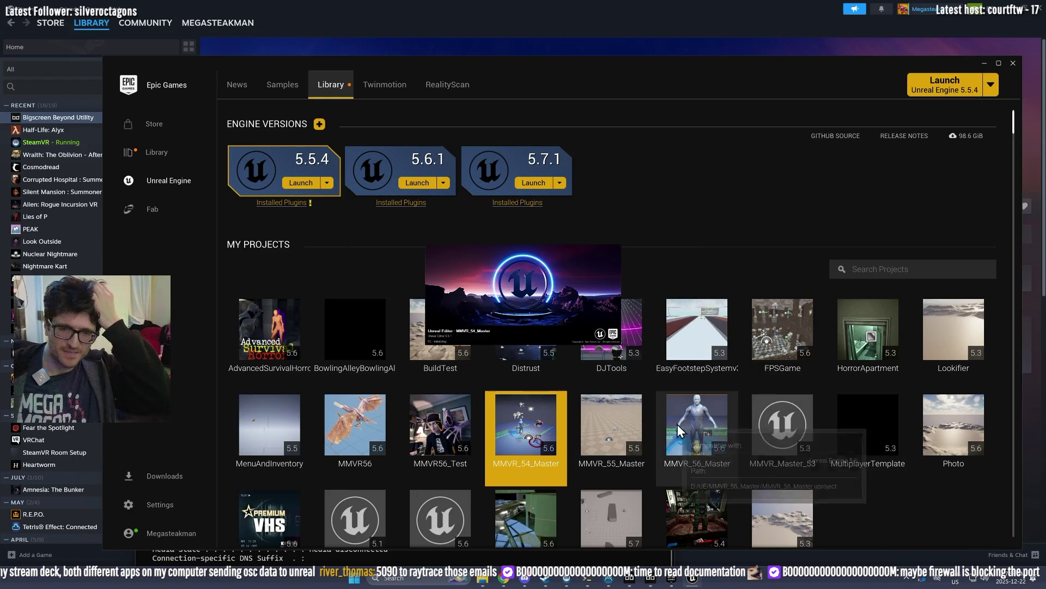
Step: Open the MMVR_56_Master project instead and dismiss its popup message
double_click(698, 424)
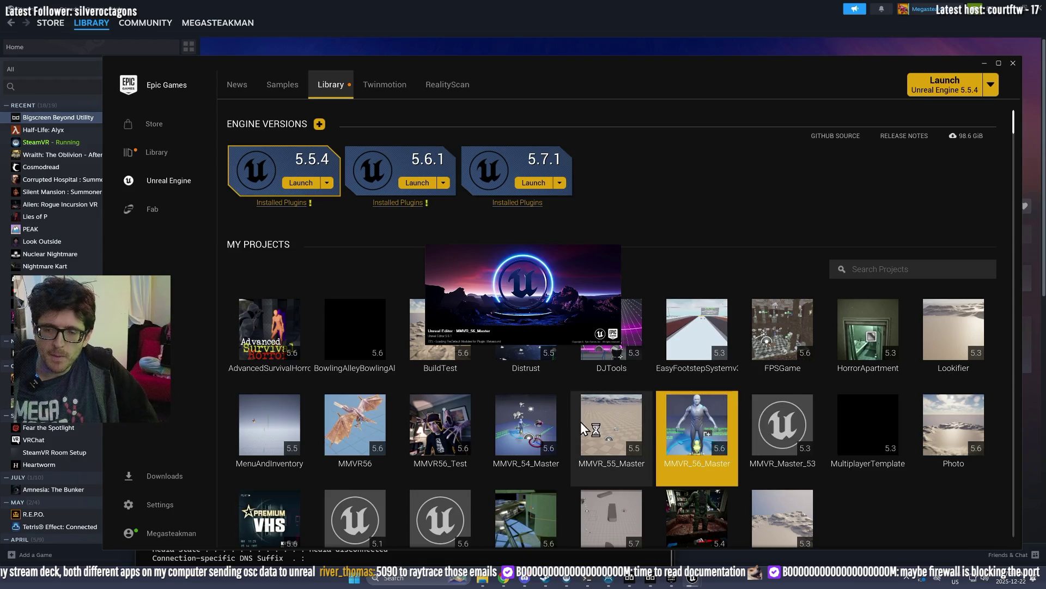
left_click(757, 319)
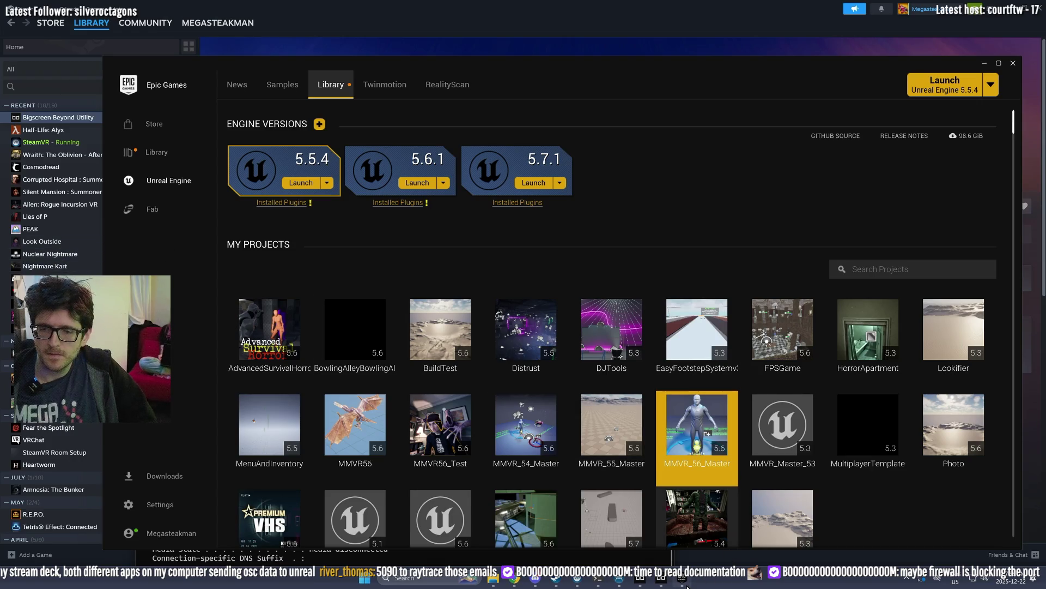
mouse_move(681, 582)
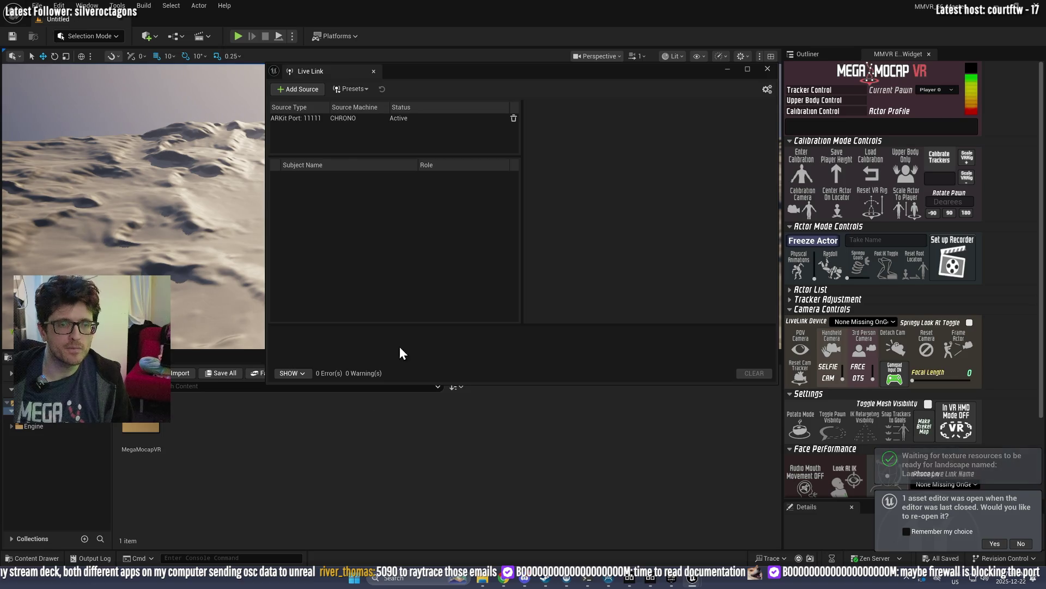
Step: Open the MMVR_ExampleLevel map and close the Live Link window
left_click(397, 421)
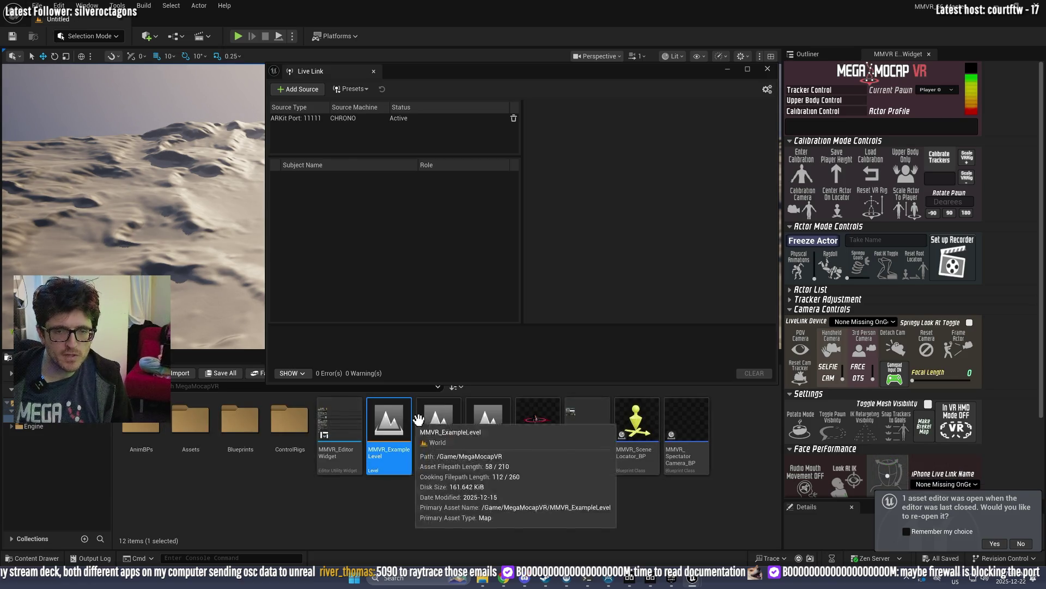
double_click(400, 421)
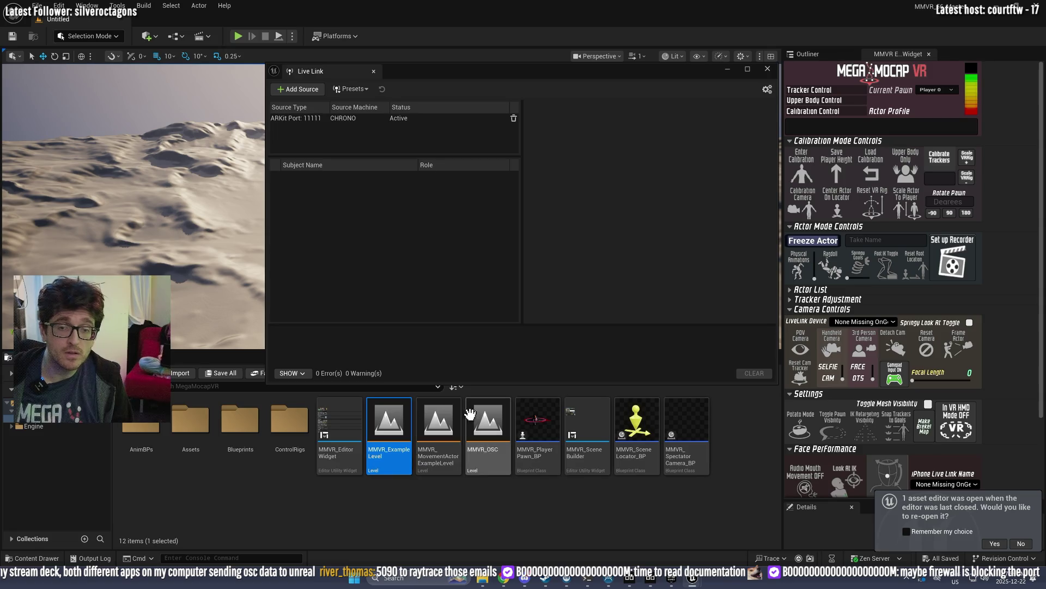
double_click(496, 11)
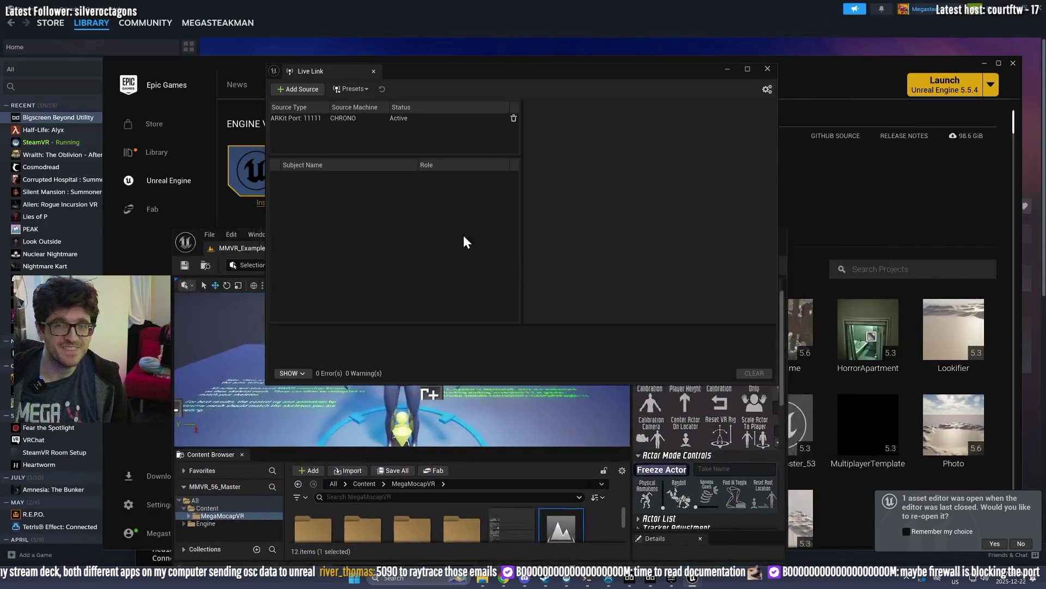
key("super")
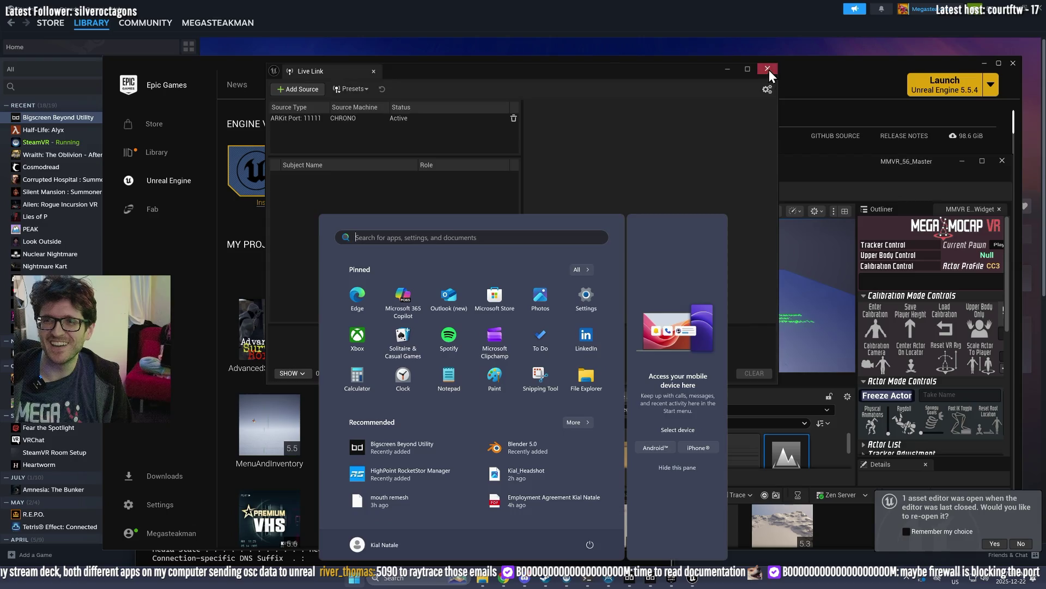
left_click(769, 69)
Step: Snap the Unreal editor to the right half with Steam filling the left
key("super+Up")
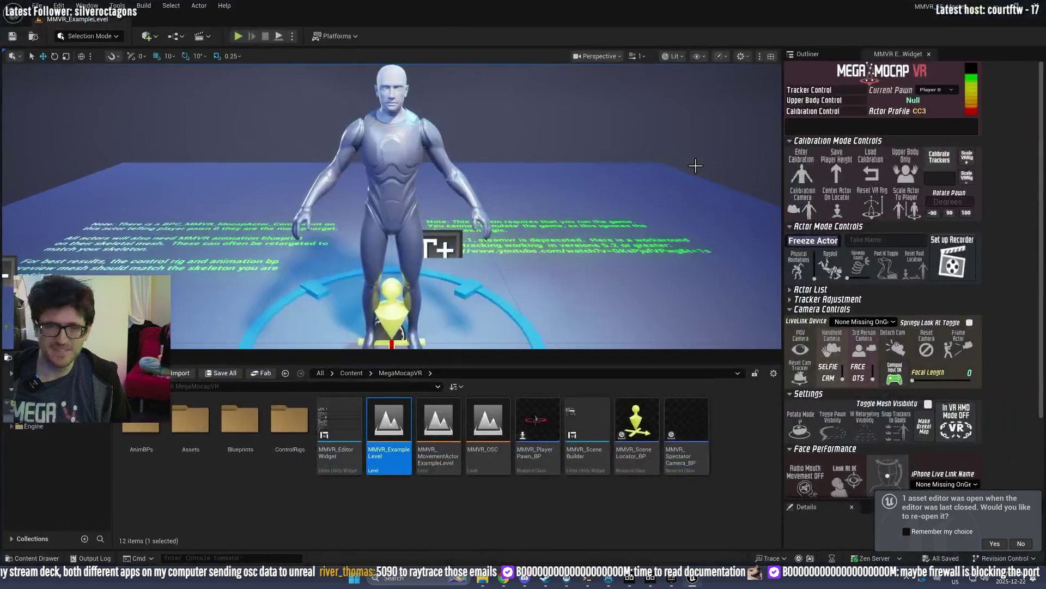
key("super+Right")
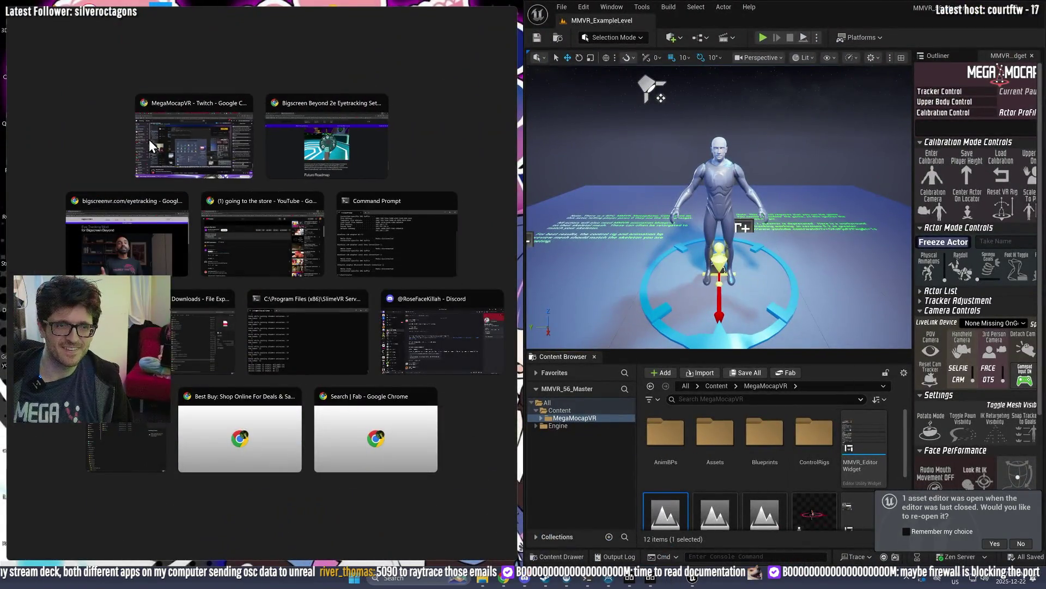
left_click(381, 229)
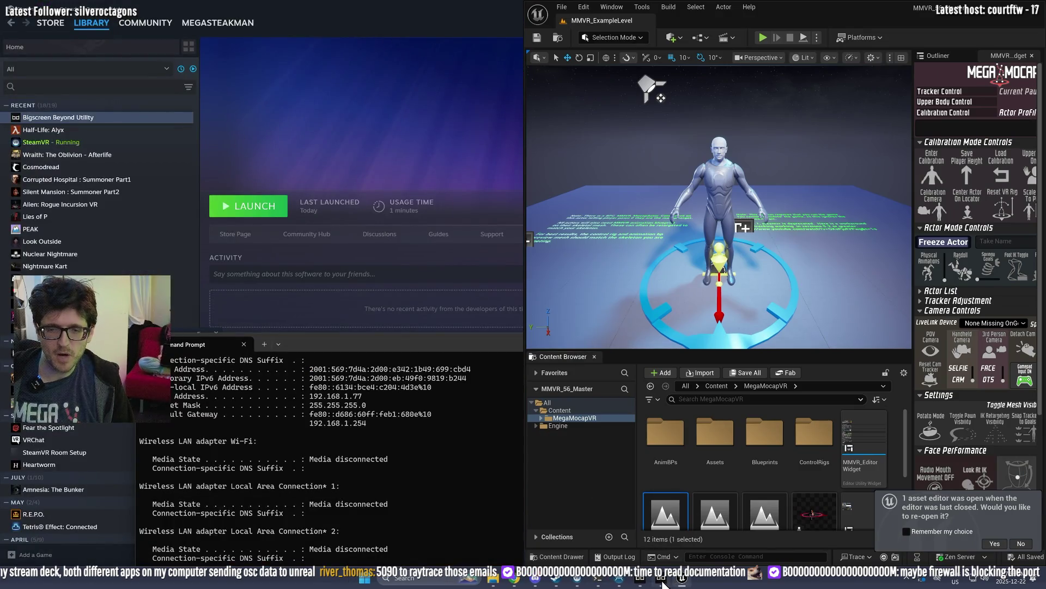
Step: Launch the Epic Games Launcher again from Windows search
key("super")
type("un")
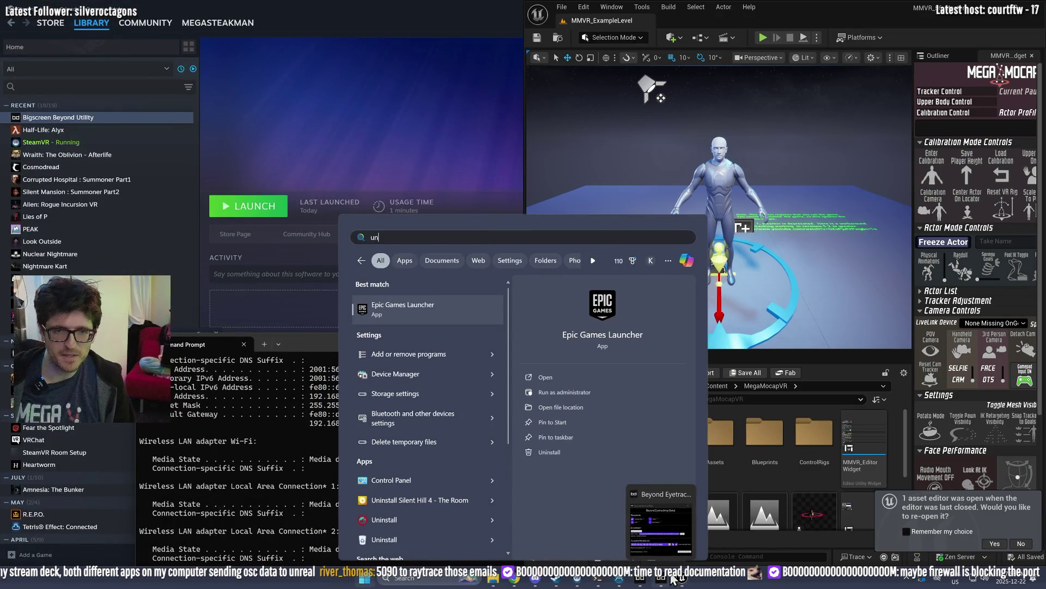
key("Escape")
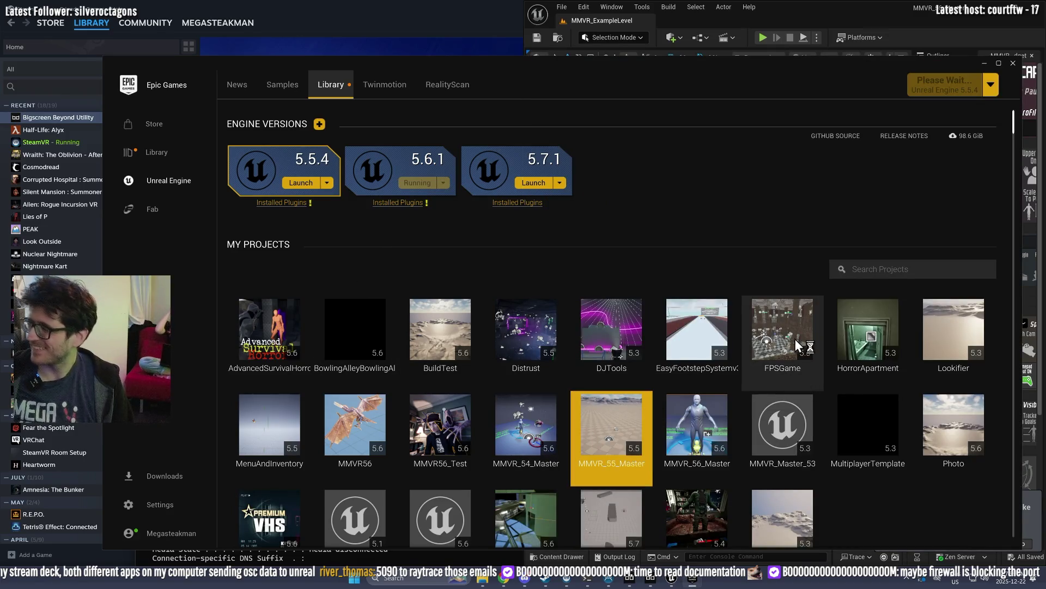
Step: Start MMVR_55_Master from My Projects and bring the MMVR_56_Master editor forward
mouse_move(793, 306)
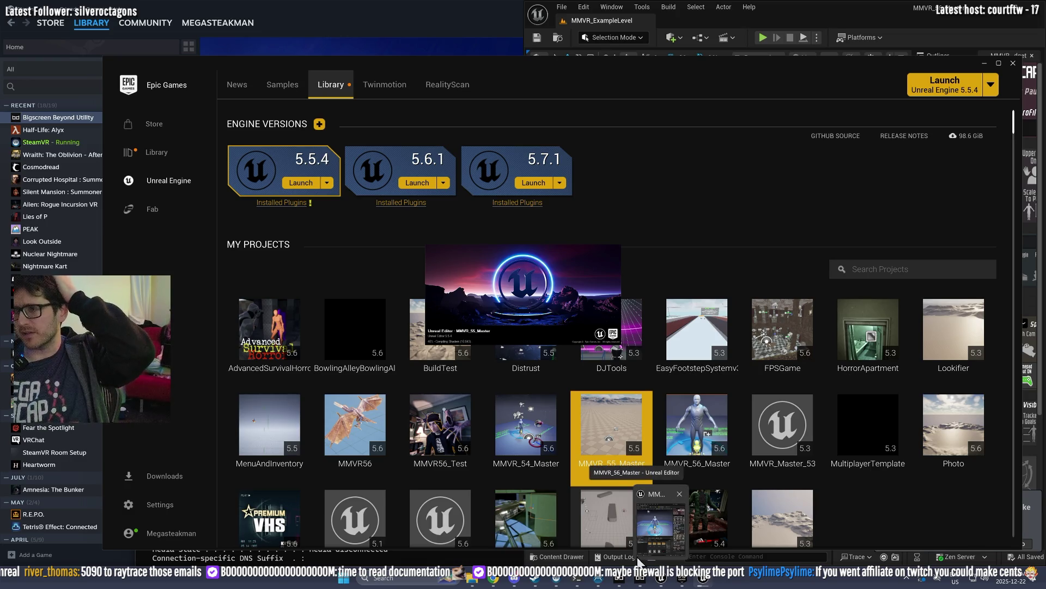
mouse_move(637, 560)
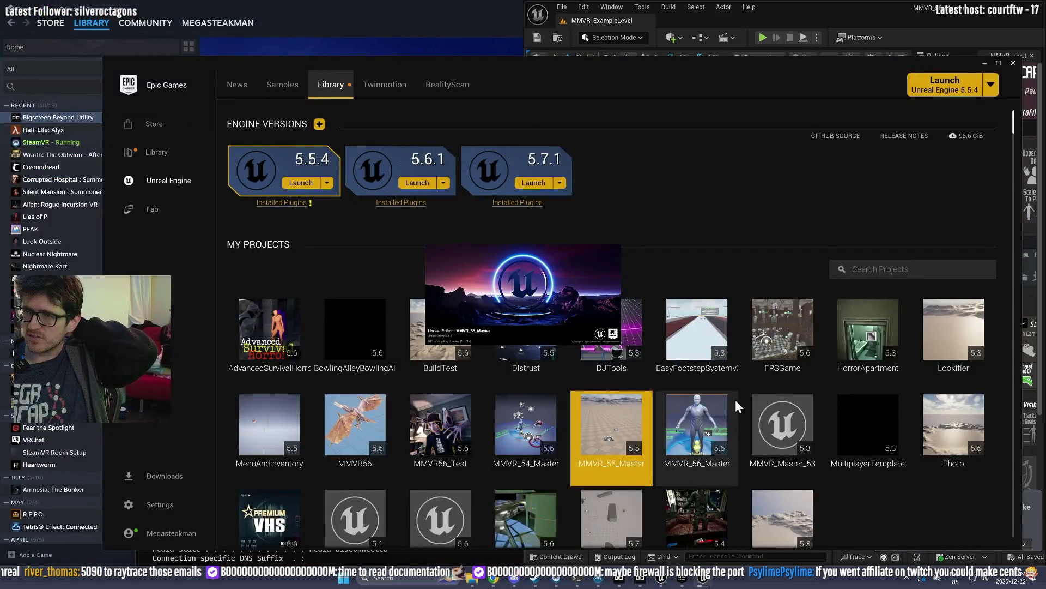
left_click(805, 14)
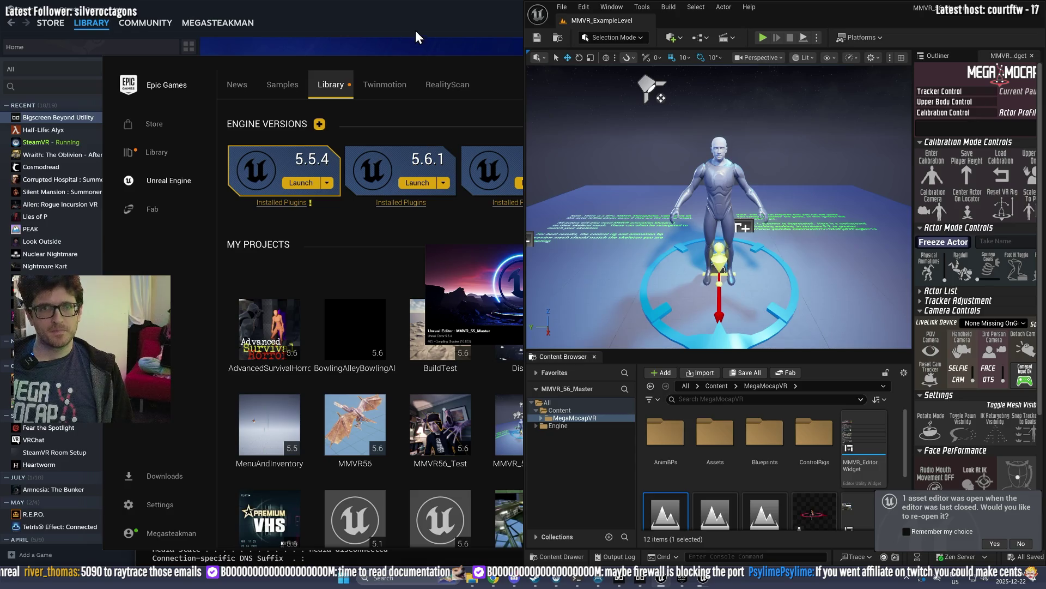
Step: Check the MMVR_55_Master splash screen, then bring the MMVR_56 editor back in front
left_click(705, 579)
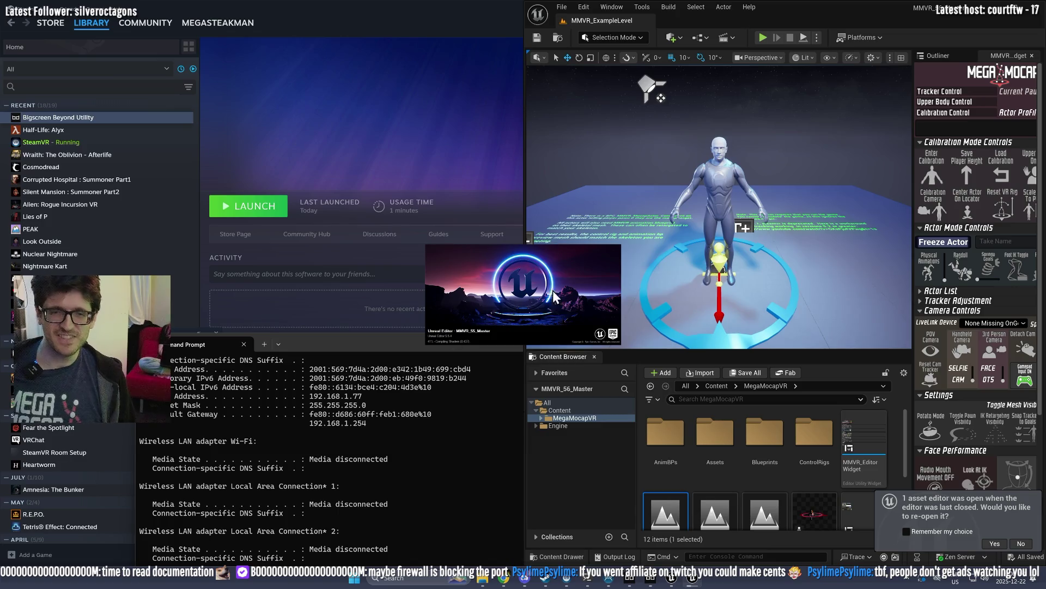
left_click(607, 495)
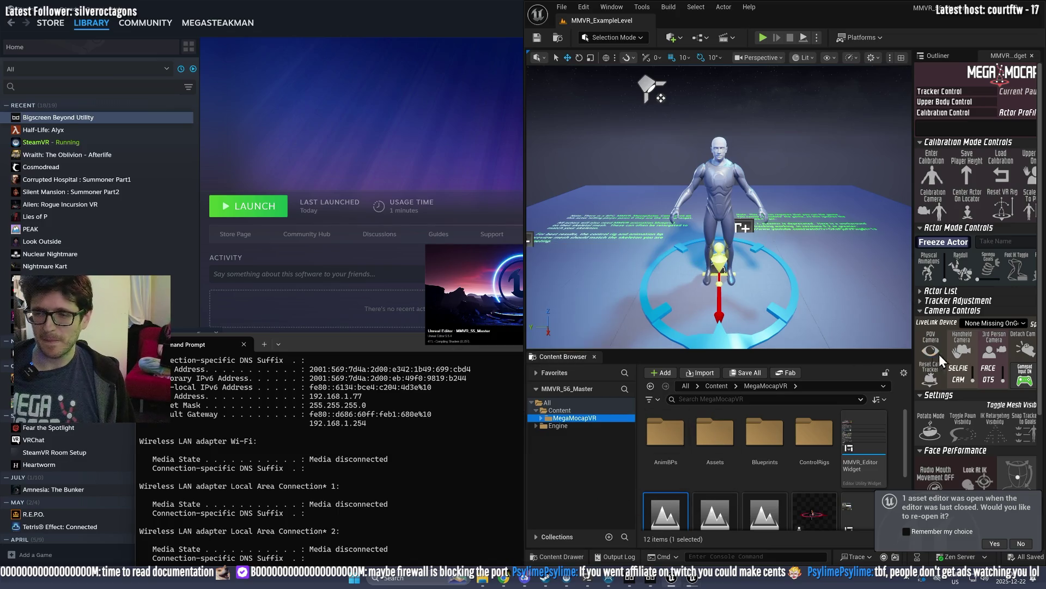
Step: Maximize the editor, focus the locator, and set the pawn's Tracking Method to MMVR_OSC
double_click(806, 7)
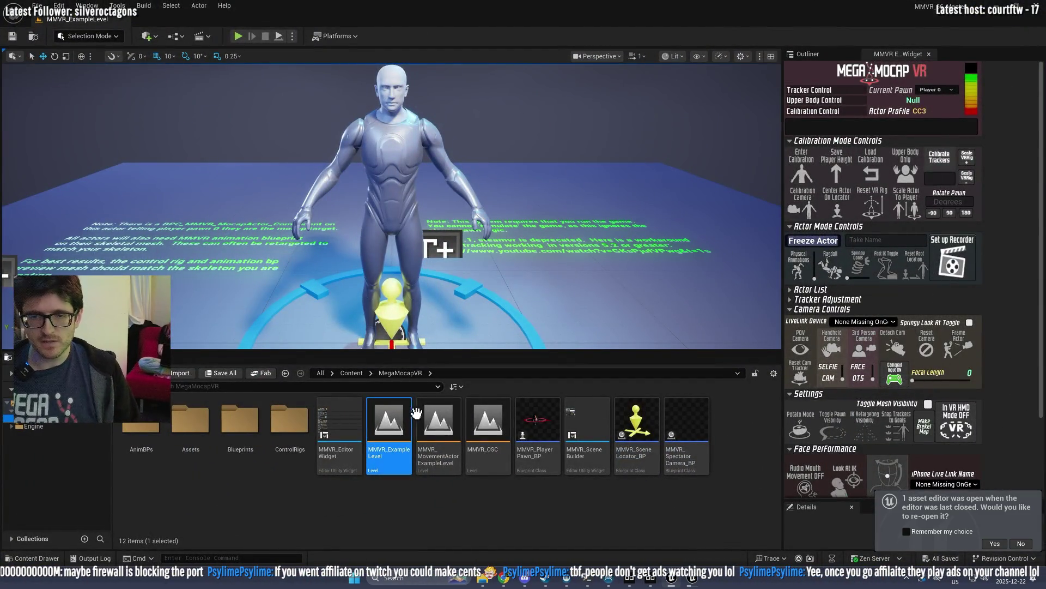
key("f")
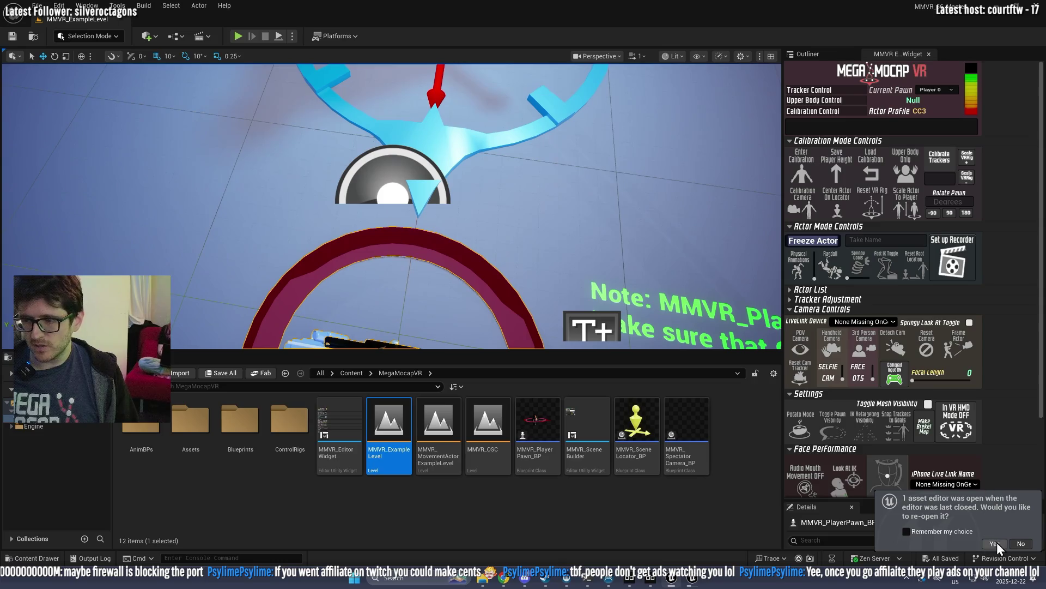
left_click_drag(868, 500, 868, 244)
scroll(869, 470, "down", 3)
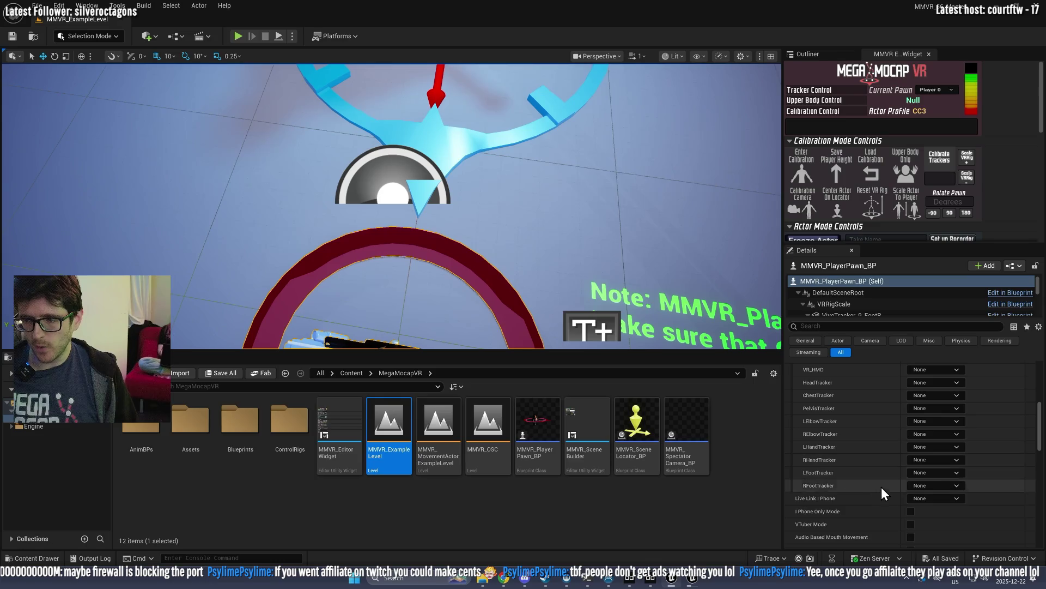
scroll(882, 485, "down", 2)
scroll(905, 498, "down", 2)
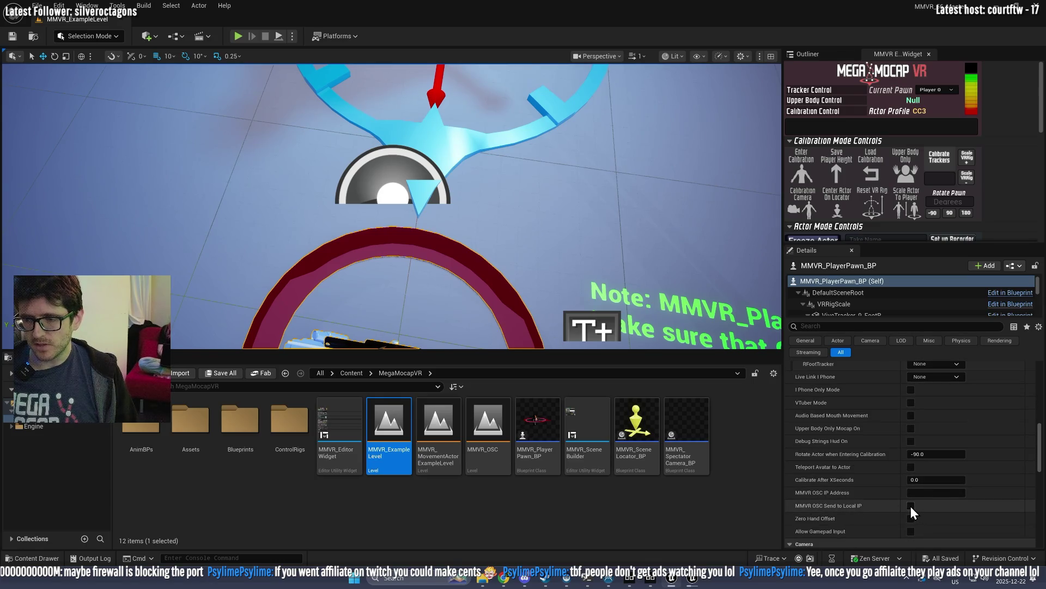
scroll(912, 453, "up", 5)
left_click(931, 438)
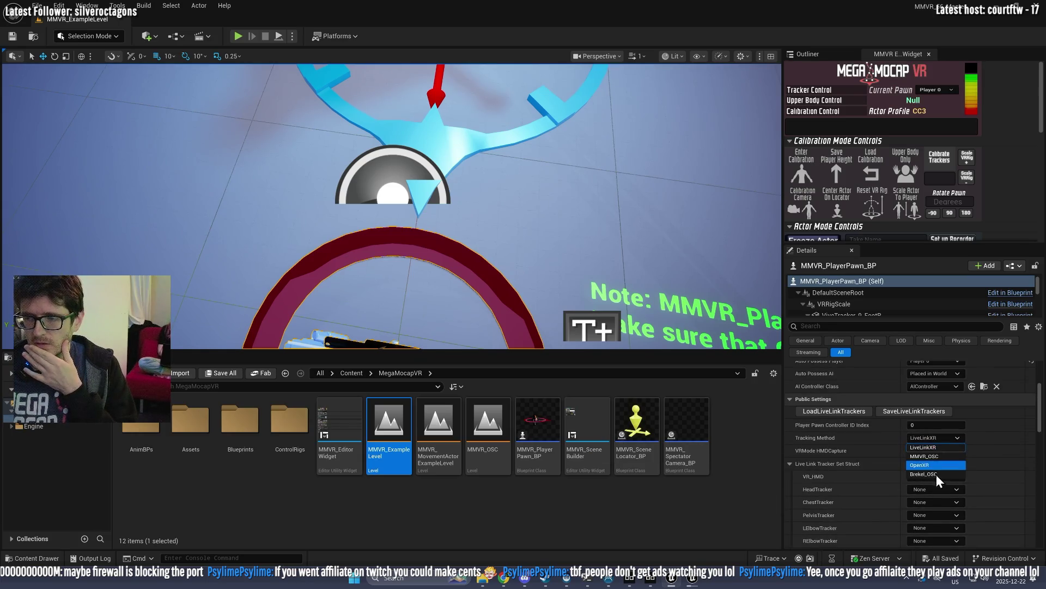
left_click(933, 458)
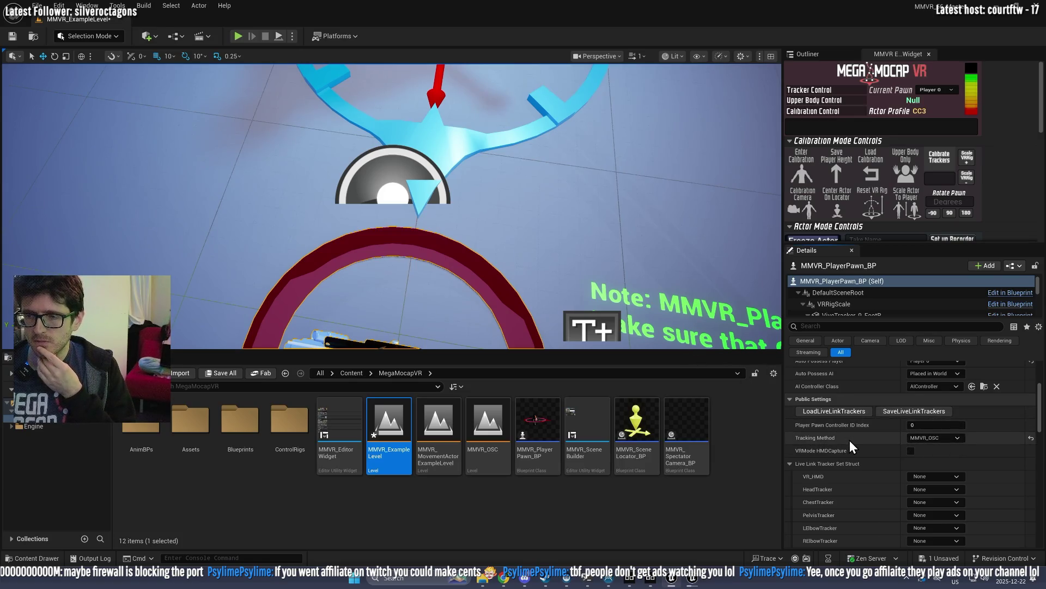
Step: Collapse the Live Link Tracker Set Struct section and snap the editor to the right half
scroll(851, 440, "down", 5)
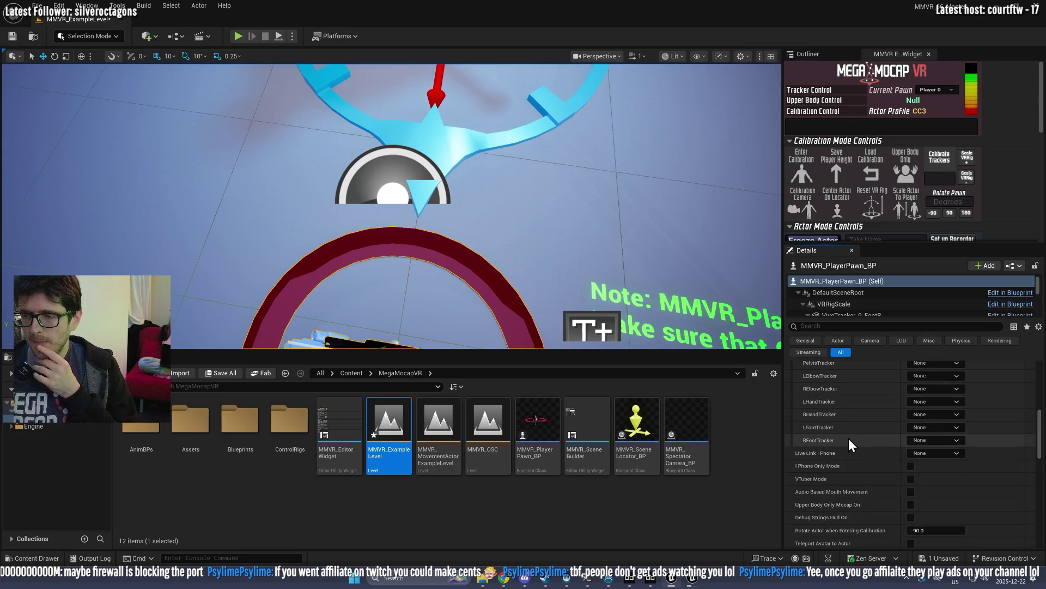
scroll(810, 404, "up", 5)
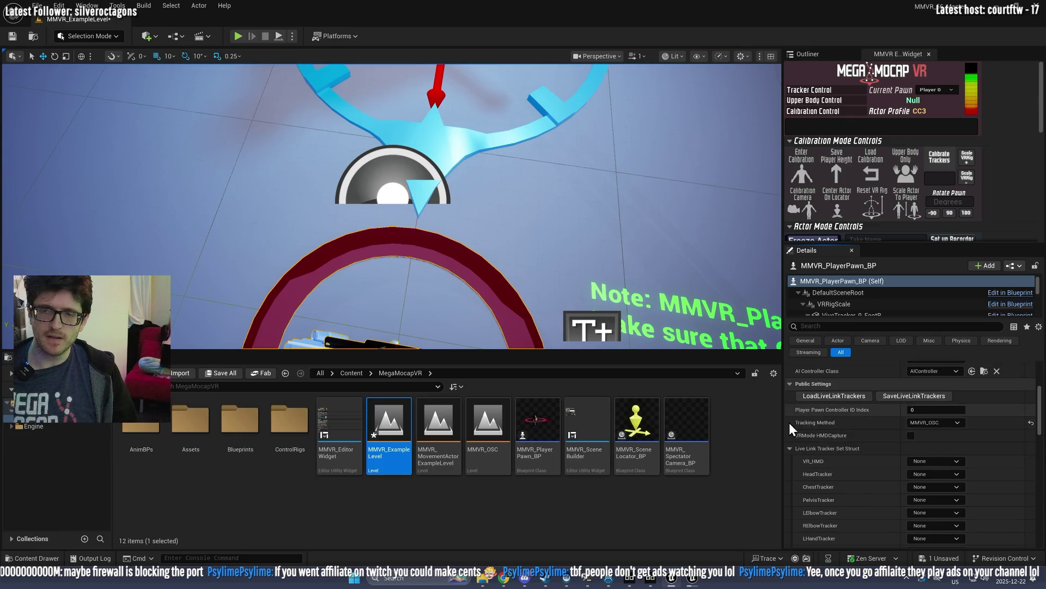
left_click(791, 449)
mouse_move(382, 7)
left_mouse_down()
mouse_move(458, 65)
mouse_move(682, 140)
left_mouse_up()
key("super+Right")
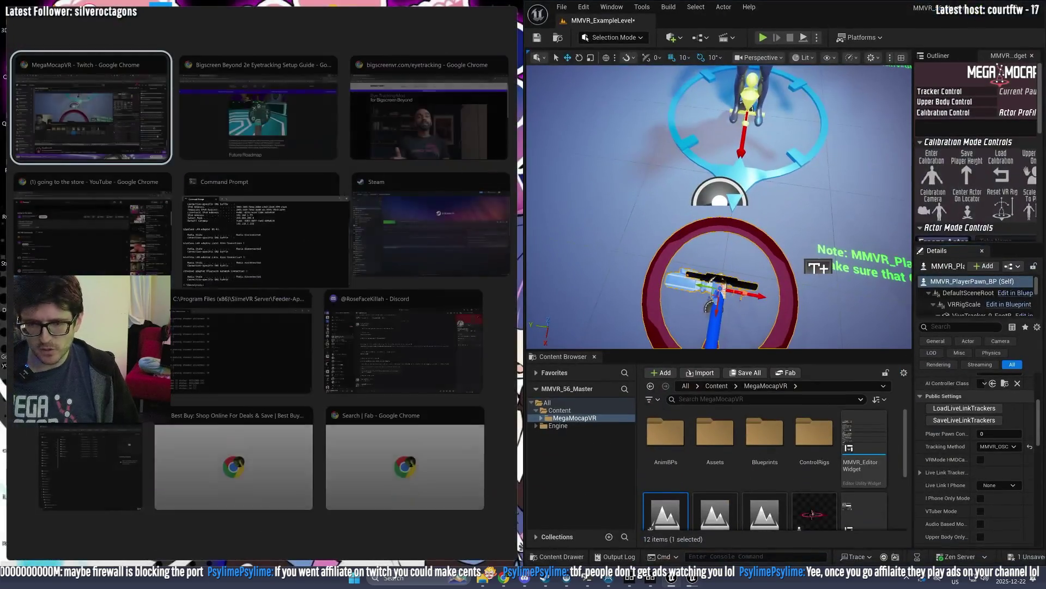
Step: Dismiss Snap Assist beside the editor and bring the Steam library window to the front
left_click(691, 581)
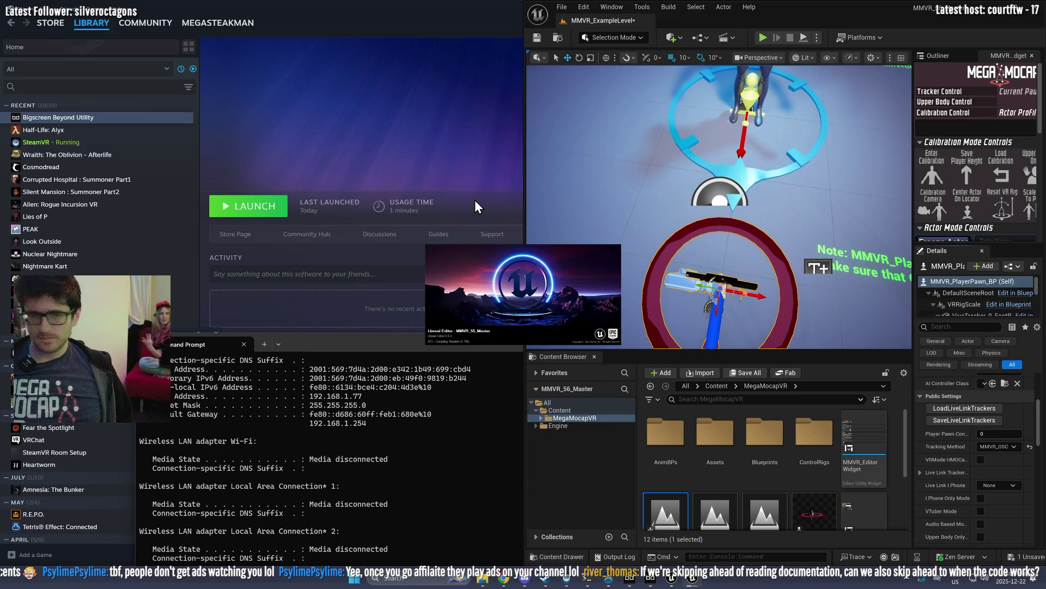
mouse_move(548, 581)
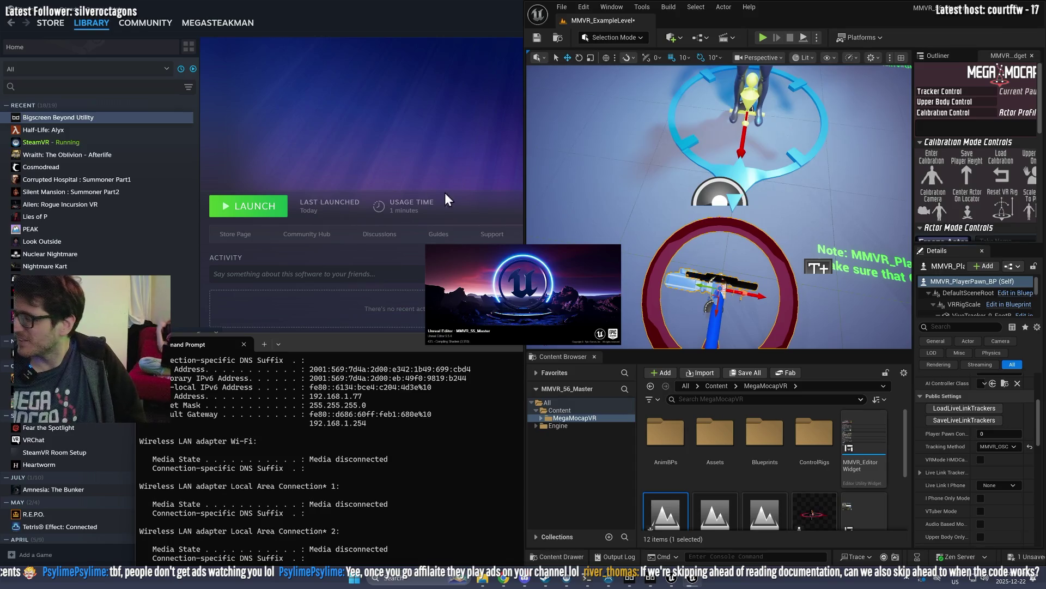
left_click(507, 515)
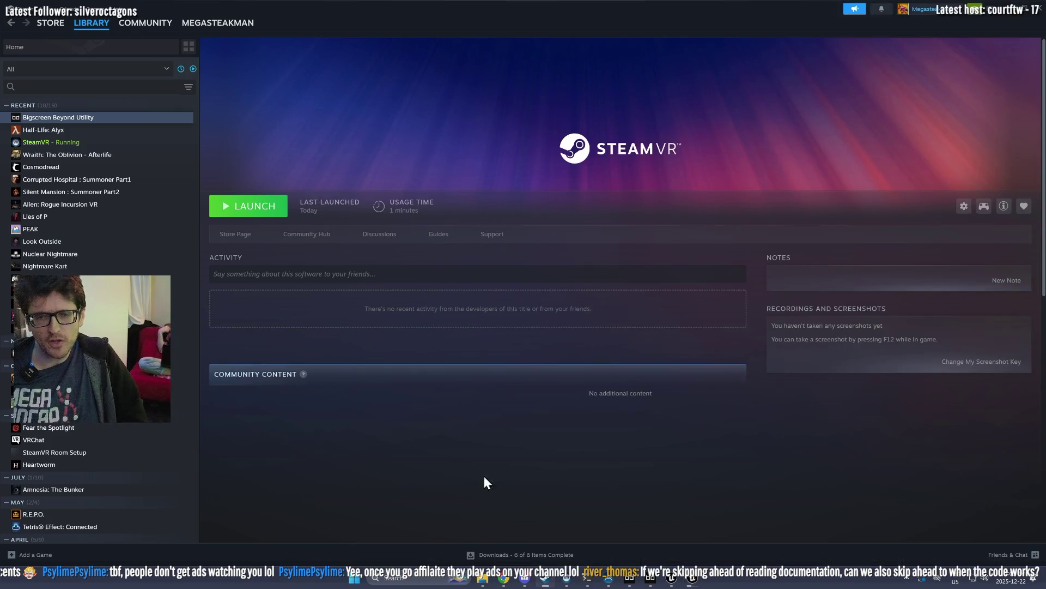
Step: Browse the Wraith, Cosmodread, Corrupted Hospital, Alien, Lies of P, Look Outside and Nuclear Nightmare pages
left_click(101, 157)
left_click(74, 168)
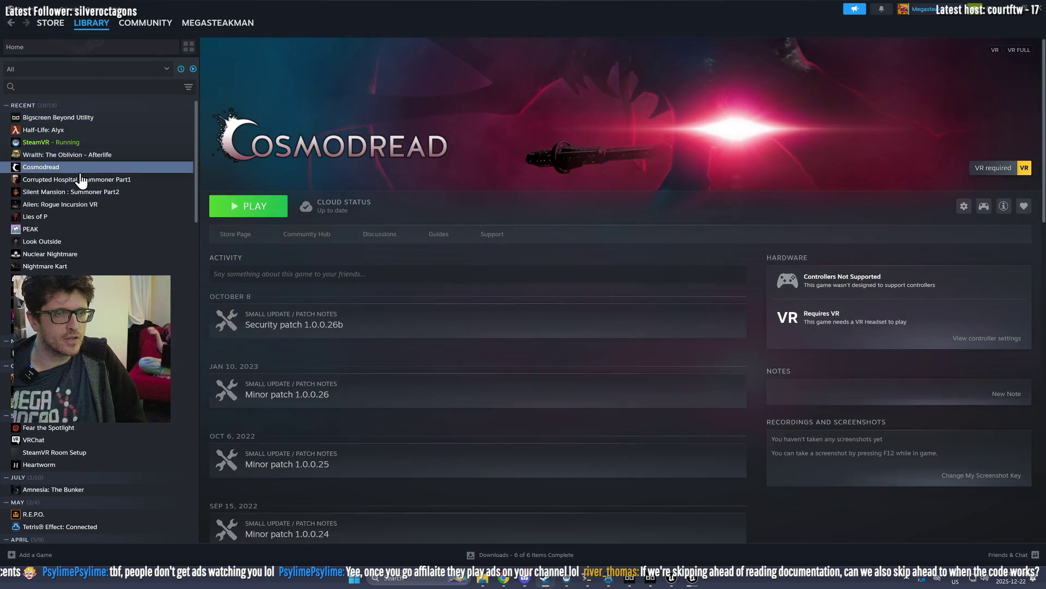
left_click(76, 155)
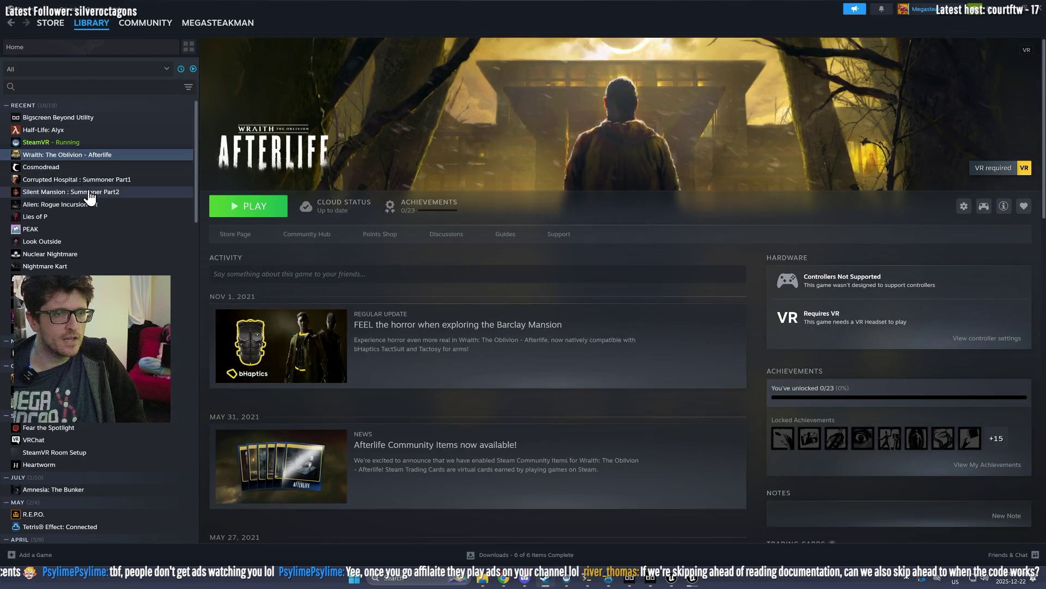
left_click(85, 182)
left_click(82, 205)
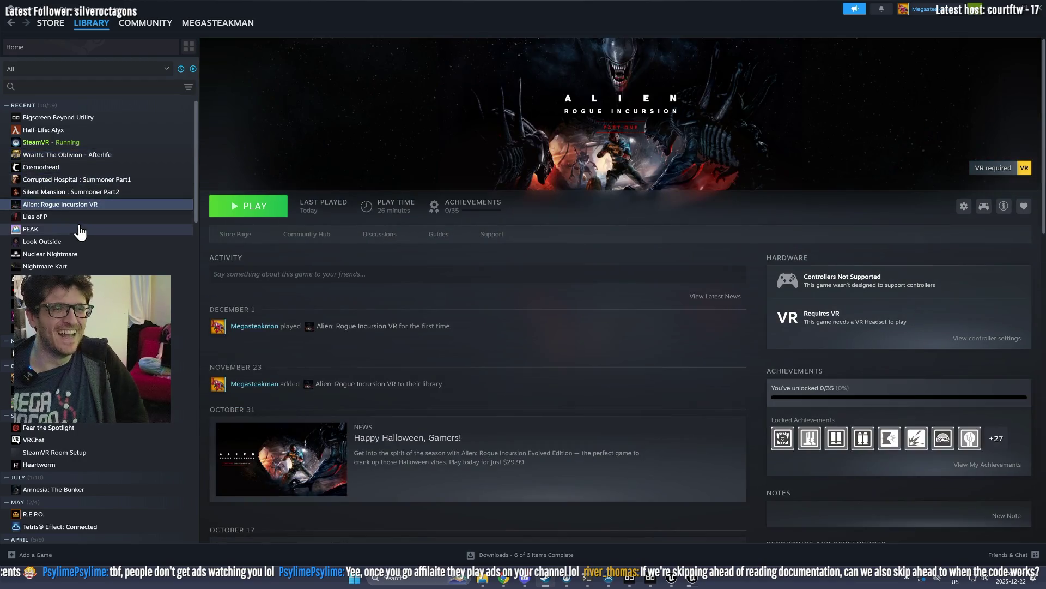
left_click(75, 218)
left_click(80, 241)
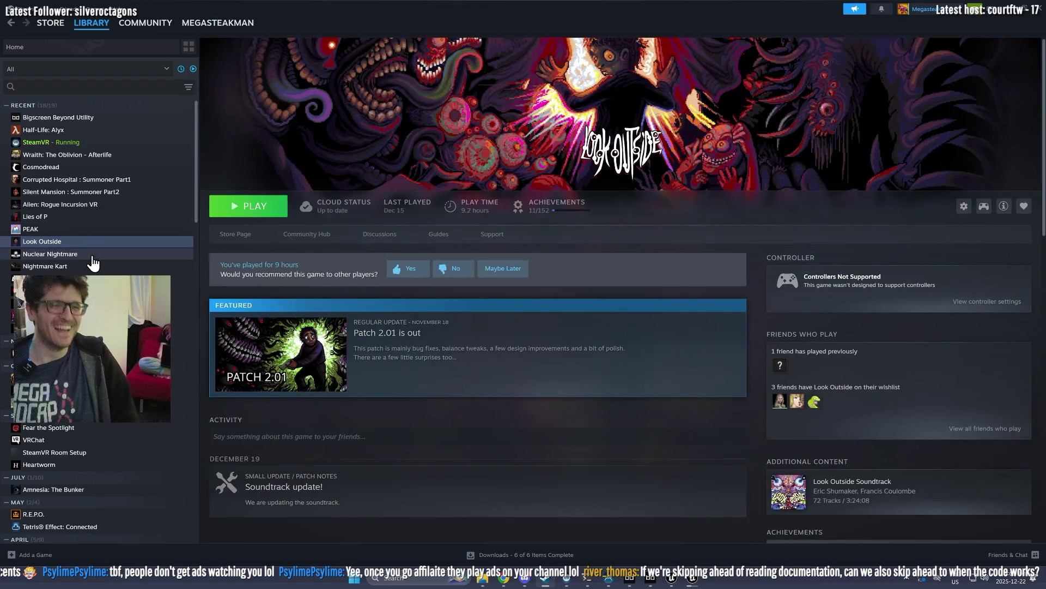
left_click(87, 259)
Step: View SILENT HILL f and Silent Mansion, then settle on Alien: Rogue Incursion VR
left_click(93, 328)
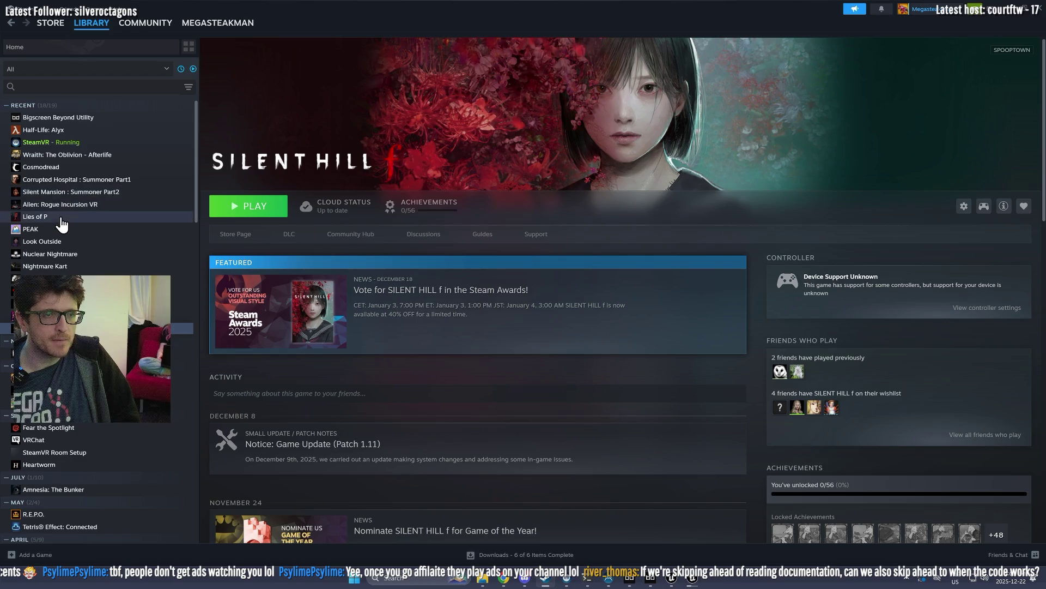
left_click(104, 192)
left_click(106, 205)
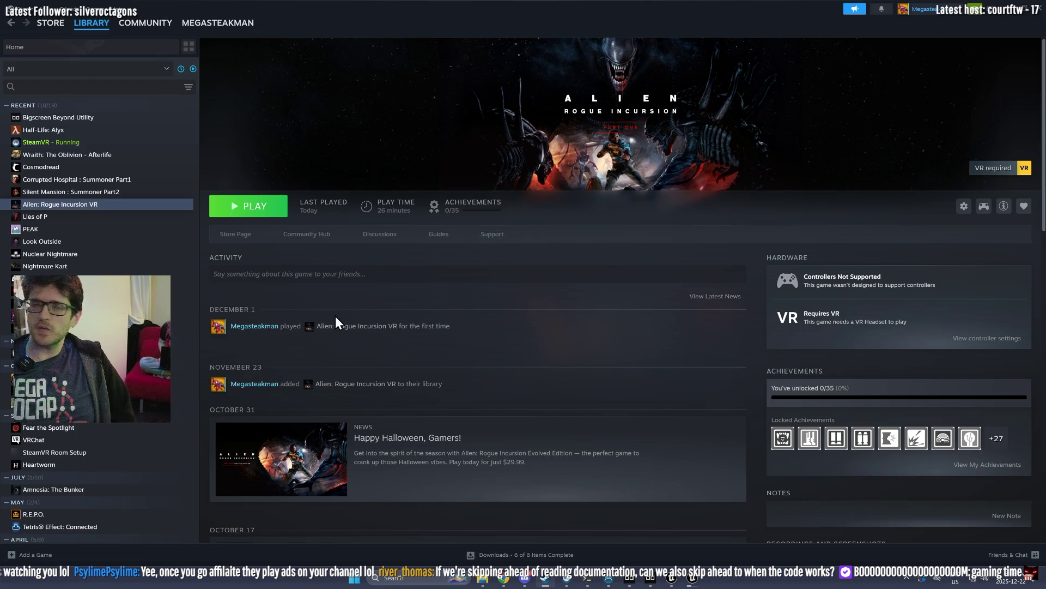
scroll(161, 150, "down", 5)
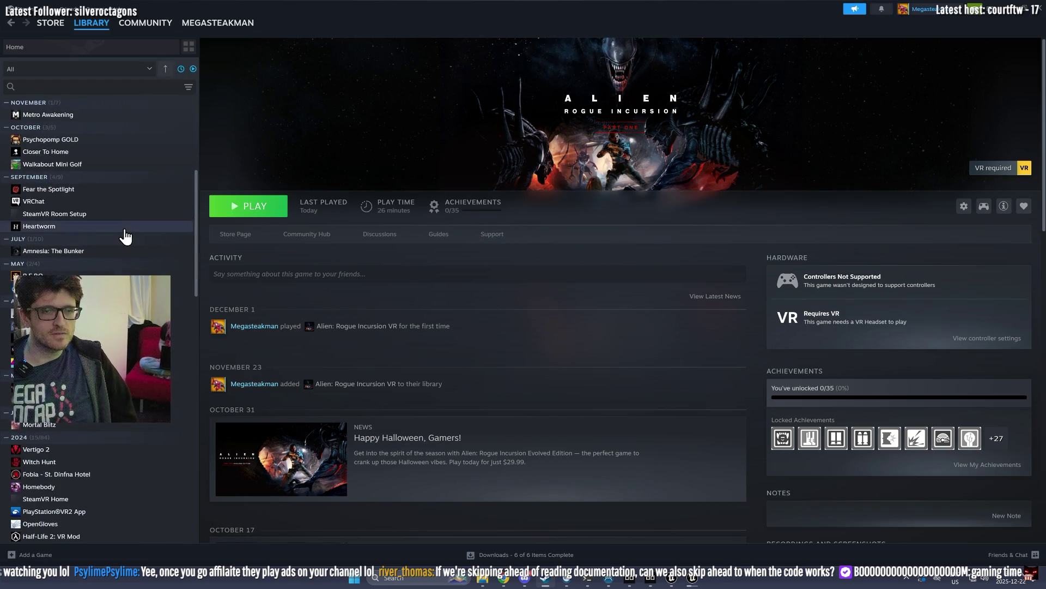
scroll(180, 354, "up", 4)
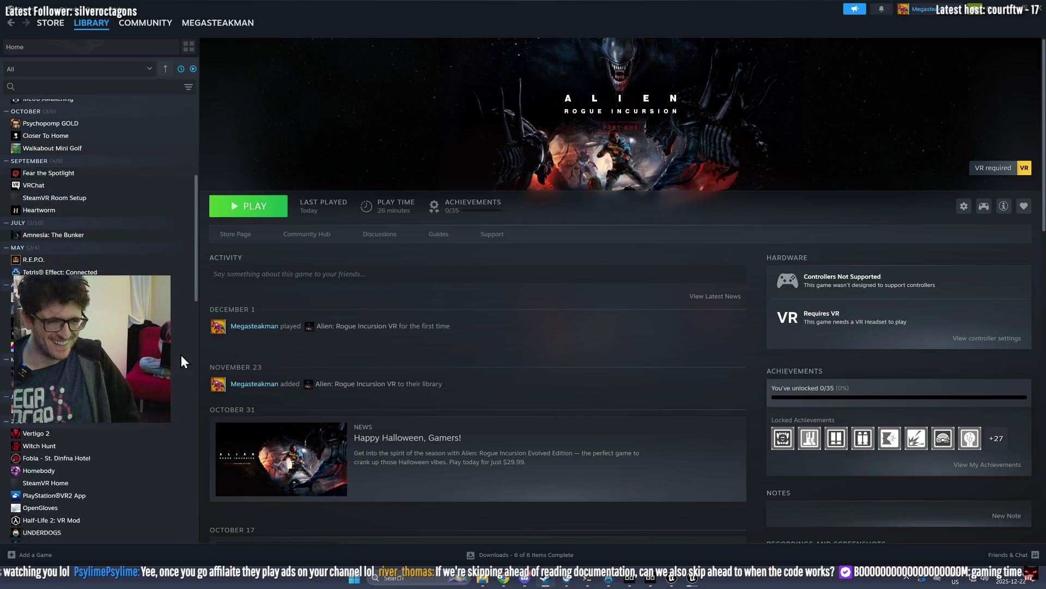
left_click(188, 86)
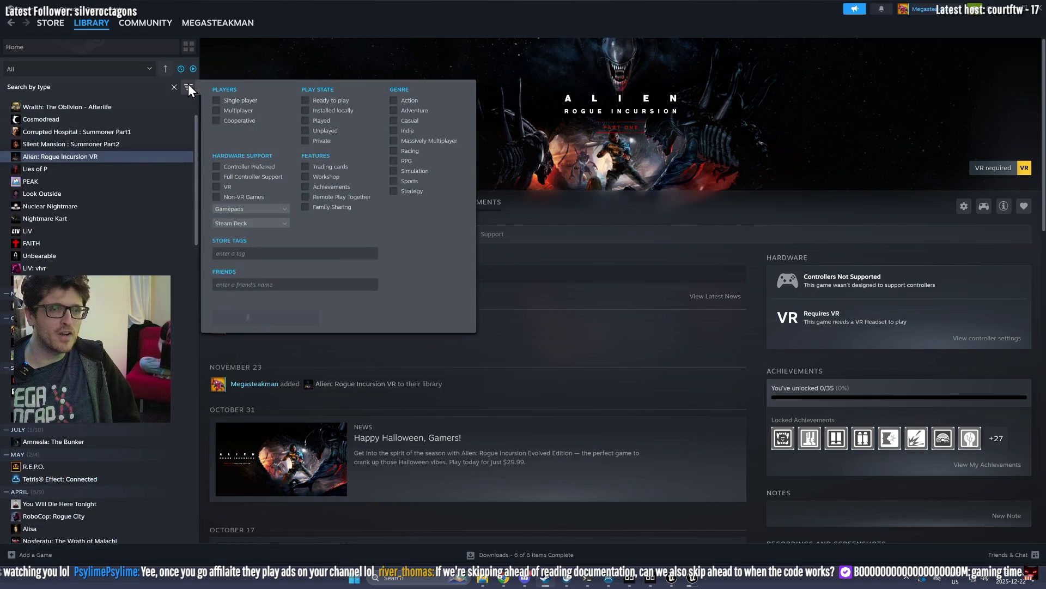
Step: Filter the Steam library to VR games and open the DAVIGO page
left_click(217, 187)
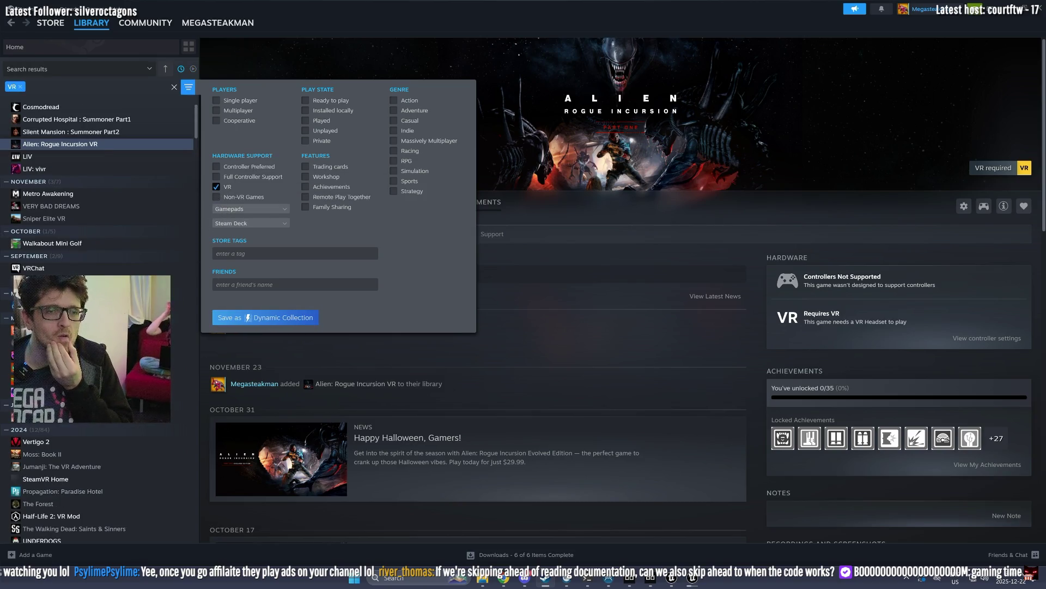
left_click(182, 379)
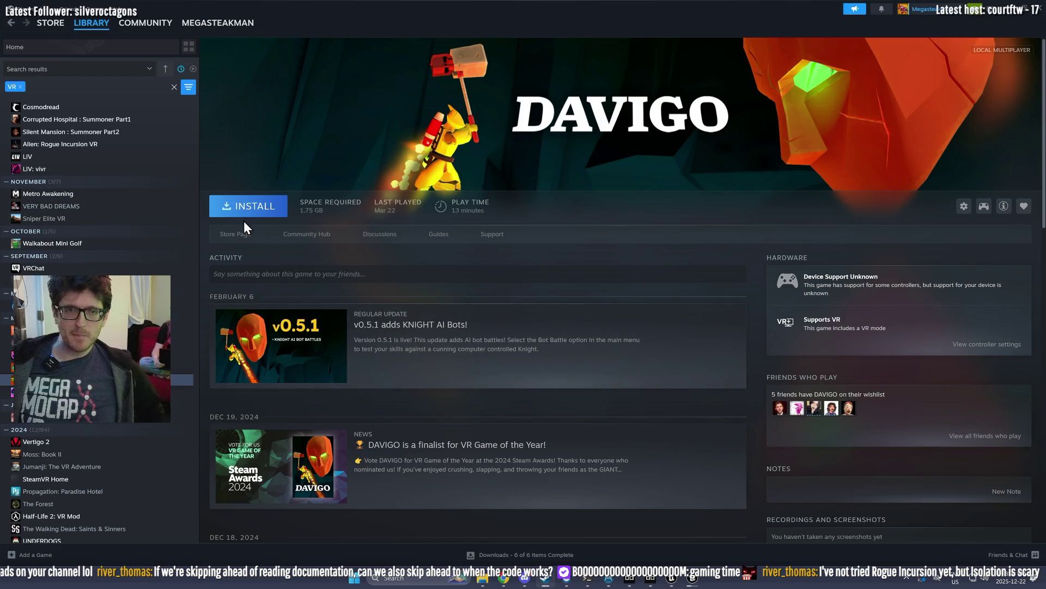
Step: Install DAVIGO onto the SANIC (F:) drive
left_click(224, 210)
left_click(497, 326)
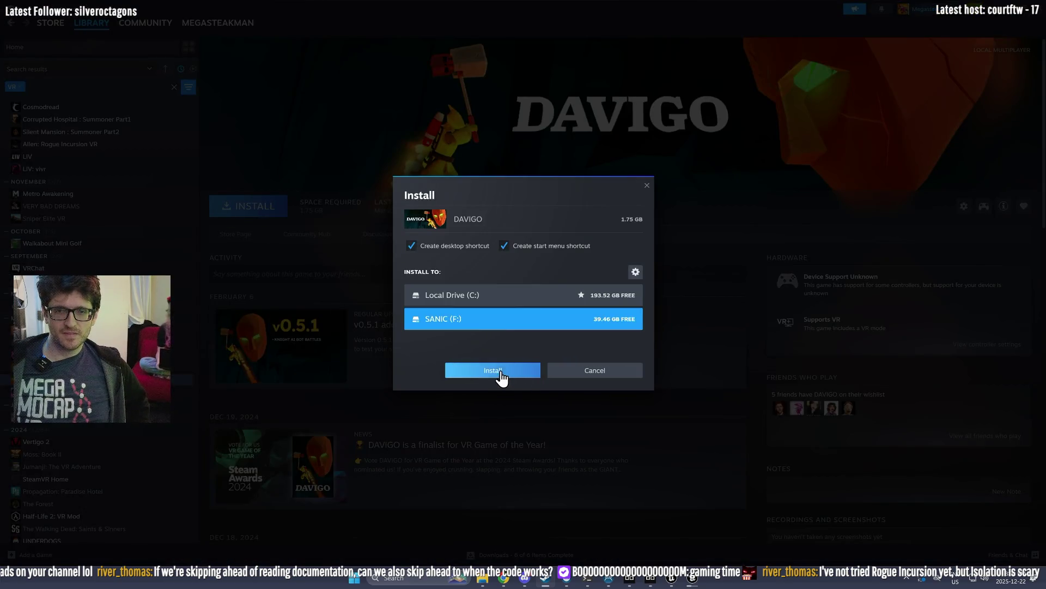
left_click(500, 374)
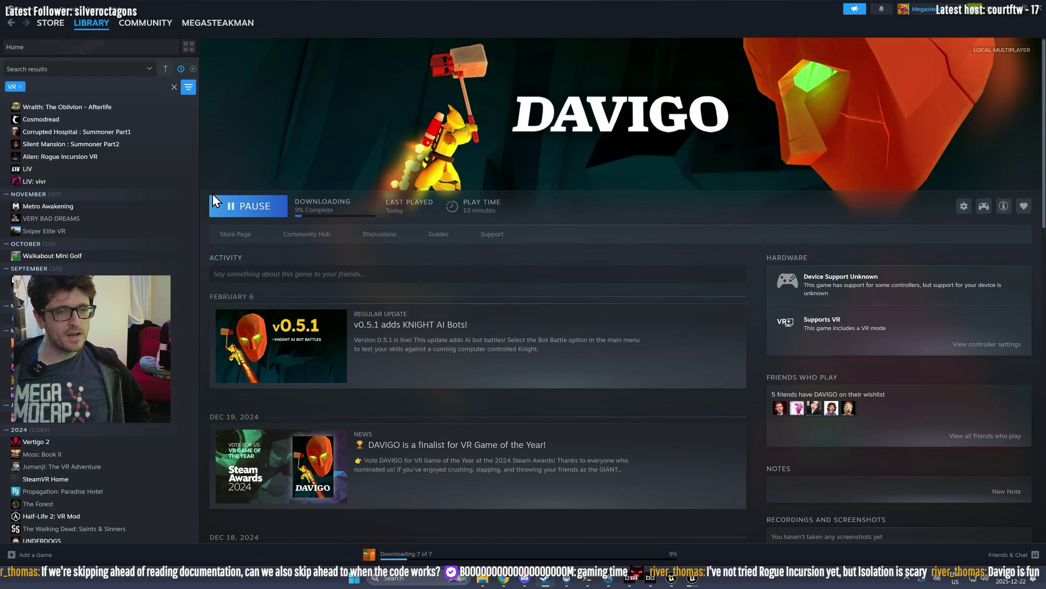
Step: Find Jumanji: The VR Adventure in the library and install it to SANIC (F:)
scroll(211, 192, "down", 3)
scroll(98, 174, "down", 3)
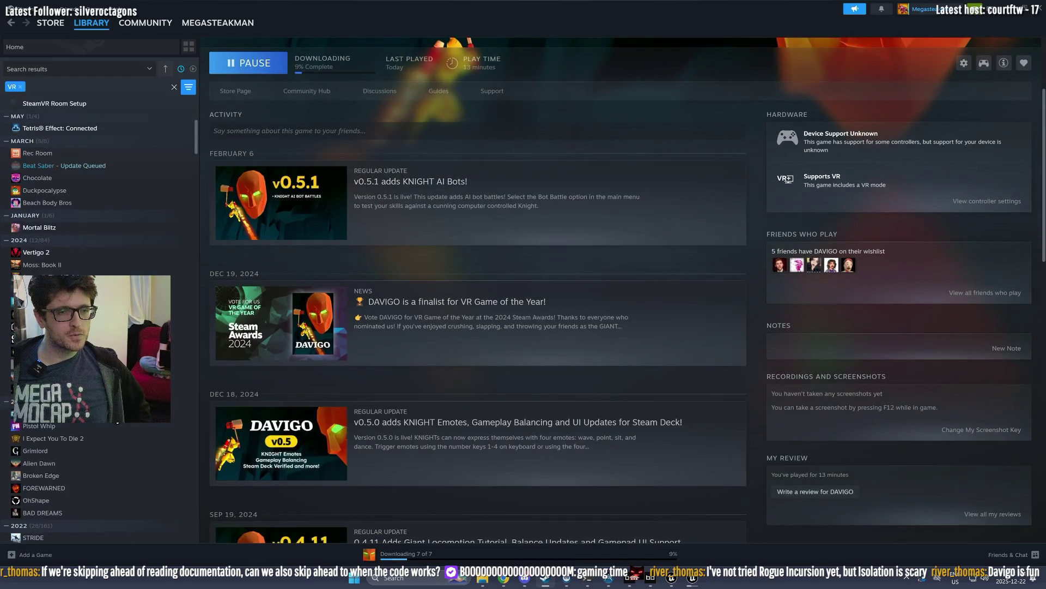
left_click(82, 300)
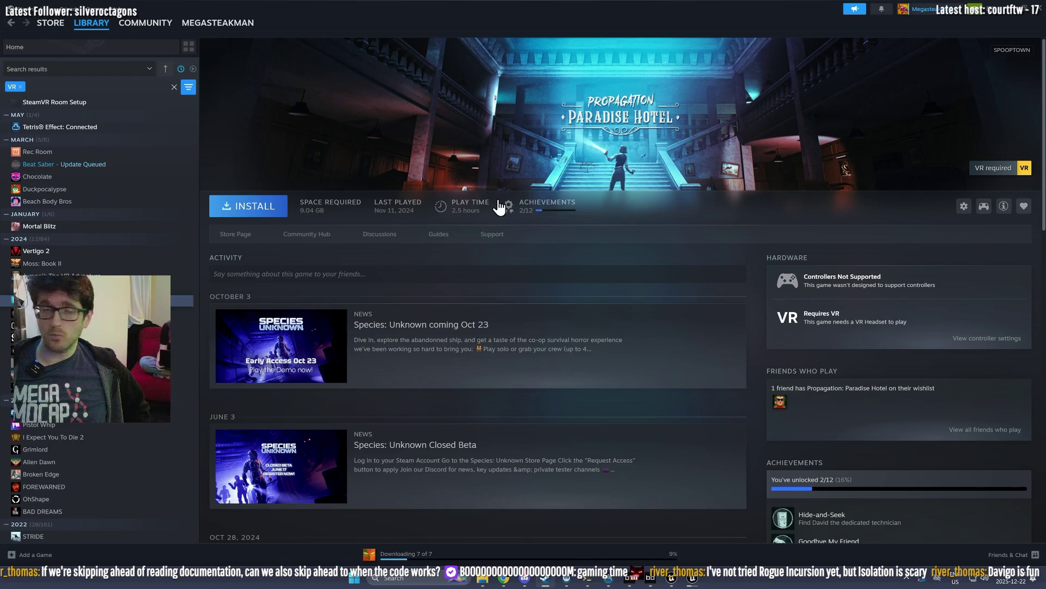
left_click(164, 275)
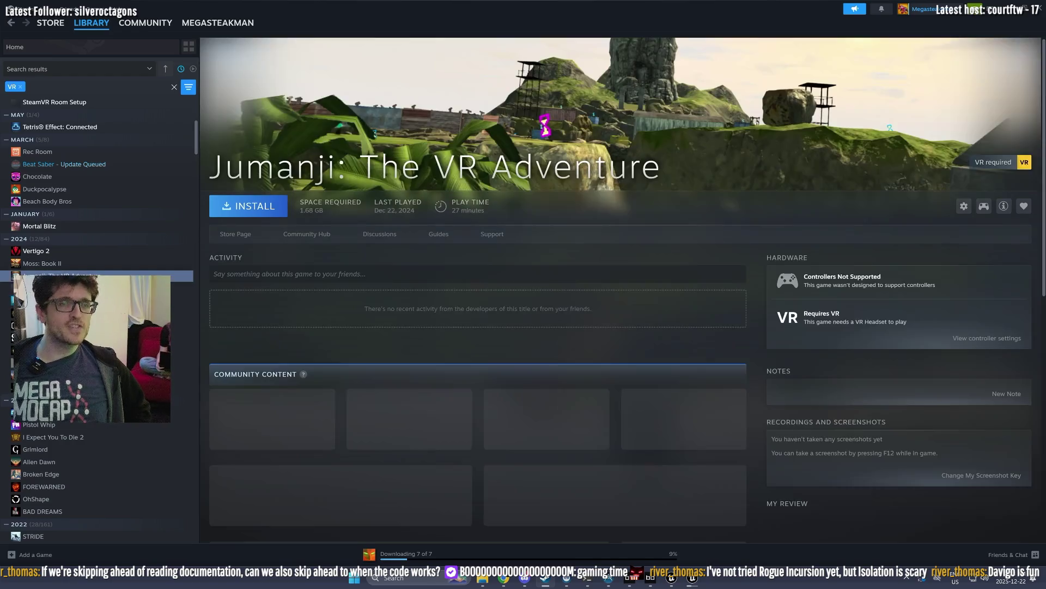
left_click(252, 210)
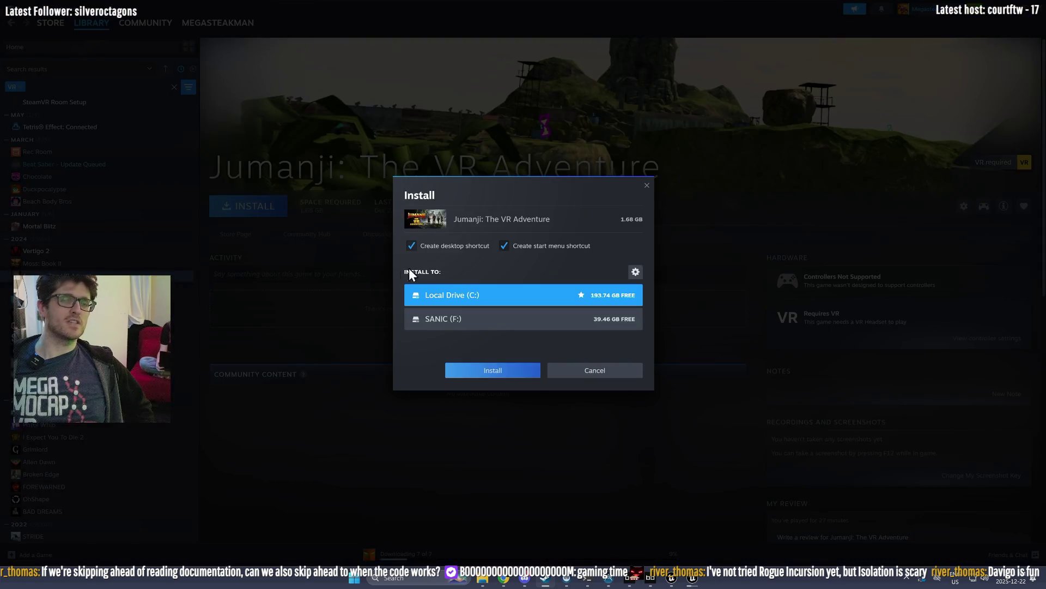
left_click(486, 321)
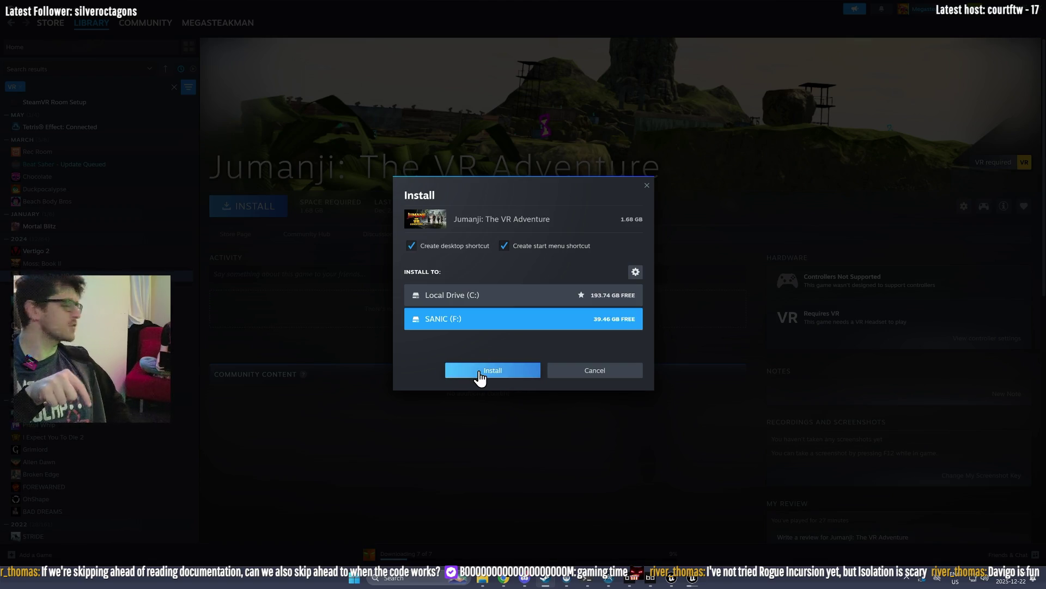
left_click(480, 373)
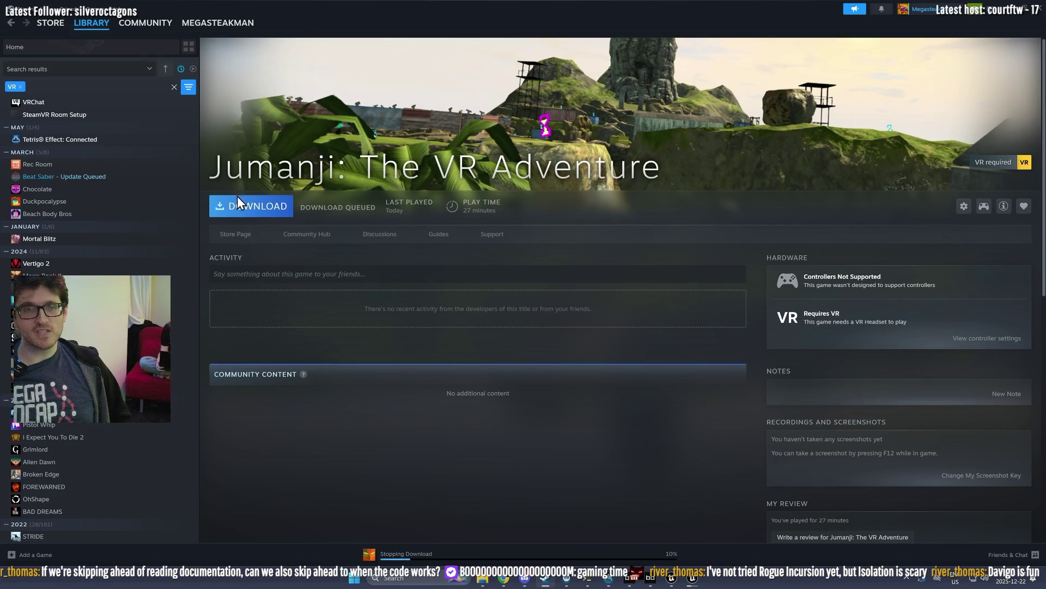
Step: Minimize Steam, then check Jumanji's store page and return to its library page
left_click(1016, 8)
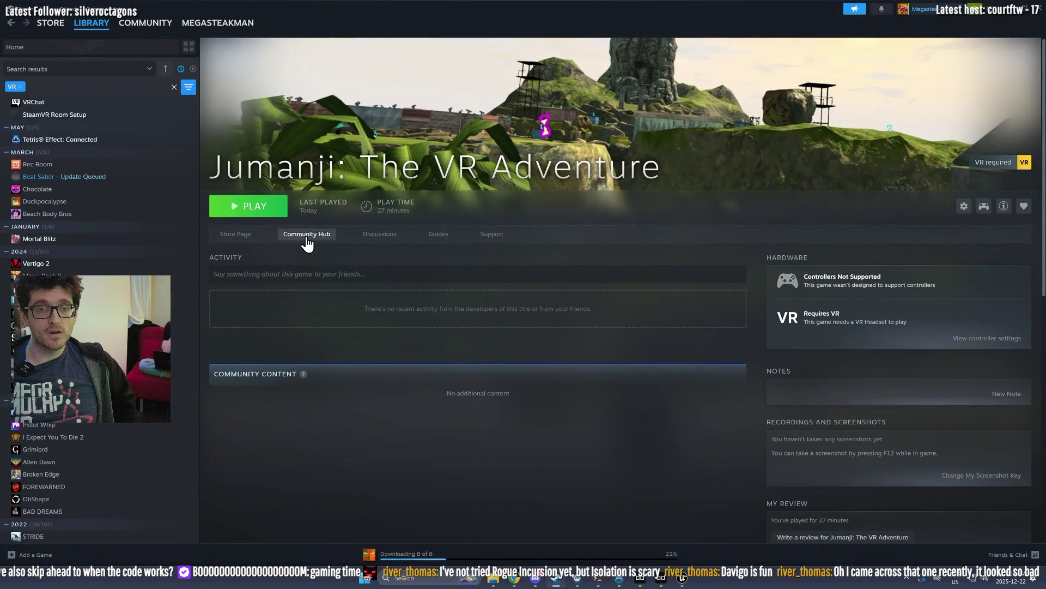
left_click(236, 240)
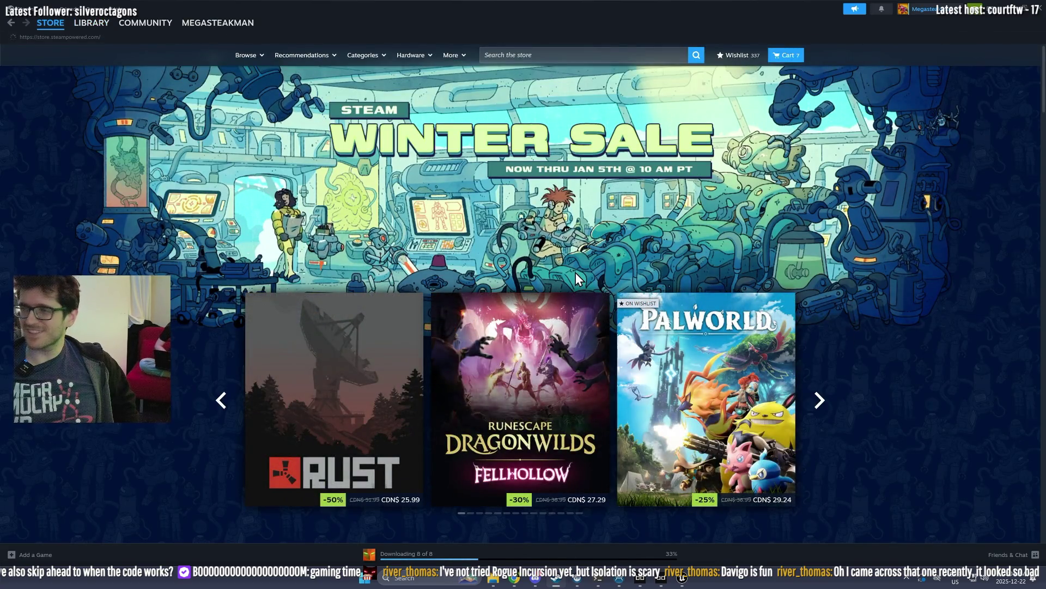
left_click(90, 23)
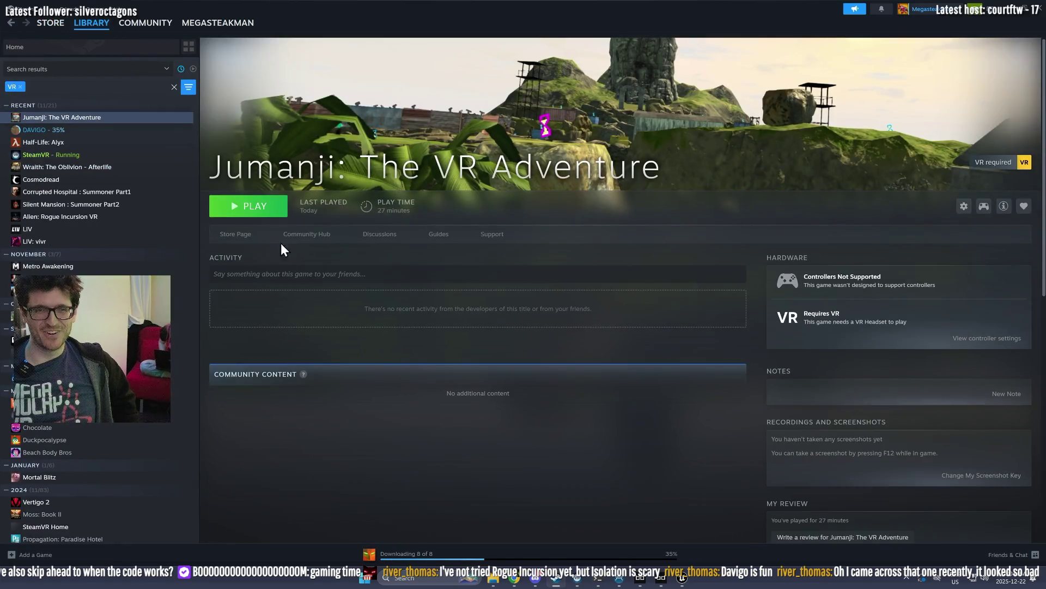
left_click(233, 236)
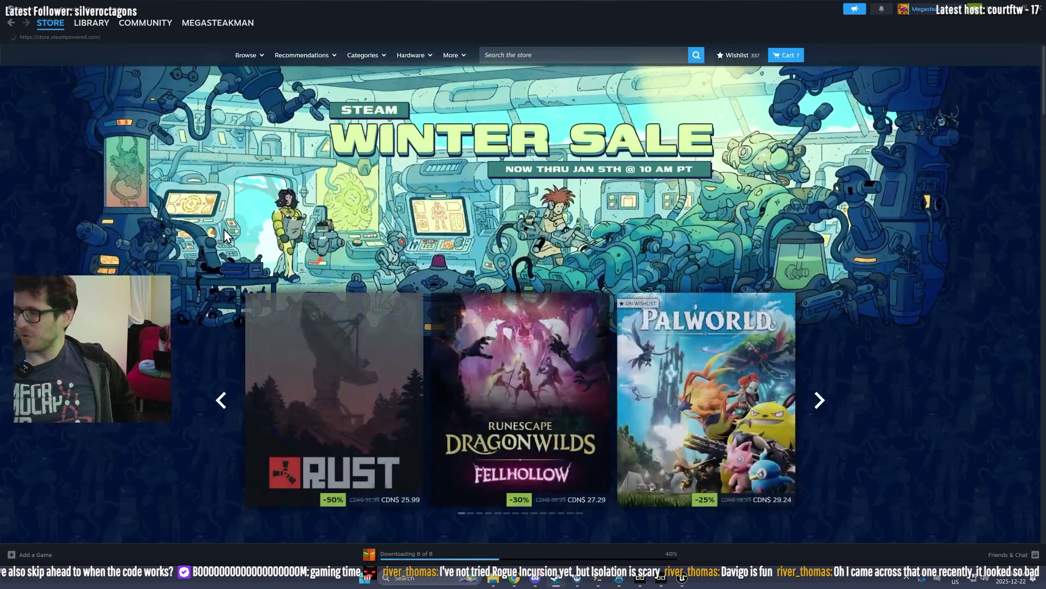
left_click(93, 23)
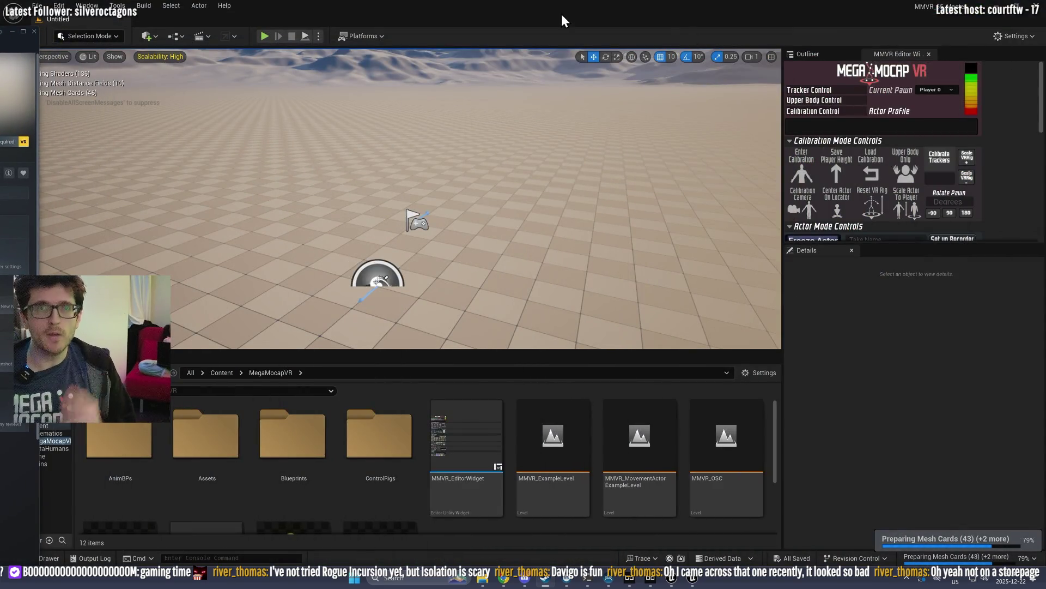
Step: Load MMVR_ExampleLevel from the MegaMocapVR content folder in the MMVR_55_Master editor
left_click(460, 425)
double_click(575, 436)
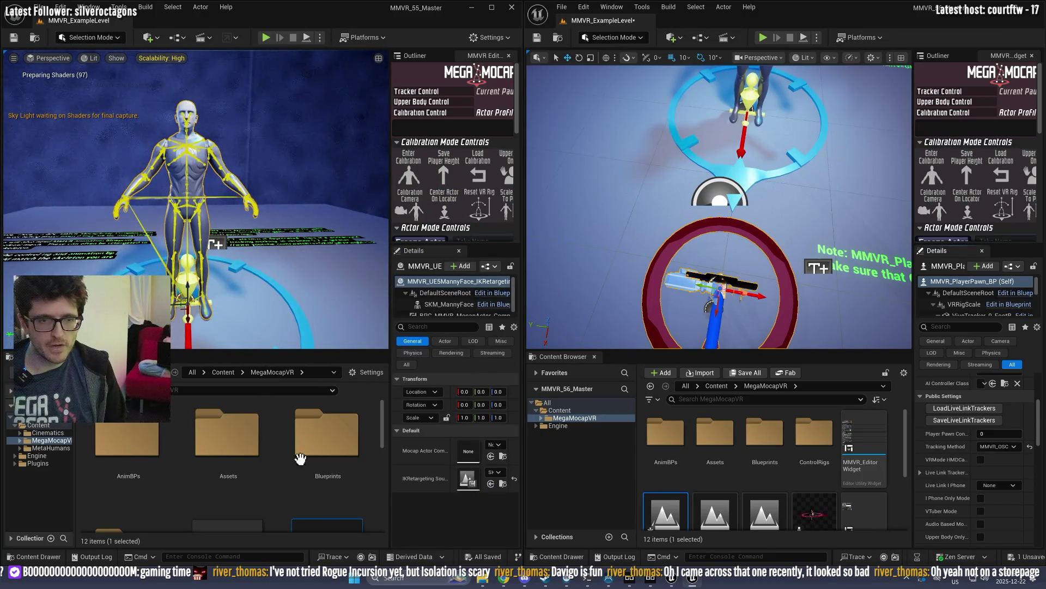
Step: Open the Live Link panel and add a LiveLinkXR source tracking controllers and HMDs
left_click(89, 7)
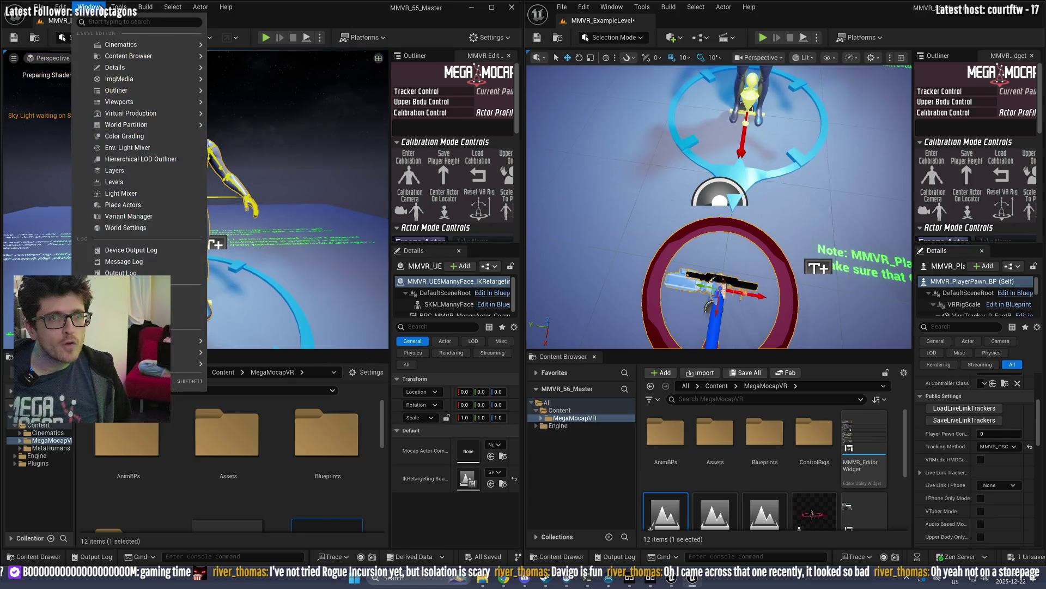
mouse_move(138, 110)
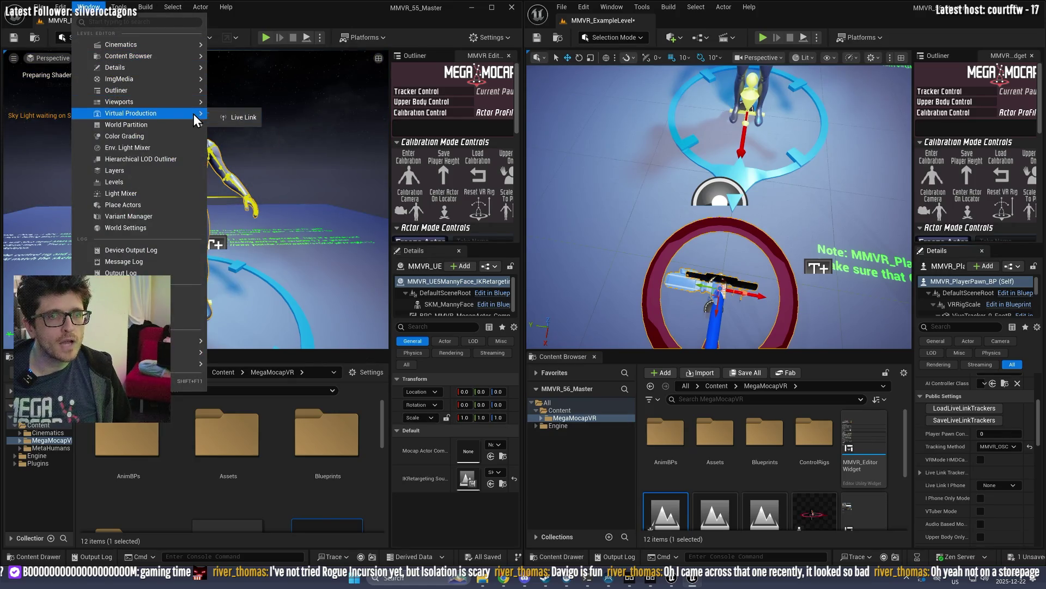
left_click(225, 117)
left_click(302, 87)
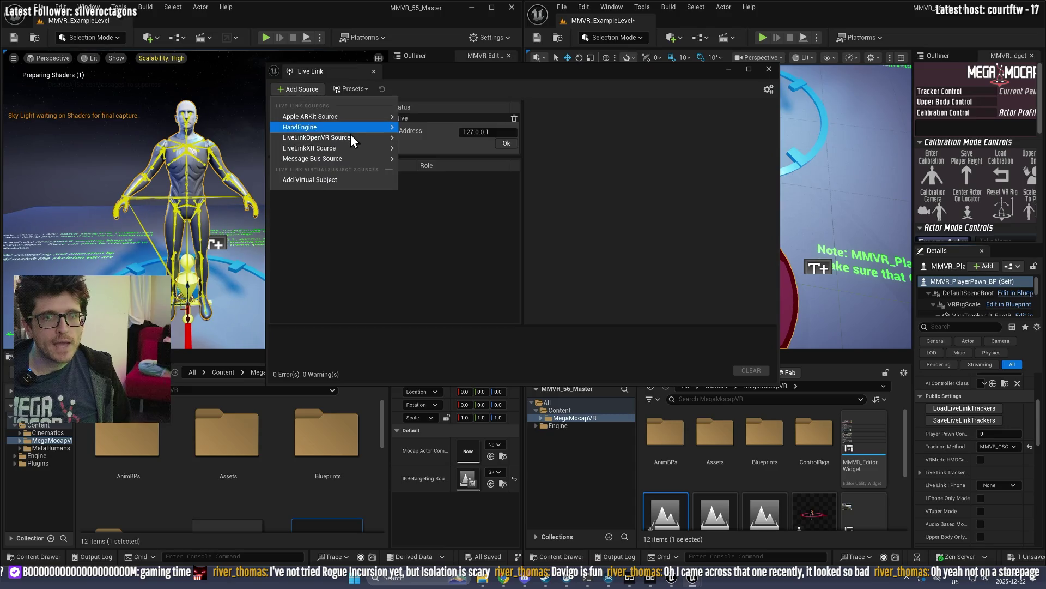
mouse_move(335, 152)
left_click(466, 180)
left_click(466, 193)
left_click(529, 219)
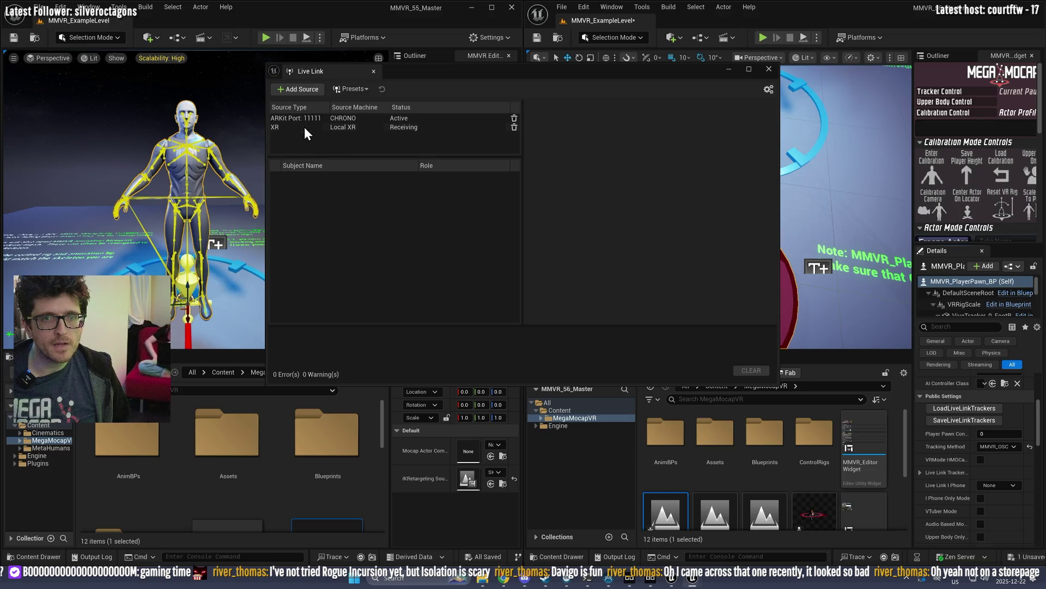
left_click(310, 127)
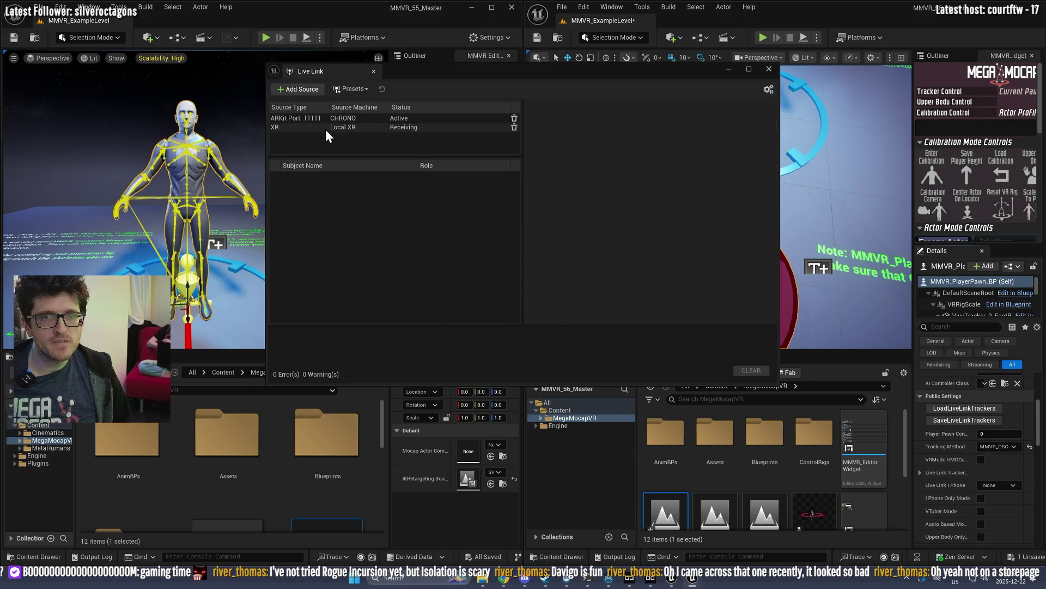
Step: Add a LiveLinkOpenVR source and move the Live Link panel aside
left_click(304, 92)
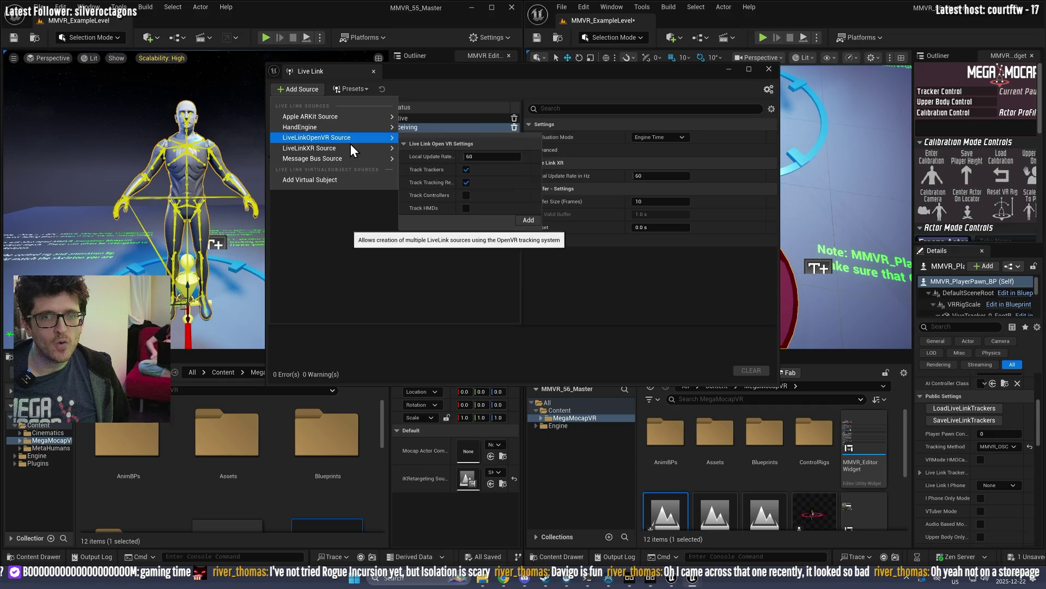
mouse_move(354, 139)
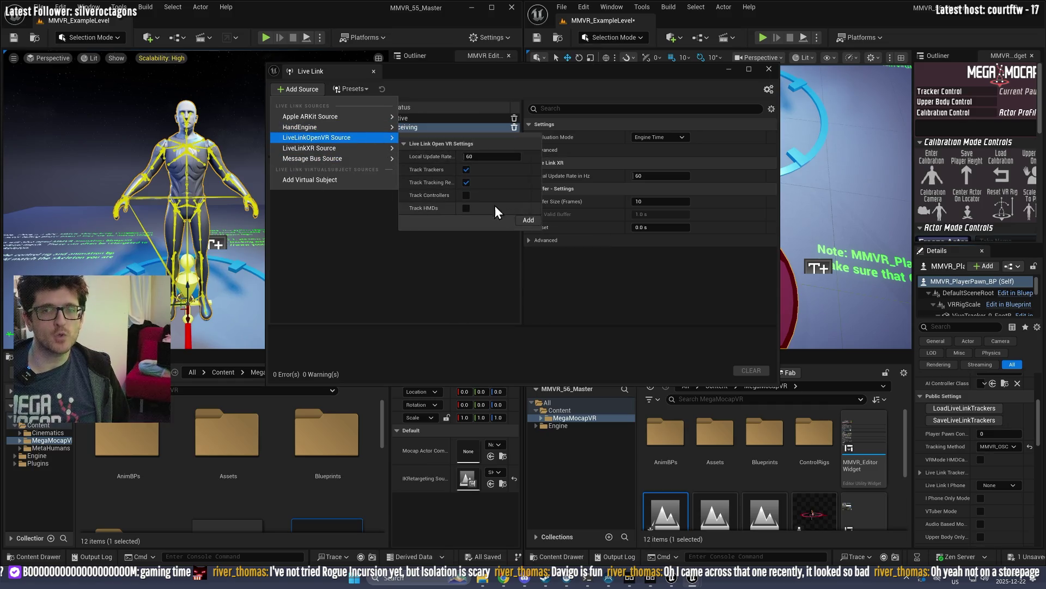
left_click(528, 220)
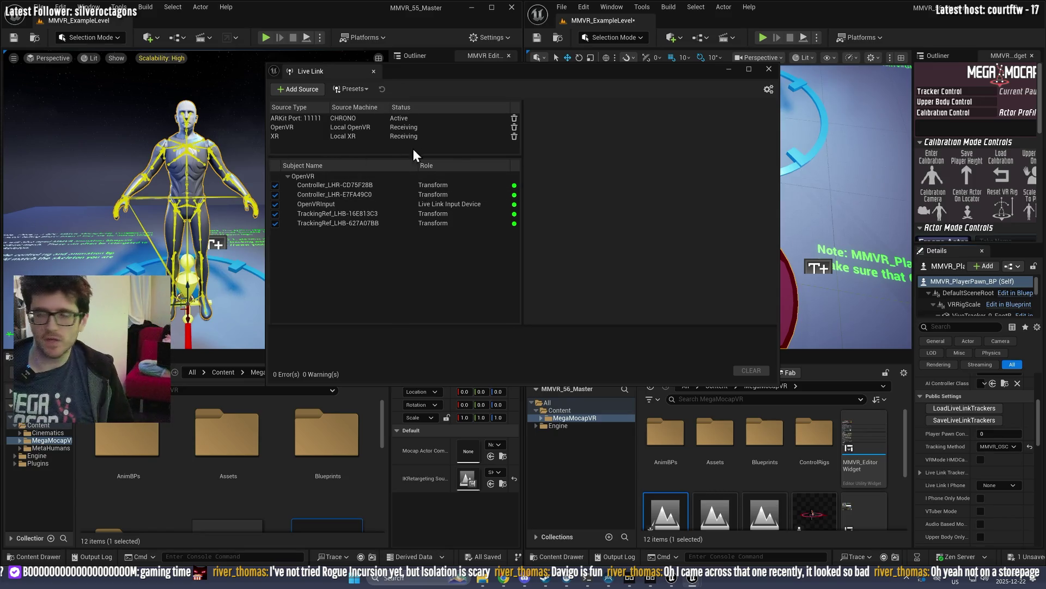
mouse_move(481, 73)
left_mouse_down()
mouse_move(586, 207)
mouse_move(1045, 209)
left_mouse_up()
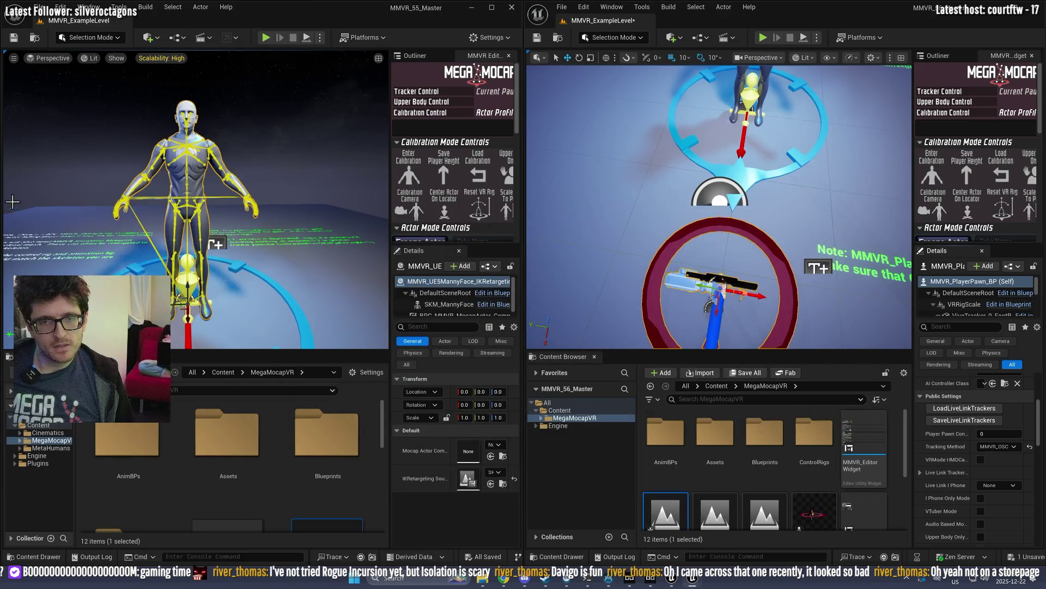
Step: Select MMVR_PlayerPawn_BP, expand Live Link Tracker Set Struct and list HeadTracker's subject choices
left_click(321, 317)
key("f")
scroll(451, 508, "down", 5)
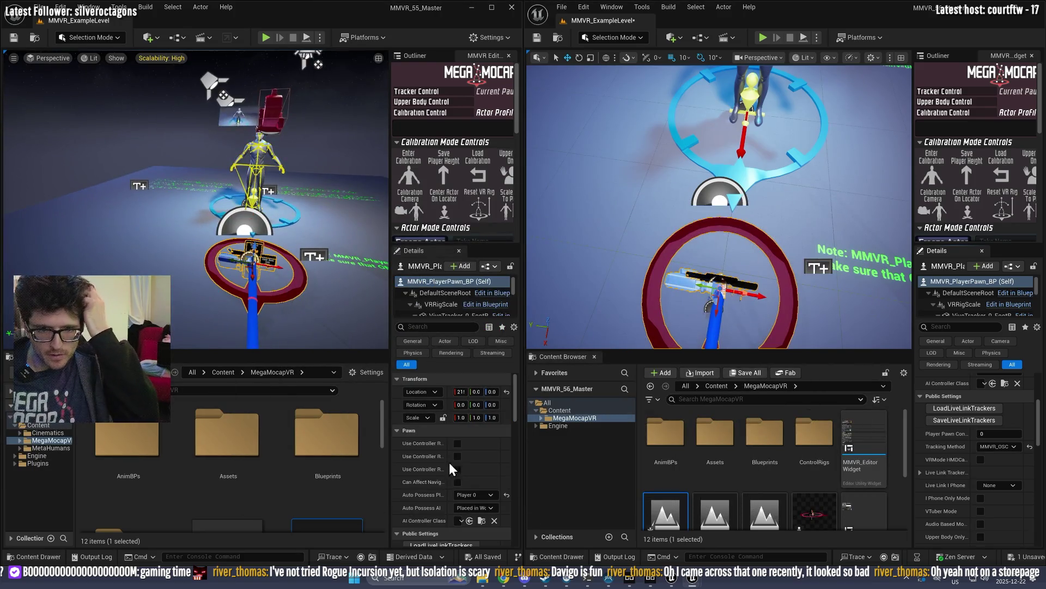
left_click_drag(390, 463, 237, 463)
scroll(472, 524, "down", 3)
scroll(433, 508, "down", 10)
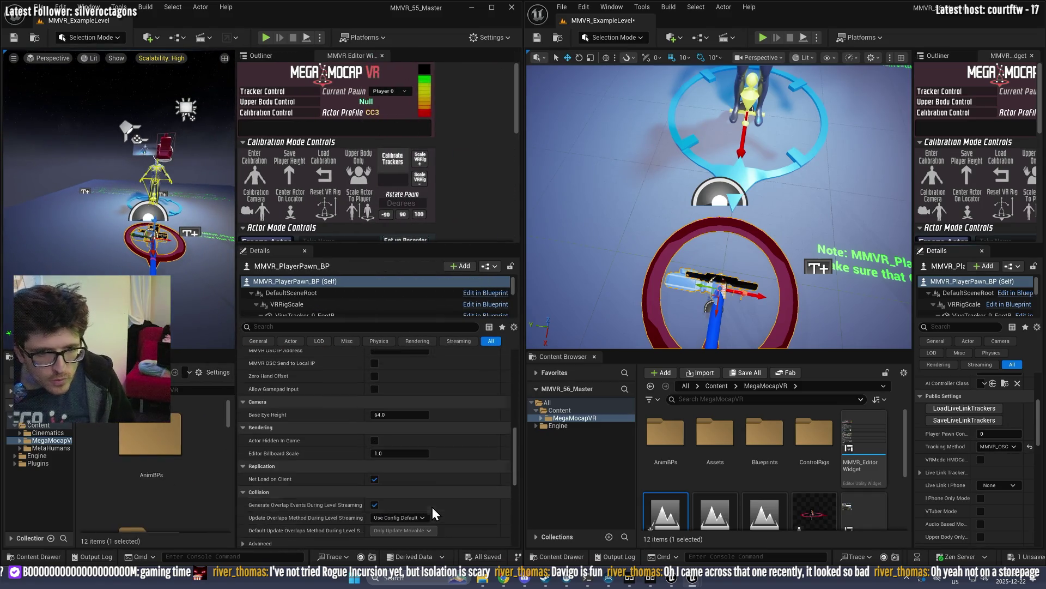
scroll(432, 506, "up", 9)
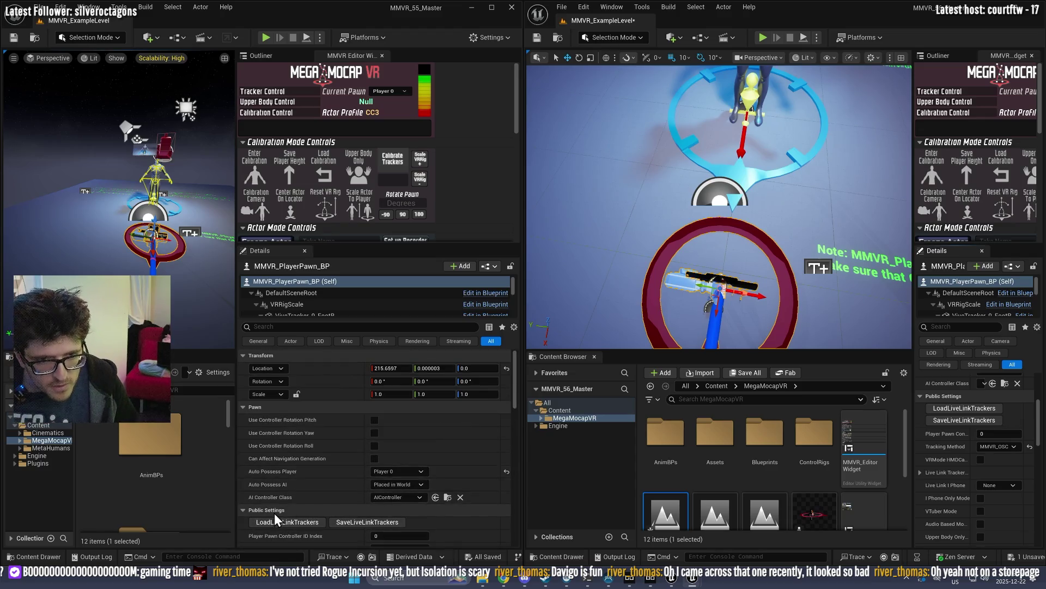
left_click(243, 526)
scroll(284, 507, "down", 3)
left_click(423, 429)
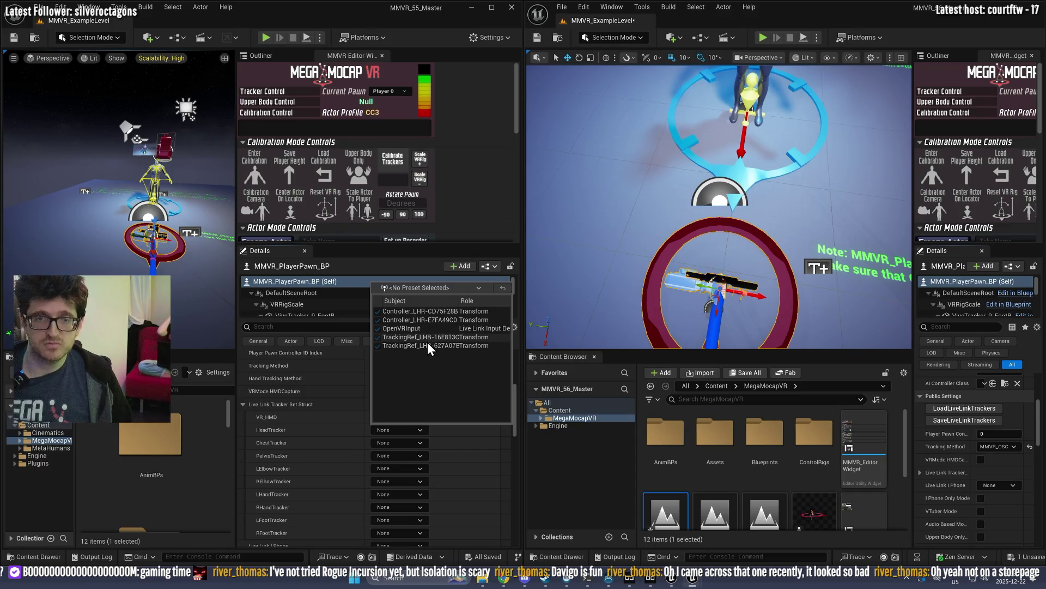
Step: Replace the OpenVR Live Link source with one that tracks both controllers and headsets
left_click(102, 6)
left_click(61, 7)
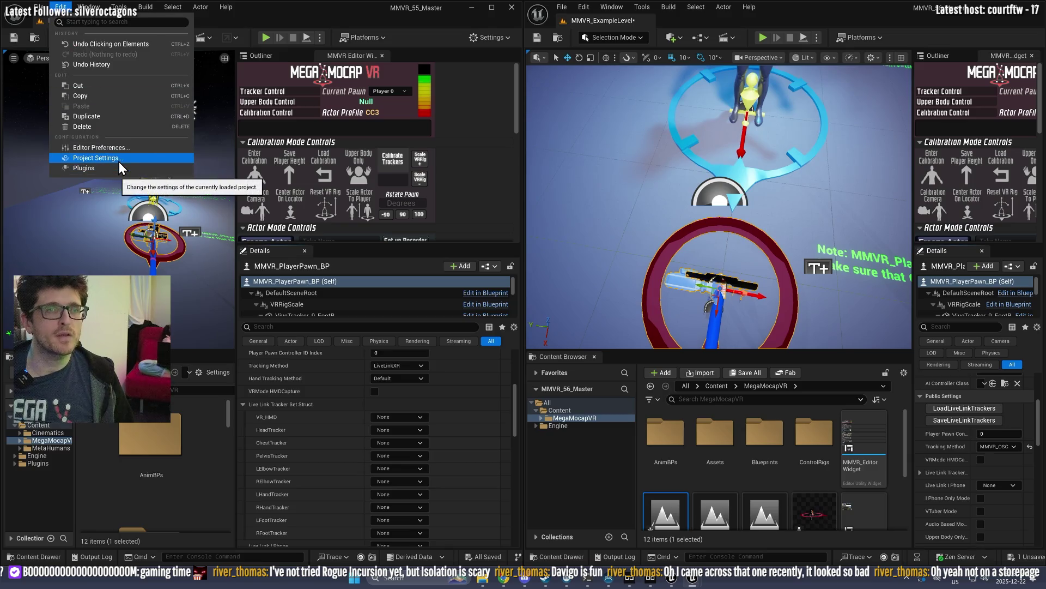
mouse_move(149, 10)
mouse_move(116, 7)
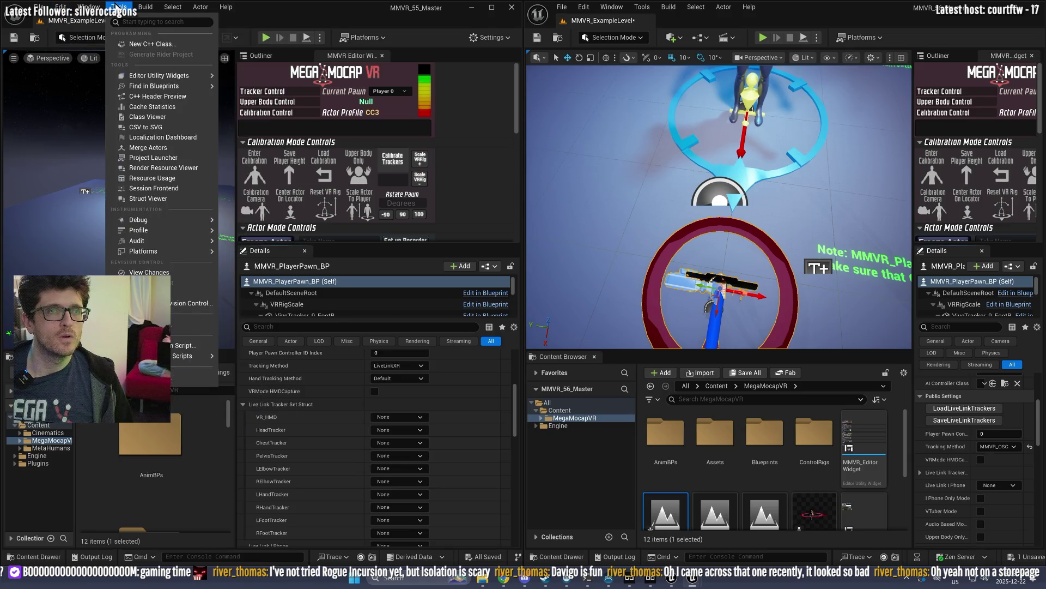
mouse_move(161, 114)
left_click(236, 116)
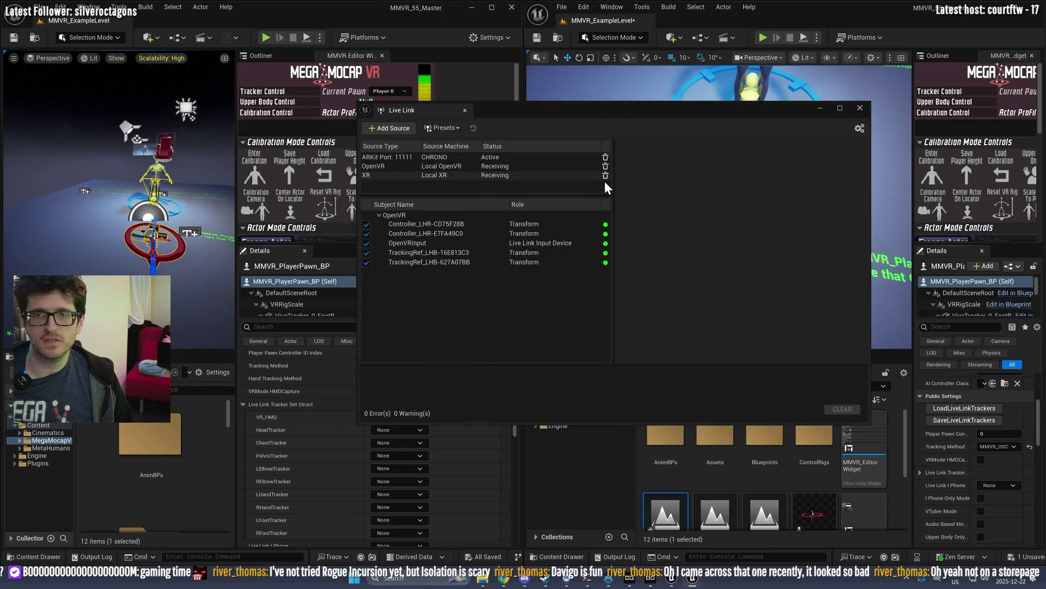
left_click(605, 167)
left_click(403, 128)
mouse_move(422, 175)
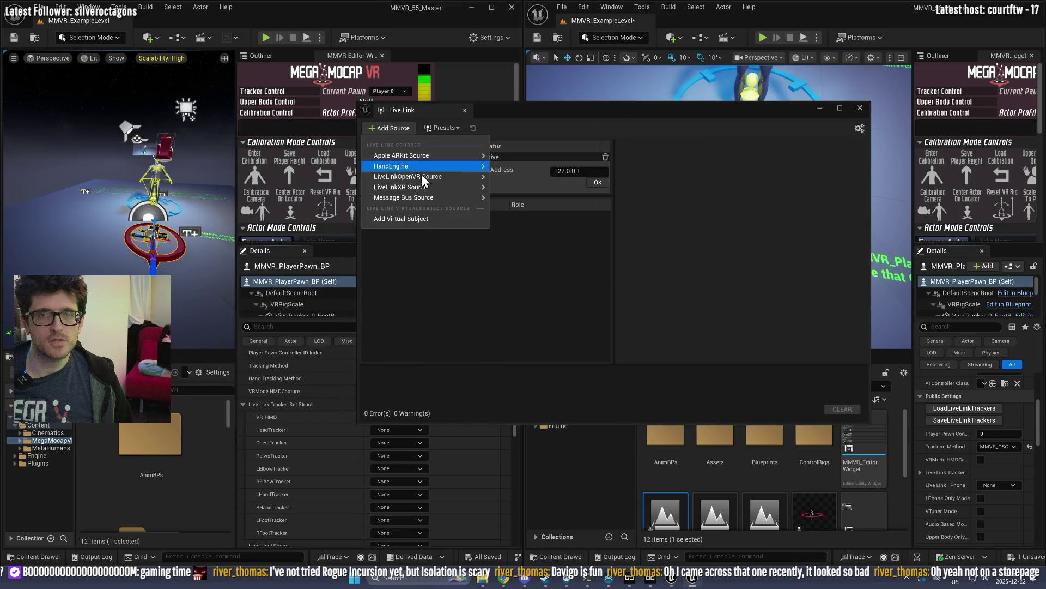
left_click(557, 233)
left_click(557, 247)
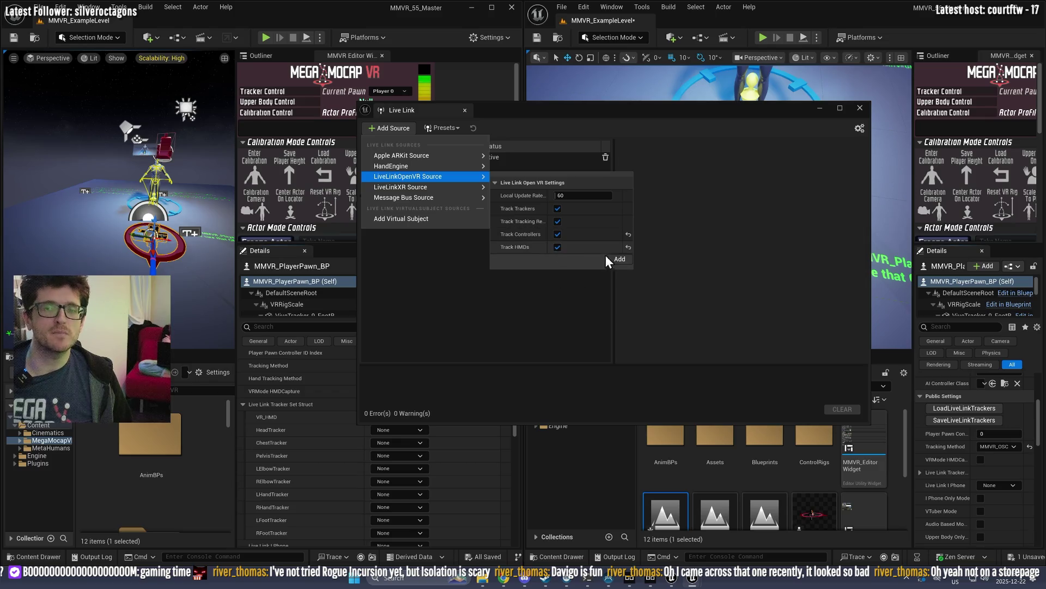
left_click(620, 259)
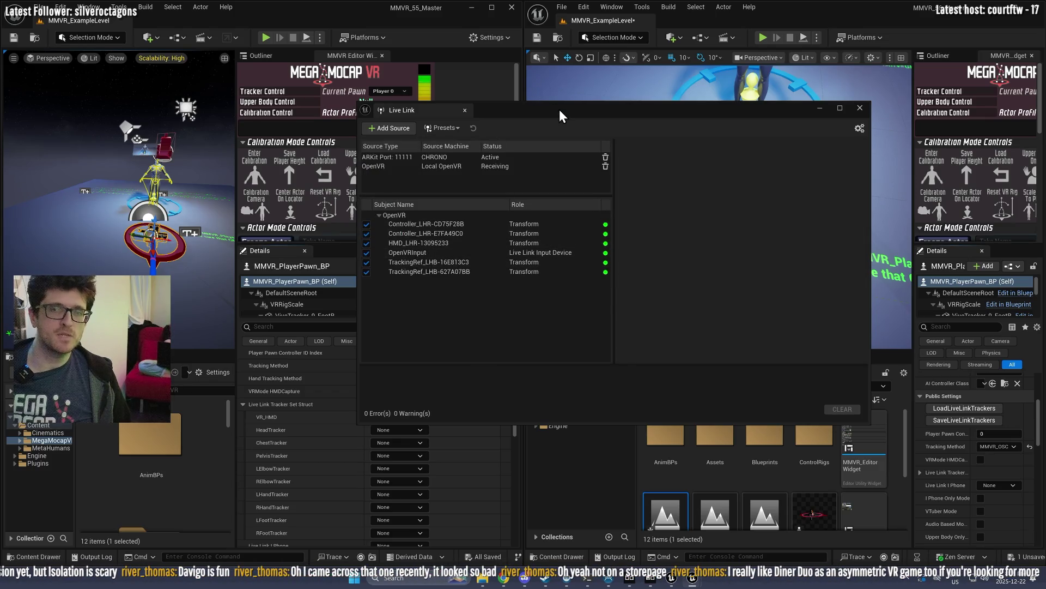
left_click(860, 107)
Step: Assign HMD_LHR-13095233 to head, Controller_LHR-CD75F28B to left hand, Controller_LHR-E7FA49C0 to right hand
left_click(420, 430)
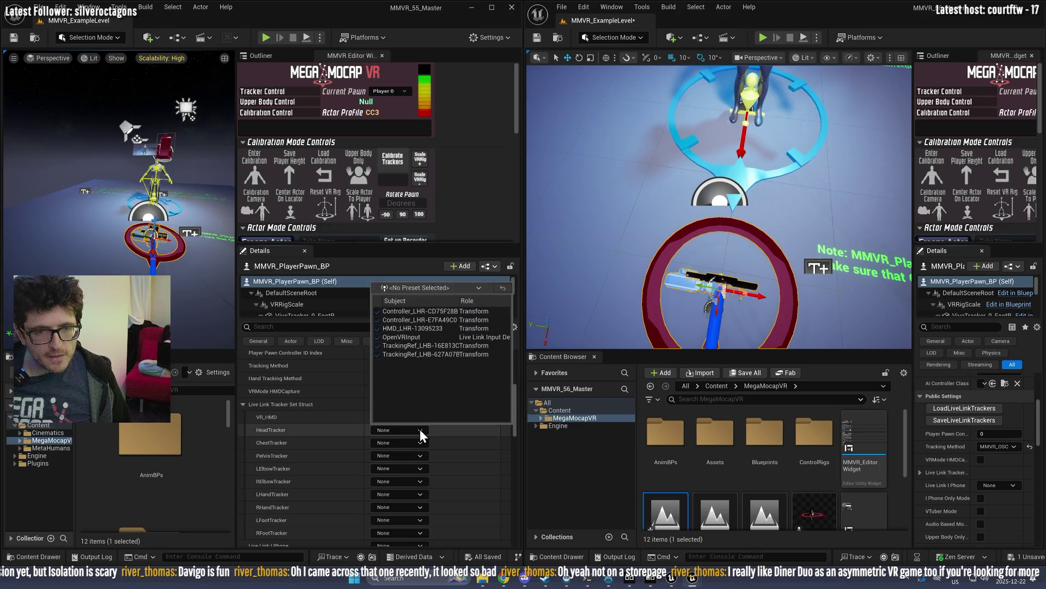
left_click(405, 329)
left_click(418, 440)
key("Escape")
left_click(418, 490)
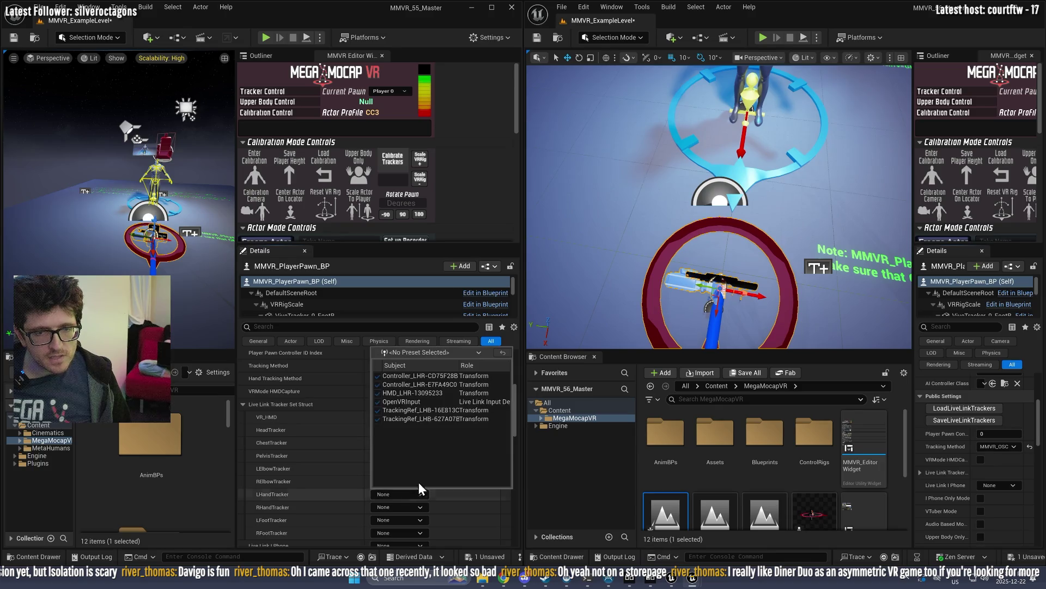
left_click(437, 381)
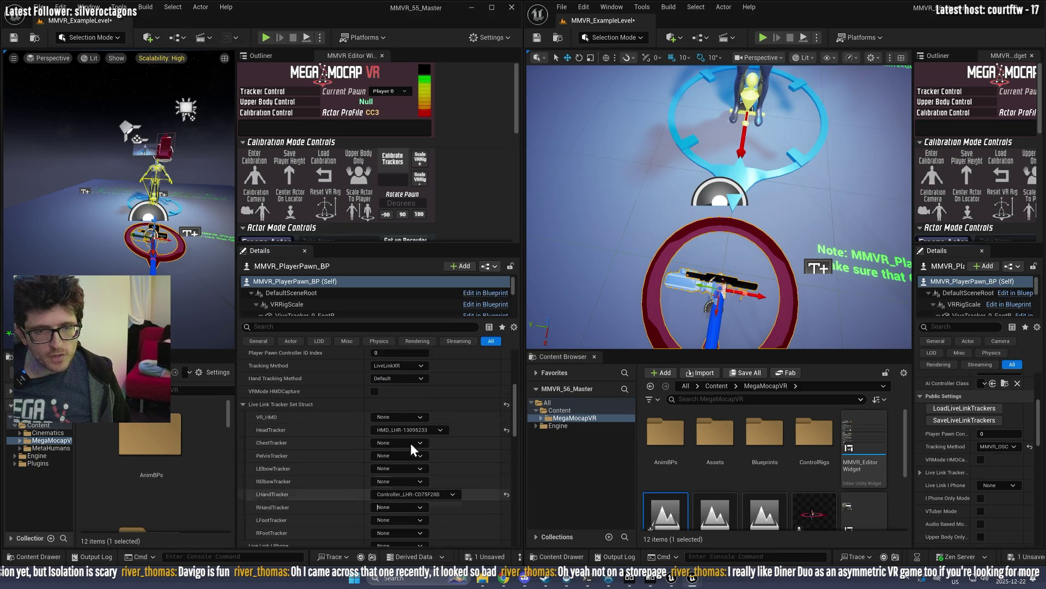
left_click(419, 507)
left_click(409, 398)
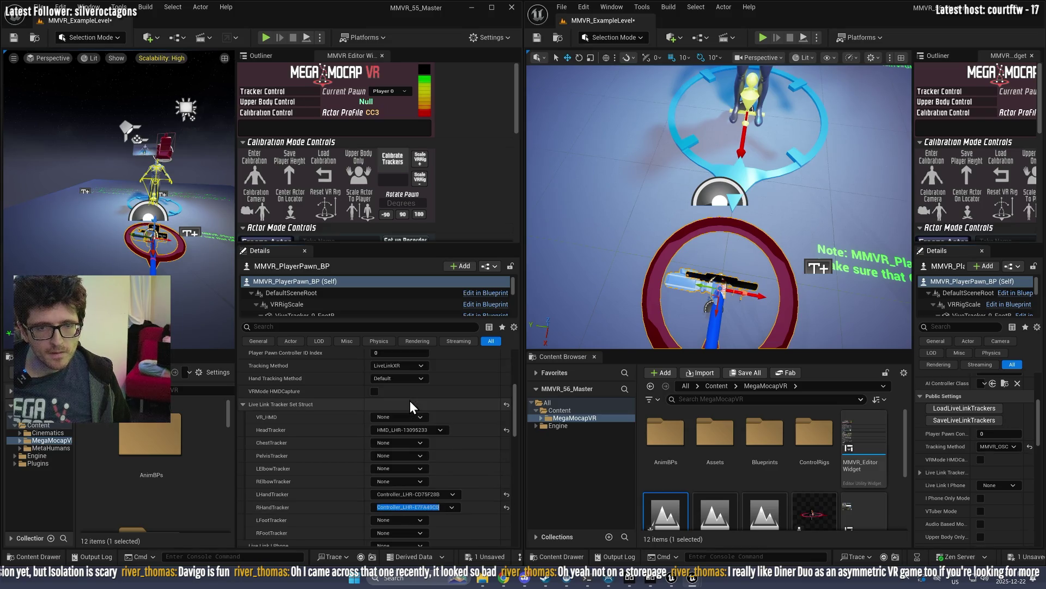
left_click_drag(235, 207, 332, 206)
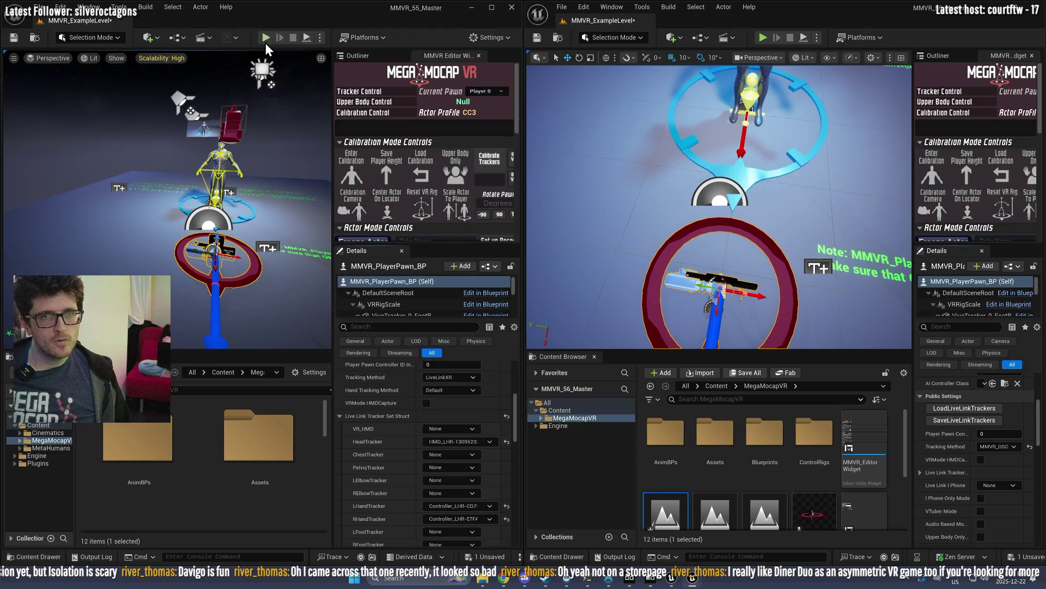
key("alt+p")
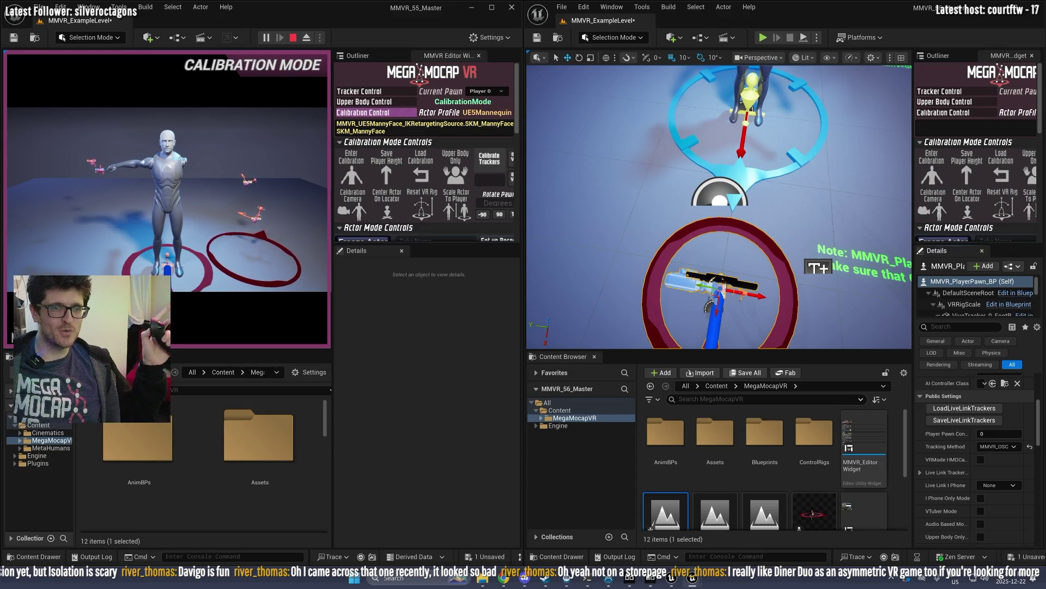
key("shift+F1")
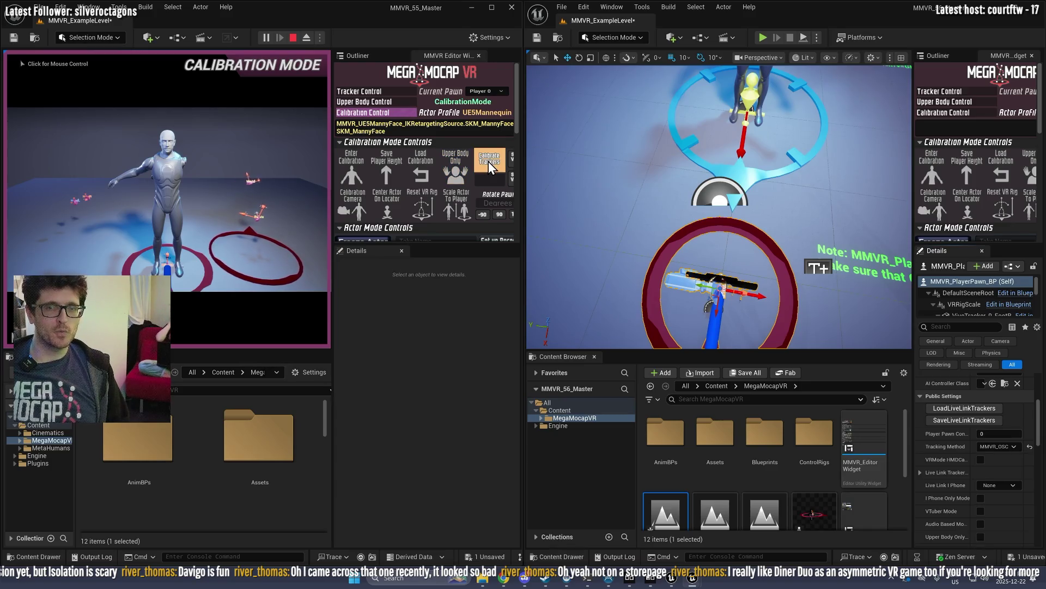
left_click(293, 41)
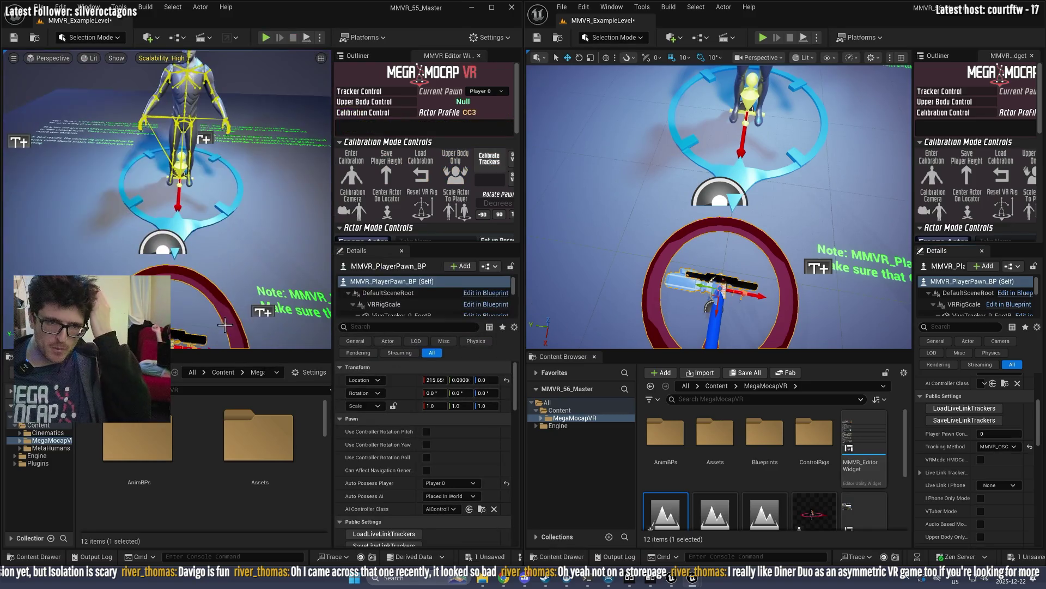
Step: Enable MMVR OSC Send to Local IP and play both editors despite compilation errors
scroll(412, 449, "down", 10)
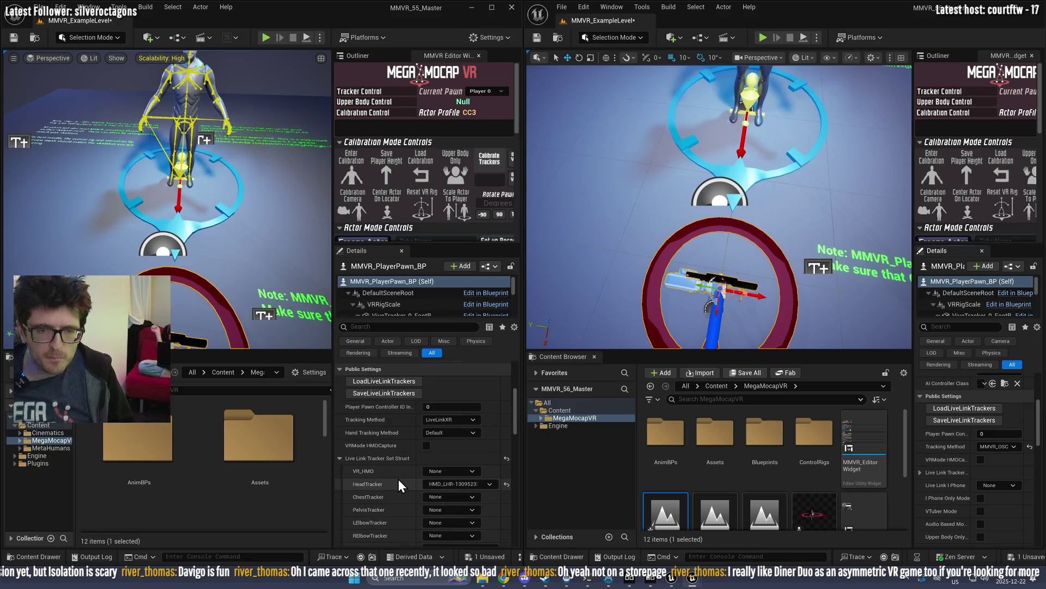
scroll(440, 477, "down", 2)
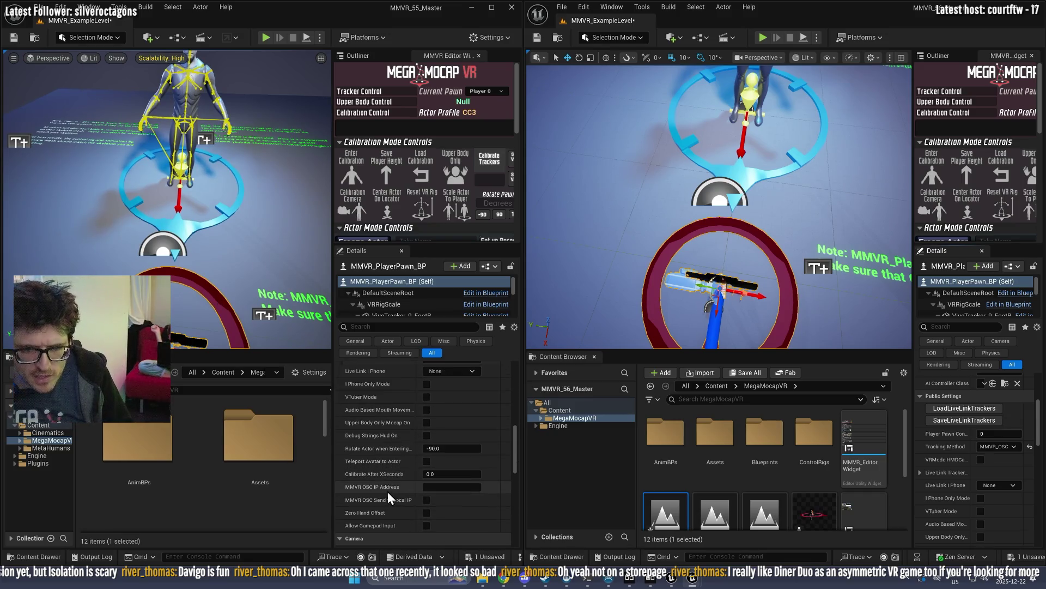
left_click(432, 486)
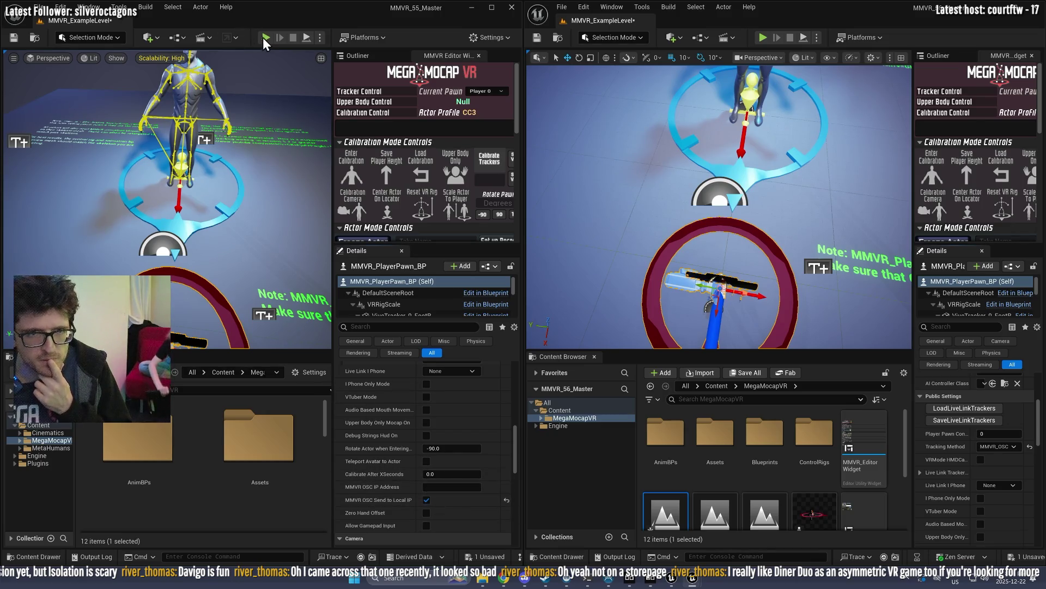
left_click(482, 156)
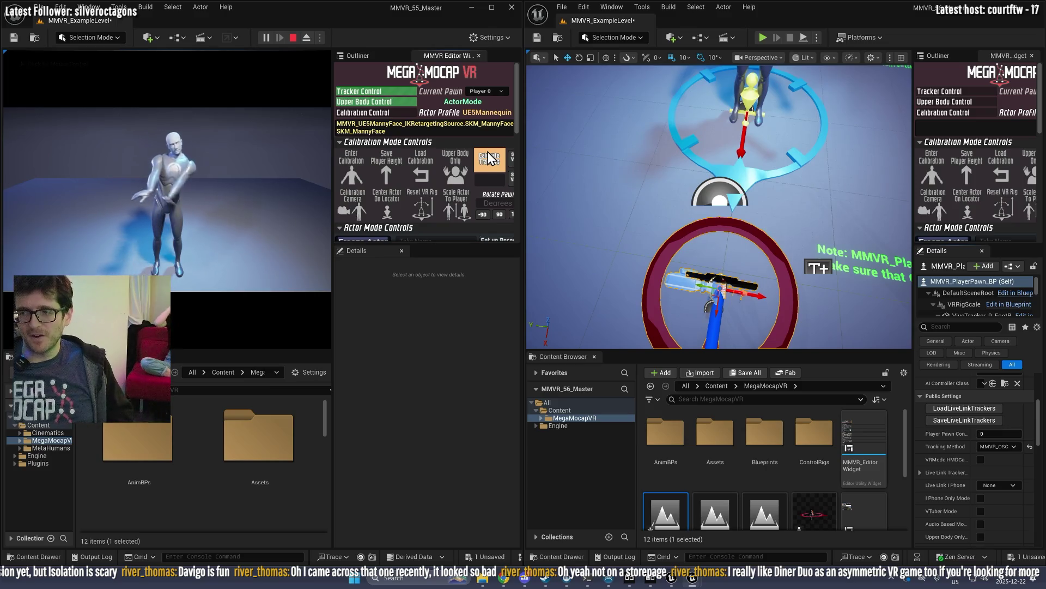
left_click(763, 37)
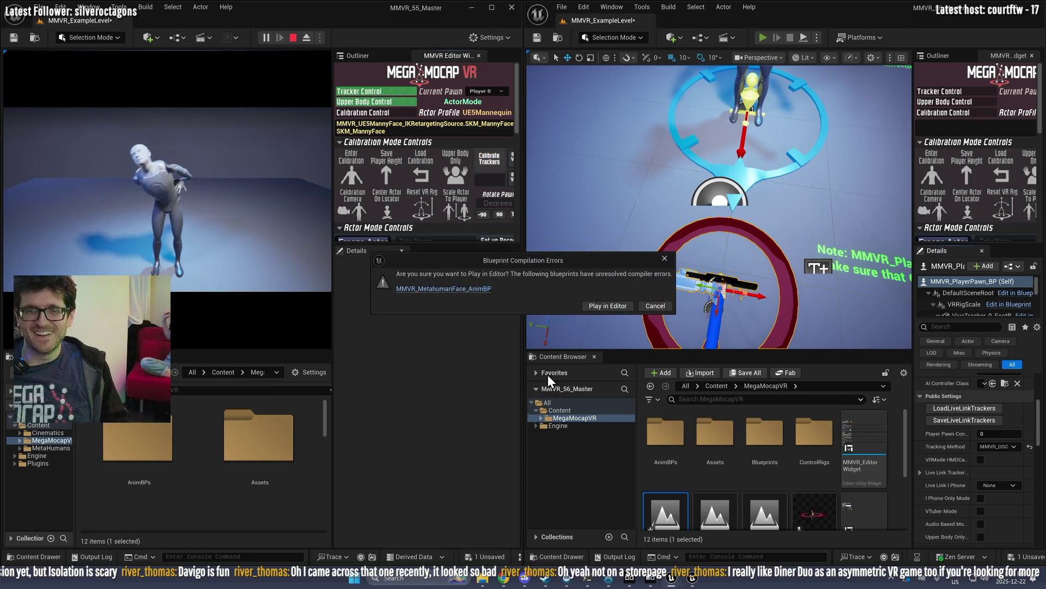
left_click(616, 311)
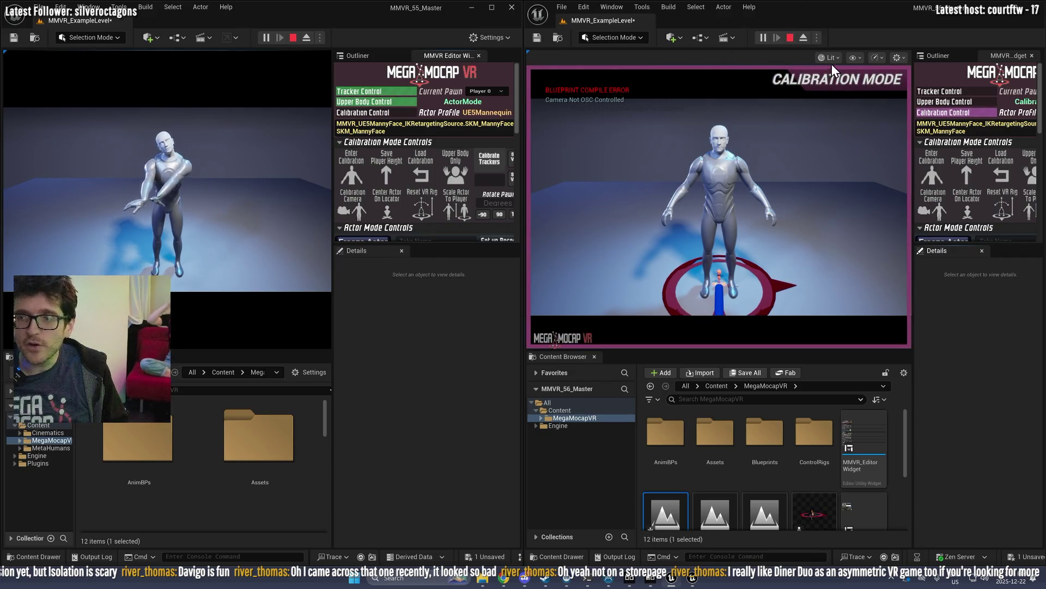
Step: Stop the MMVR_56_Master play session, replay it once and stop again, then focus the Content Browser search
left_click(790, 36)
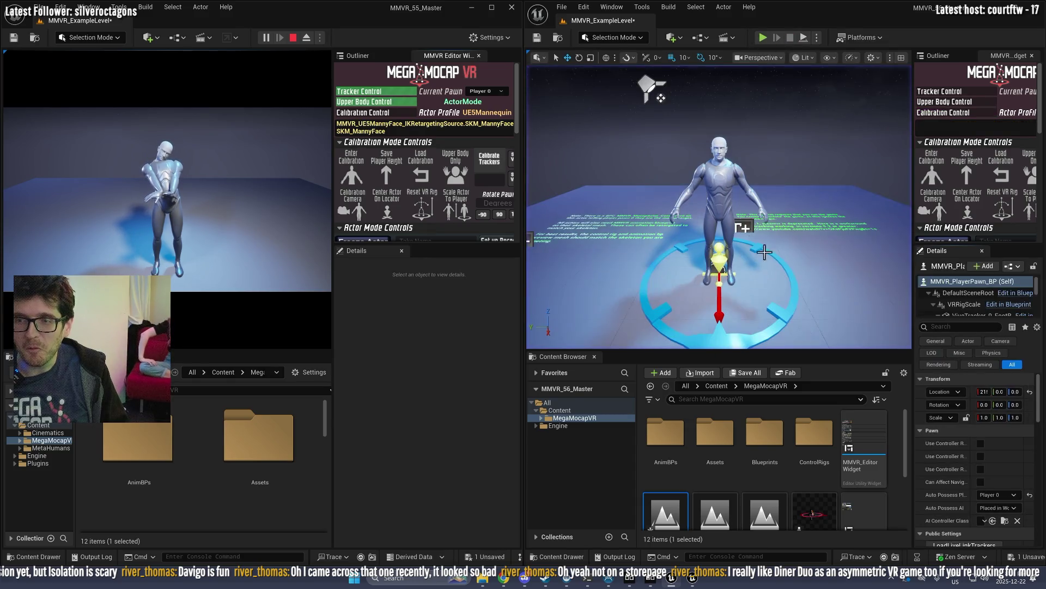
left_click(762, 37)
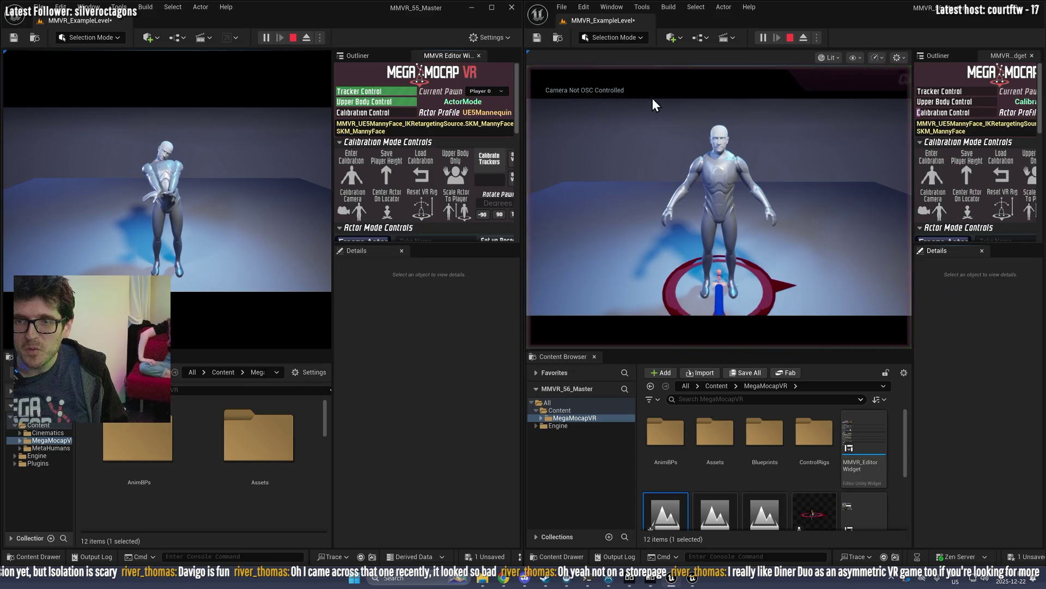
left_click(792, 40)
scroll(682, 485, "down", 2)
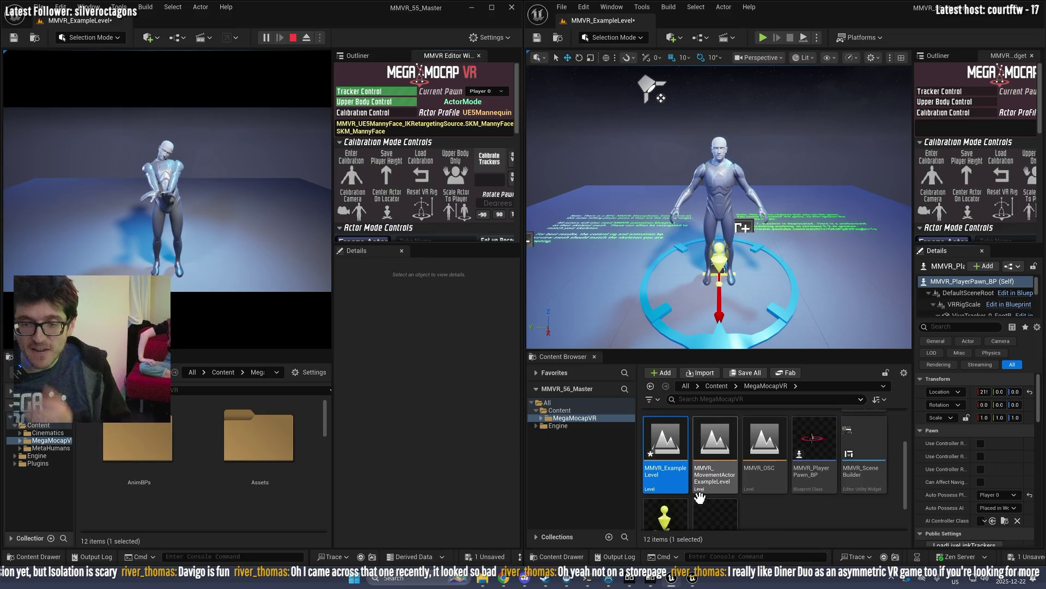
left_click(687, 398)
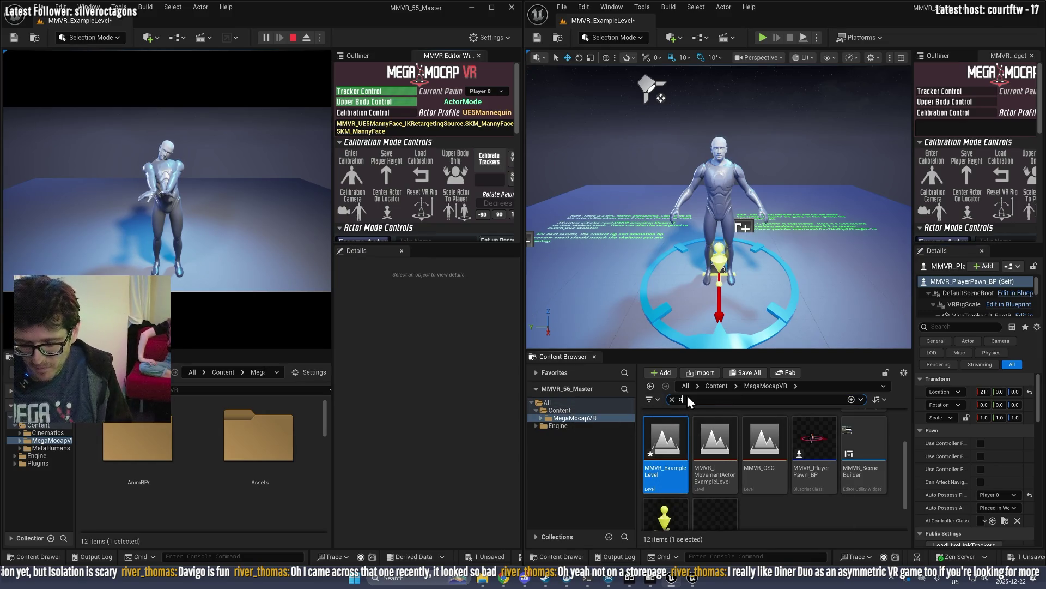
Step: Search the Content Browser for 'osc' and open the BPC_MMVR_OSCReceiver Blueprint
type("osc")
left_click(842, 466)
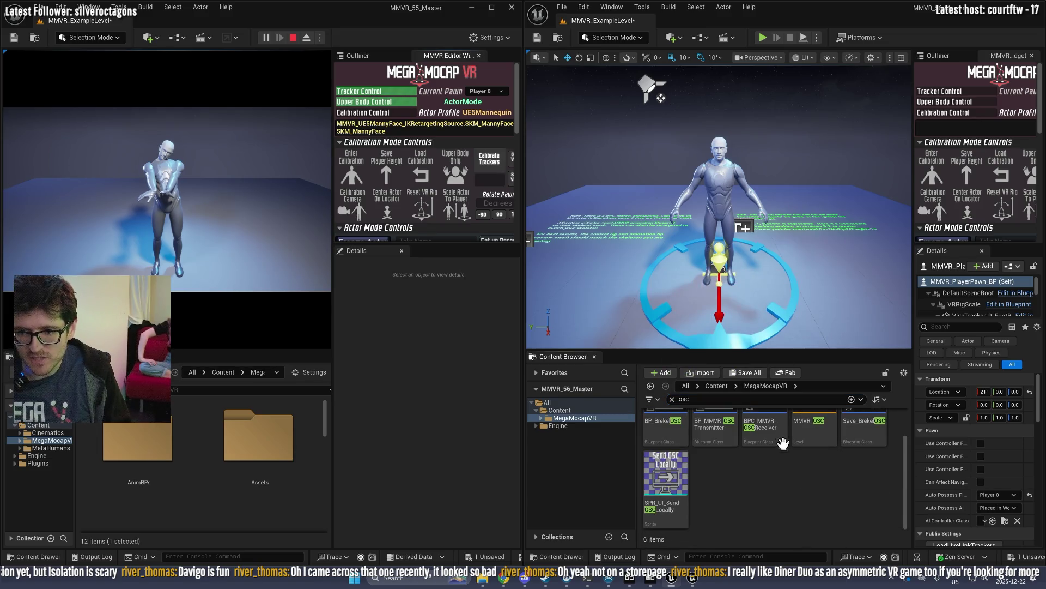
scroll(787, 451, "up", 2)
left_click(766, 429)
double_click(766, 429)
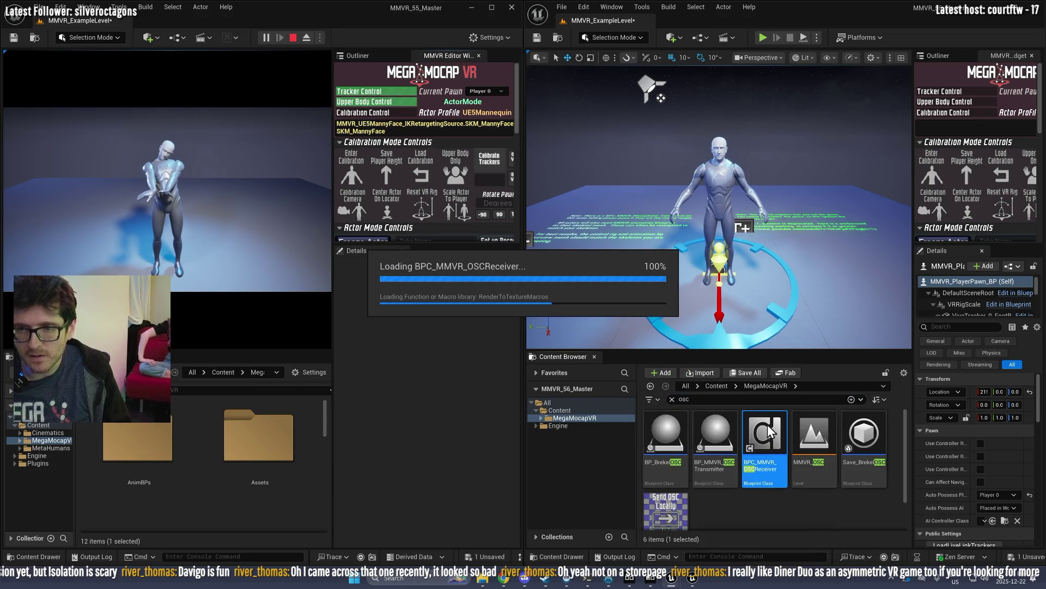
Step: Pan and zoom around the EventGraph, then move the Blueprint editor window up and left
scroll(774, 341, "up", 1)
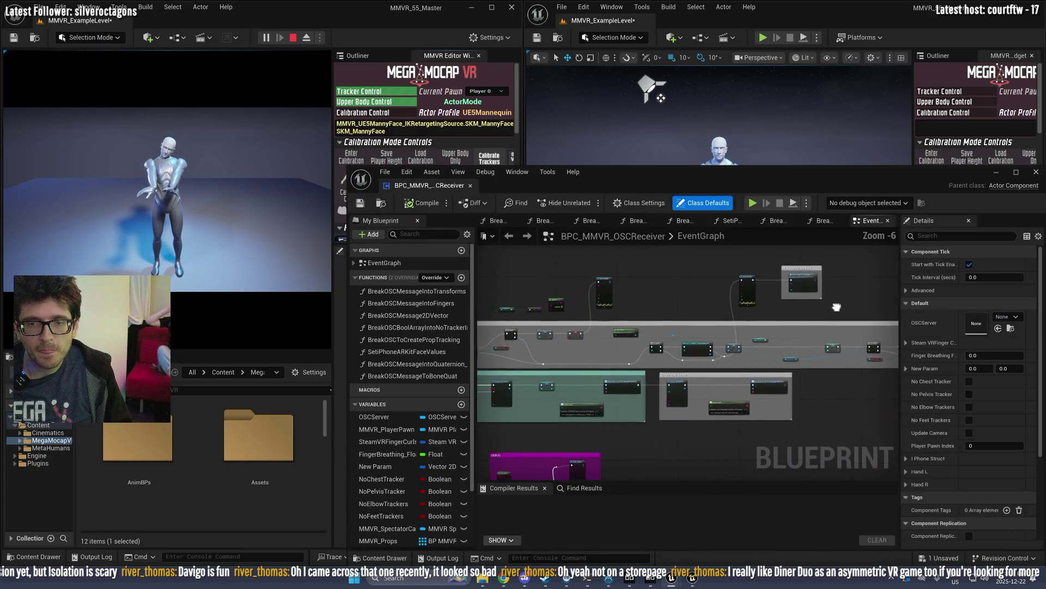
scroll(774, 342, "down", 2)
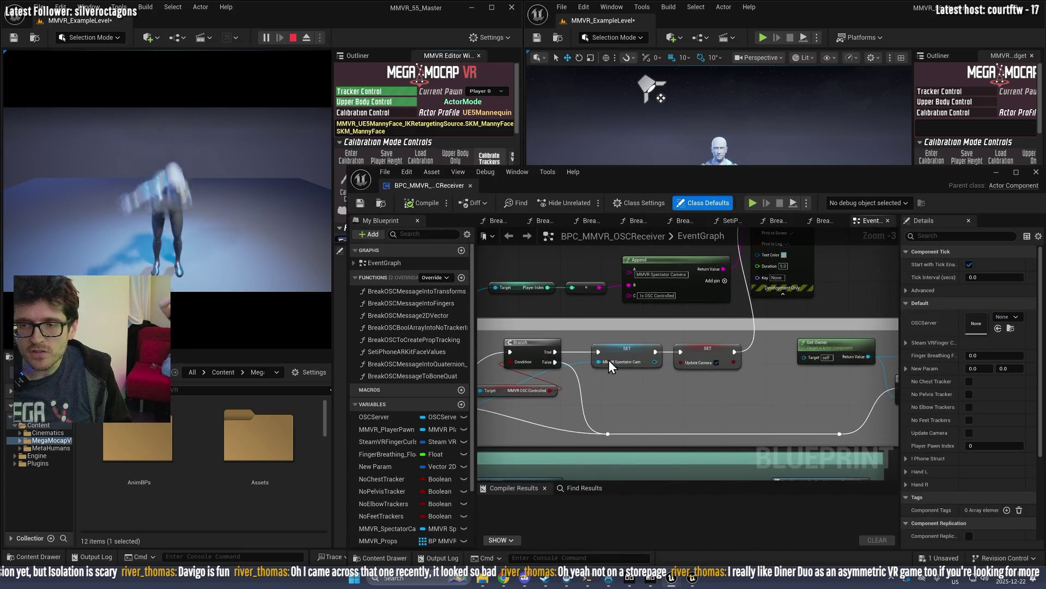
mouse_move(601, 375)
left_mouse_down()
mouse_move(629, 358)
mouse_move(545, 322)
left_mouse_up()
scroll(686, 360, "down", 5)
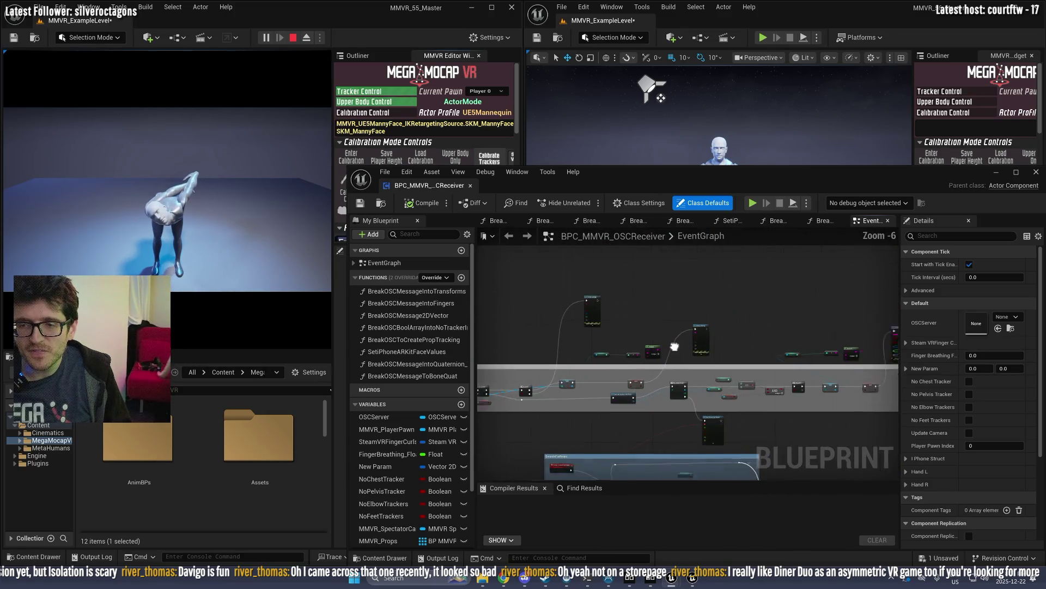
scroll(701, 296, "up", 4)
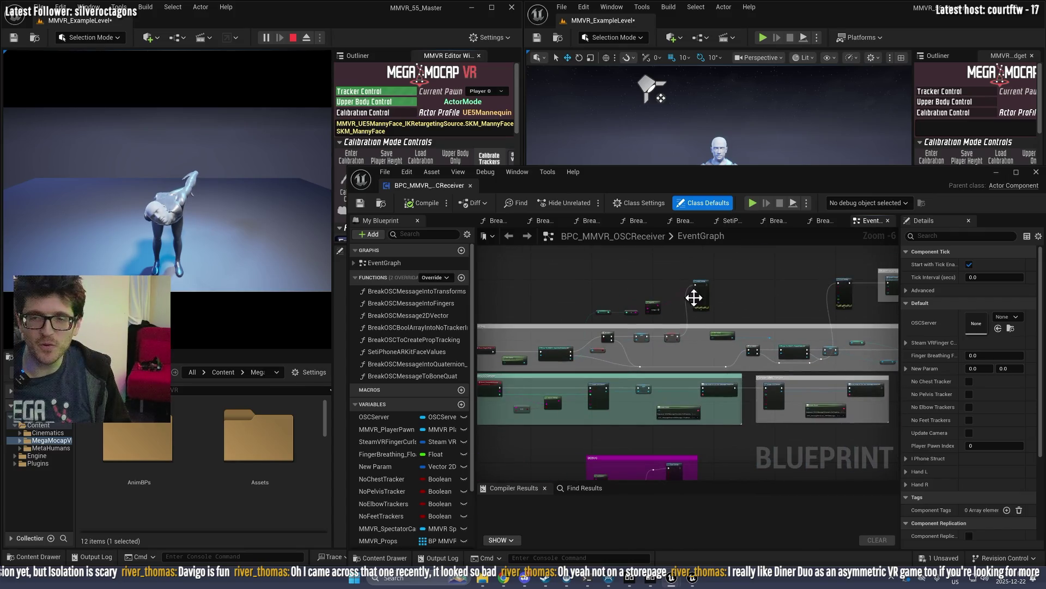
scroll(717, 306, "down", 3)
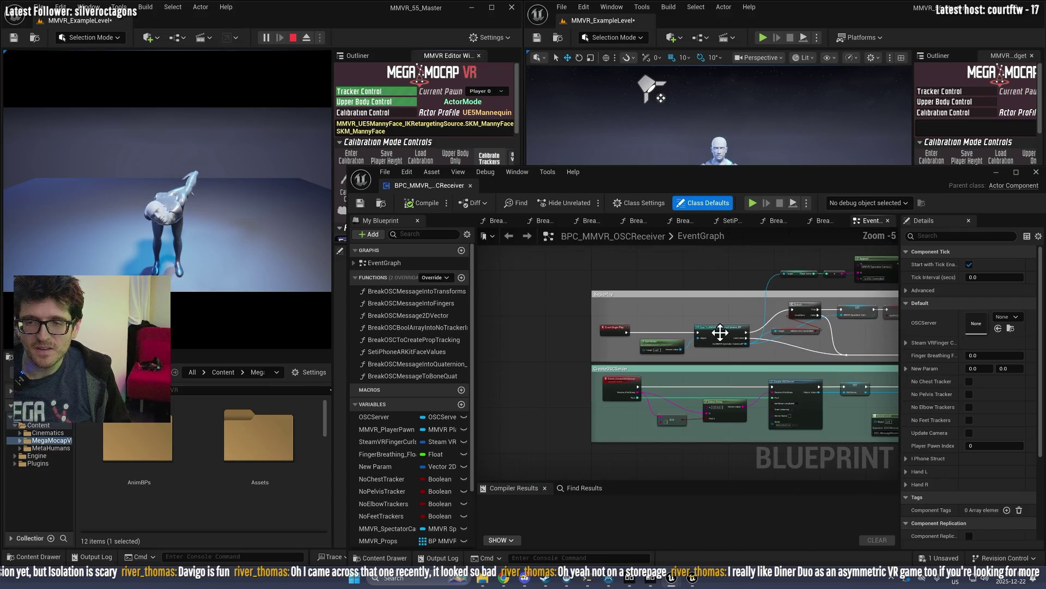
mouse_move(815, 186)
left_mouse_down()
mouse_move(518, 122)
mouse_move(608, 152)
mouse_move(607, 257)
left_mouse_up()
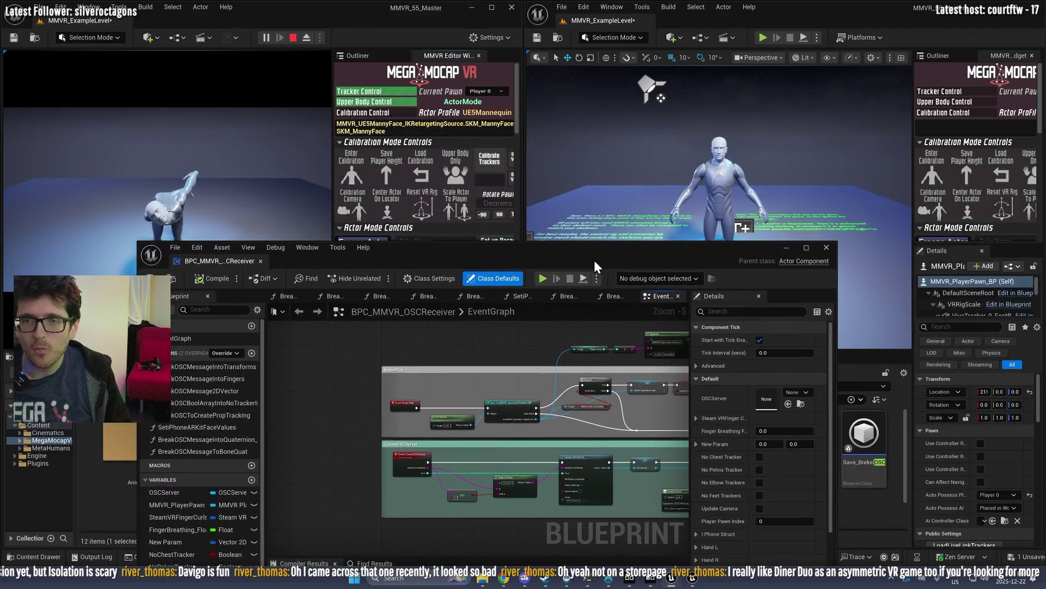
Step: Maximize the Blueprint editor and inspect the Get OSC Message Address node
left_click_drag(510, 255, 512, 28)
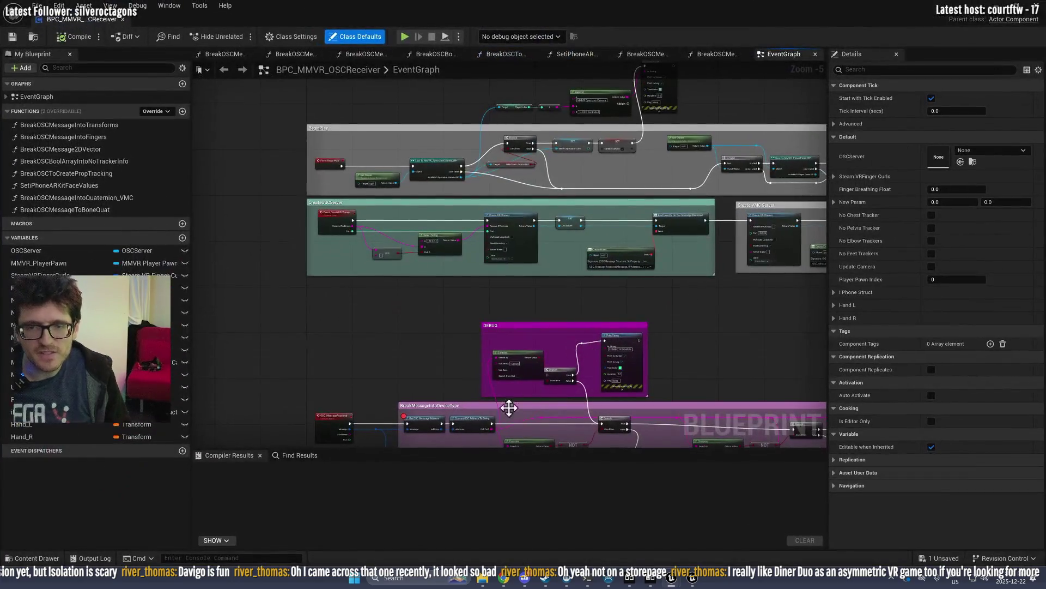
scroll(431, 316, "up", 3)
left_click(424, 254)
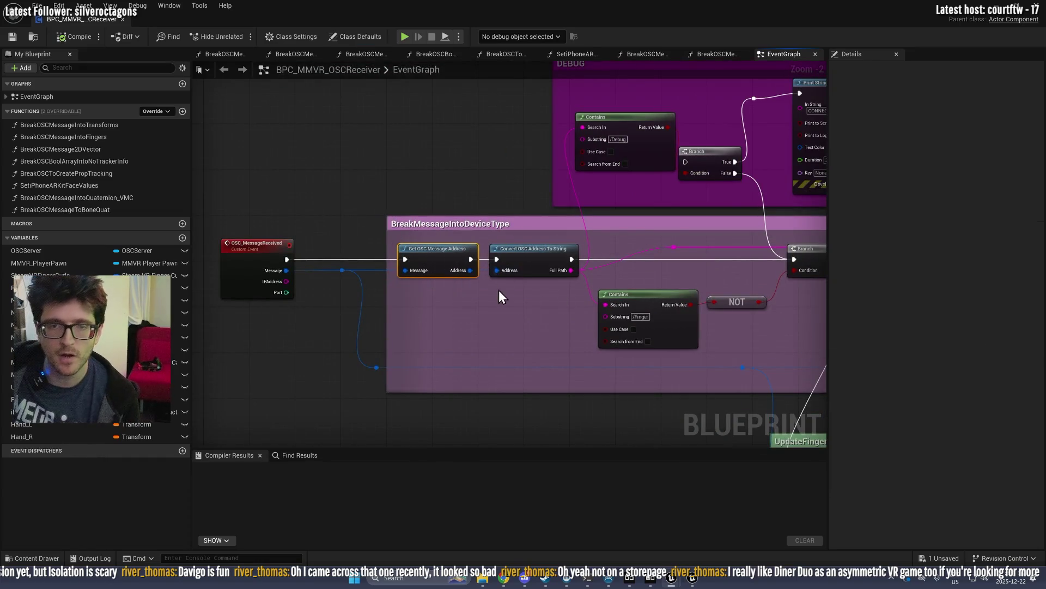
scroll(430, 354, "down", 5)
scroll(457, 213, "up", 3)
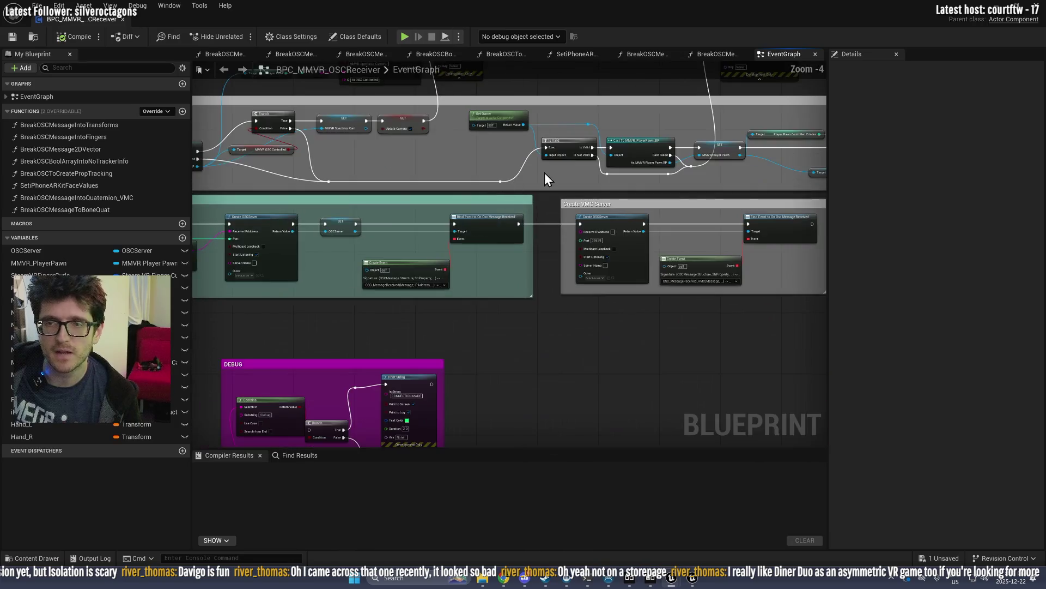
Step: Review the BeginPlay, Create VMC Server and Branch/SET/Print String nodes, then bring Steam forward
mouse_move(616, 221)
left_mouse_down()
mouse_move(705, 163)
mouse_move(672, 229)
mouse_move(599, 223)
left_mouse_up()
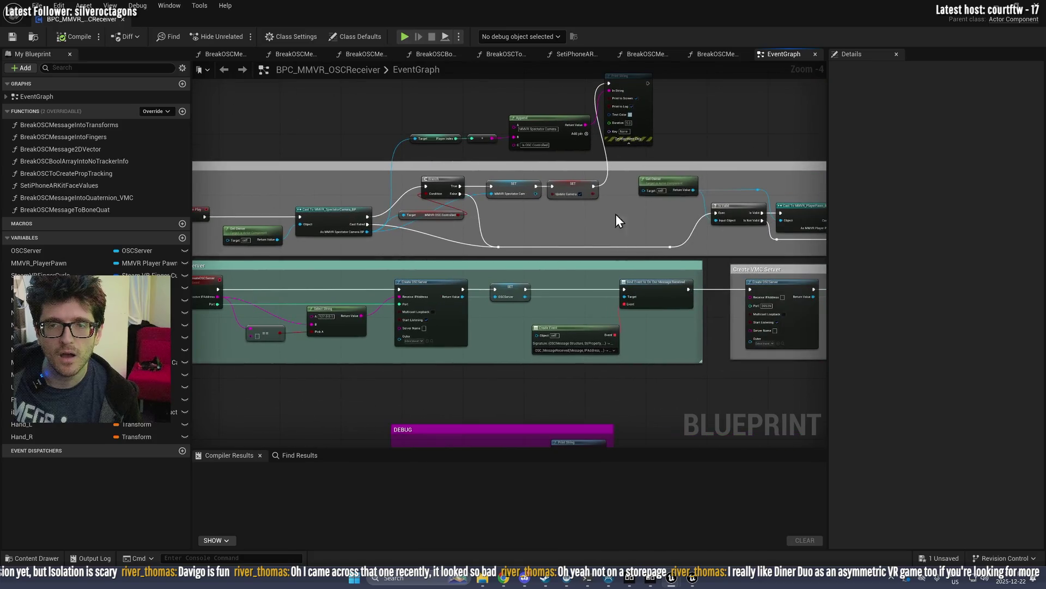
left_click_drag(754, 194, 292, 281)
mouse_move(619, 256)
left_mouse_down()
mouse_move(596, 243)
mouse_move(587, 201)
mouse_move(220, 173)
mouse_move(102, 277)
left_mouse_up()
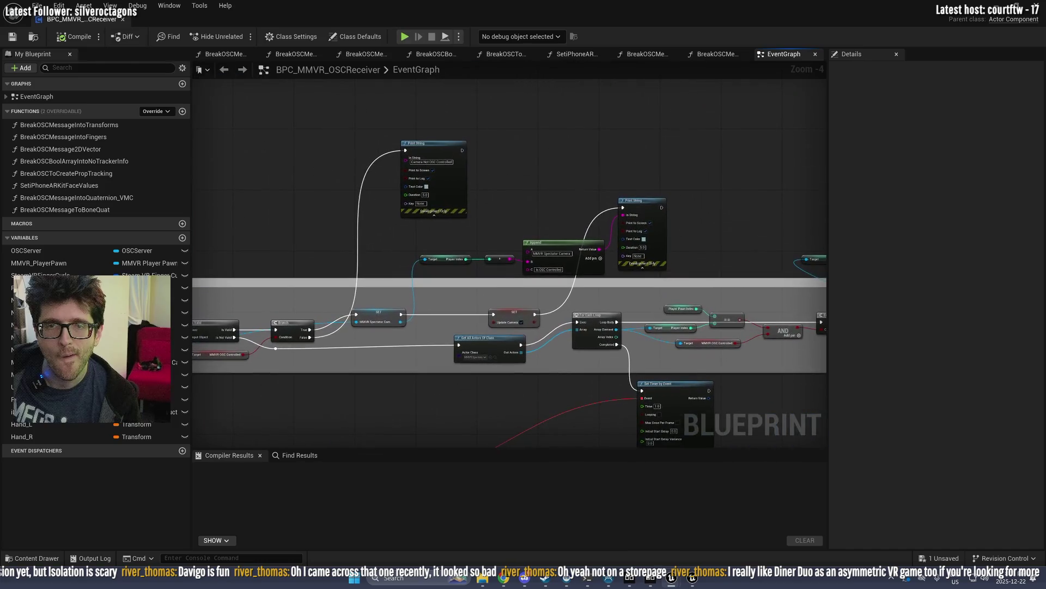
mouse_move(796, 240)
left_mouse_down()
mouse_move(287, 204)
mouse_move(444, 215)
left_mouse_up()
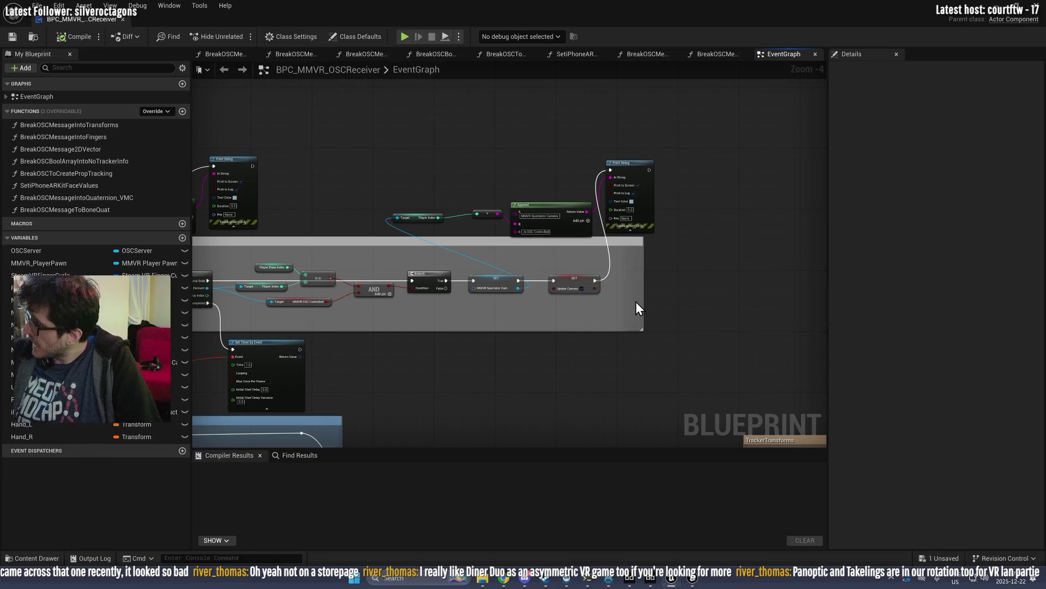
left_click(563, 583)
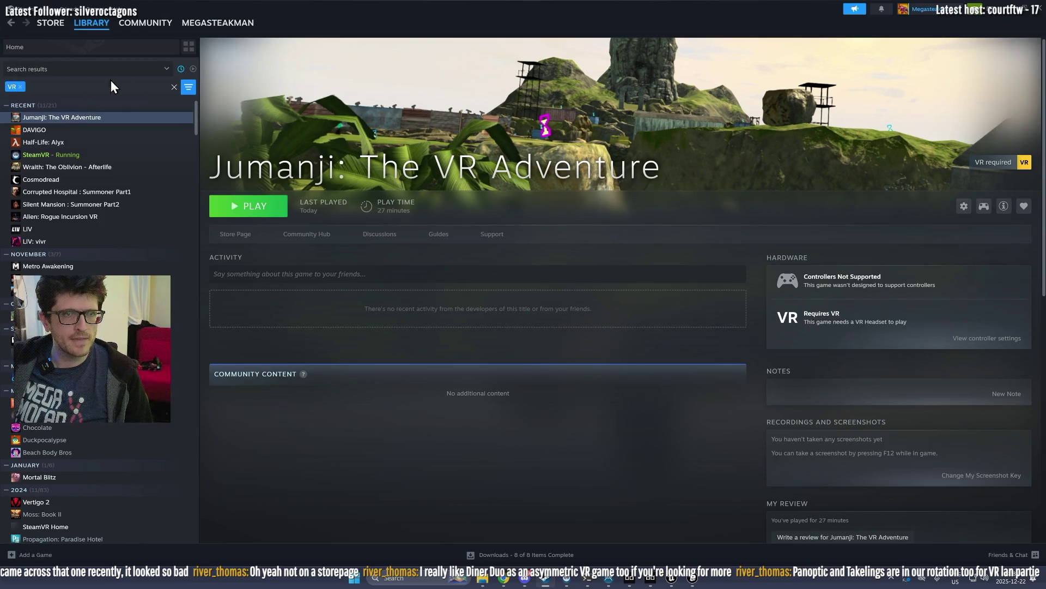
Step: Clear the VR search filter so the Steam library lists all games
left_click(101, 74)
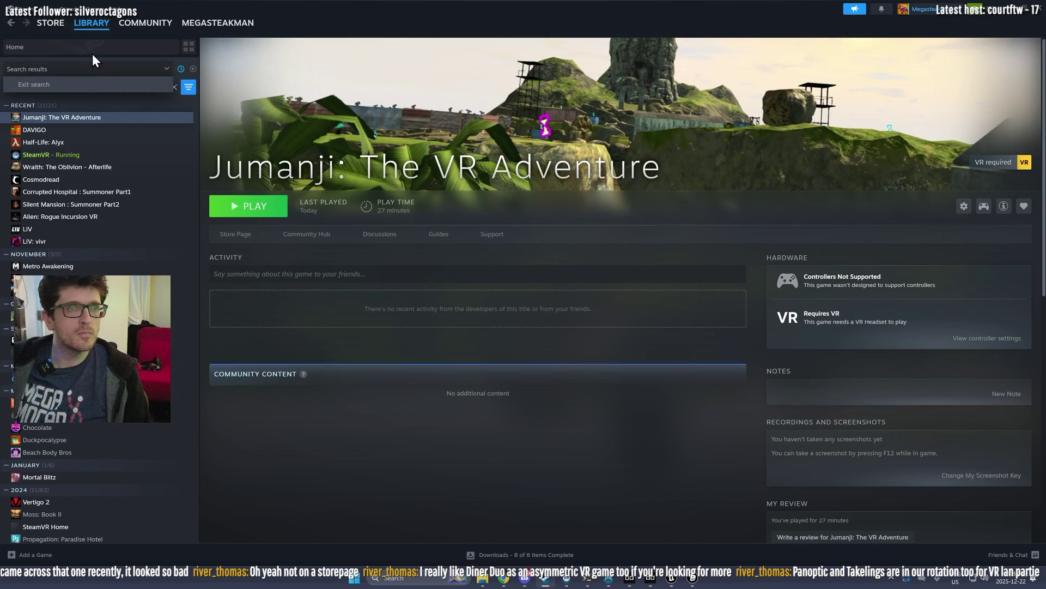
left_click(93, 54)
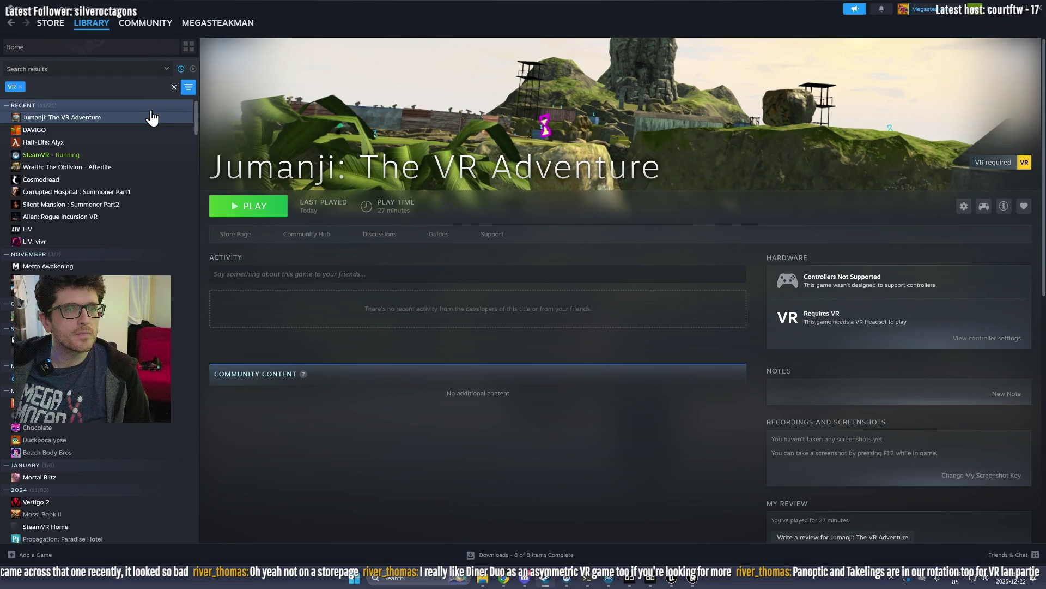
left_click(173, 50)
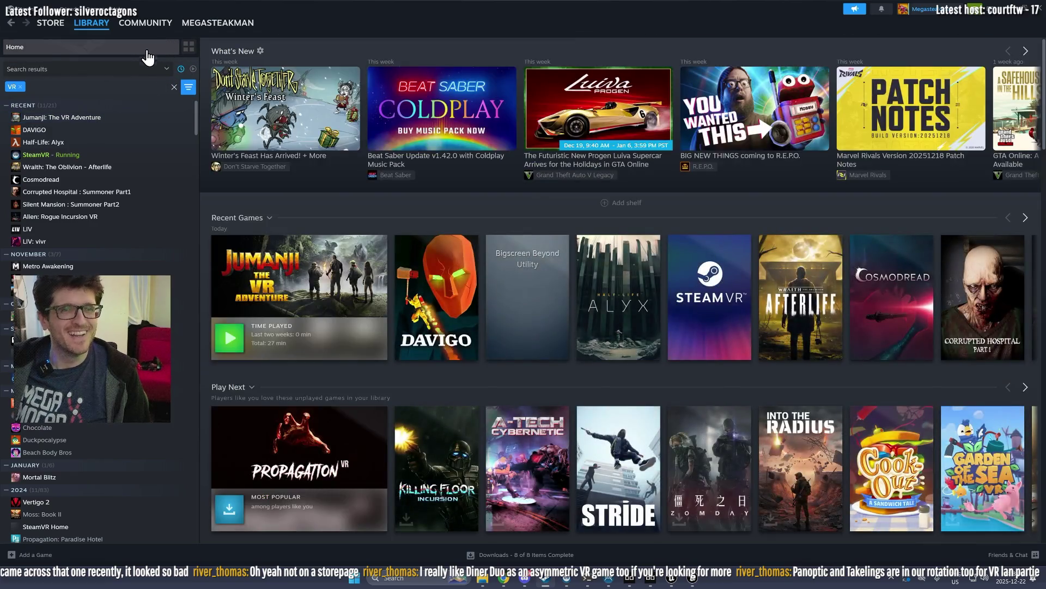
left_click(151, 70)
left_click(136, 86)
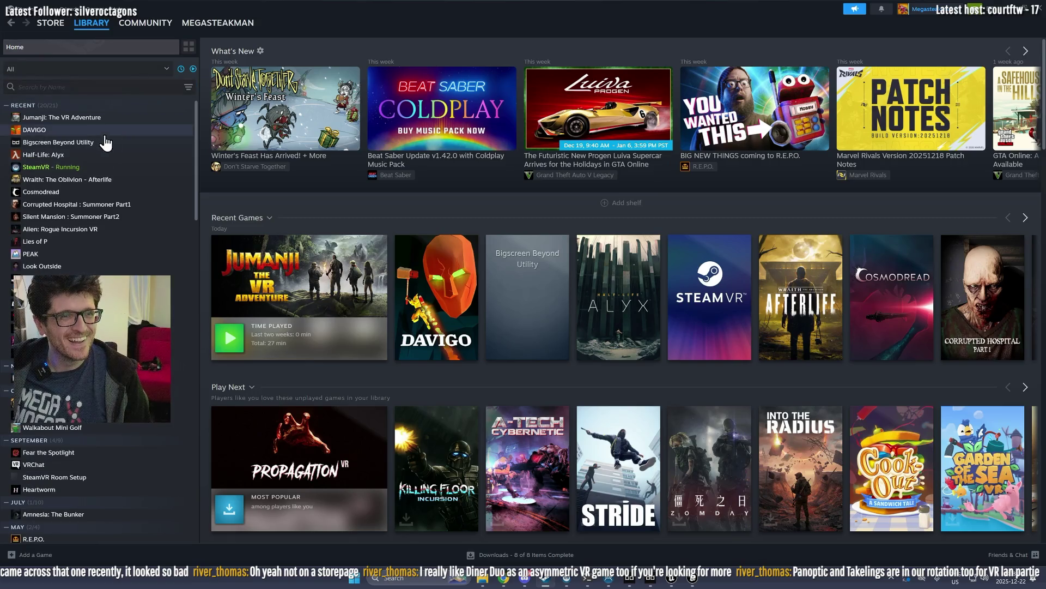
Step: Search the library for 'take', open Takelings House Party, then search for 'acron'
left_click(70, 82)
type("take")
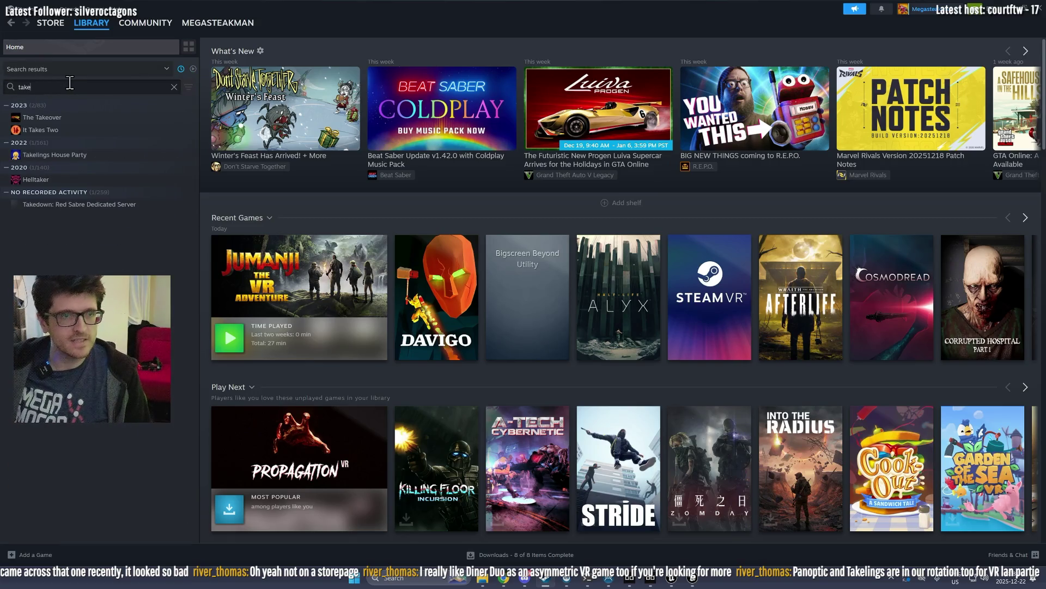
left_click(65, 155)
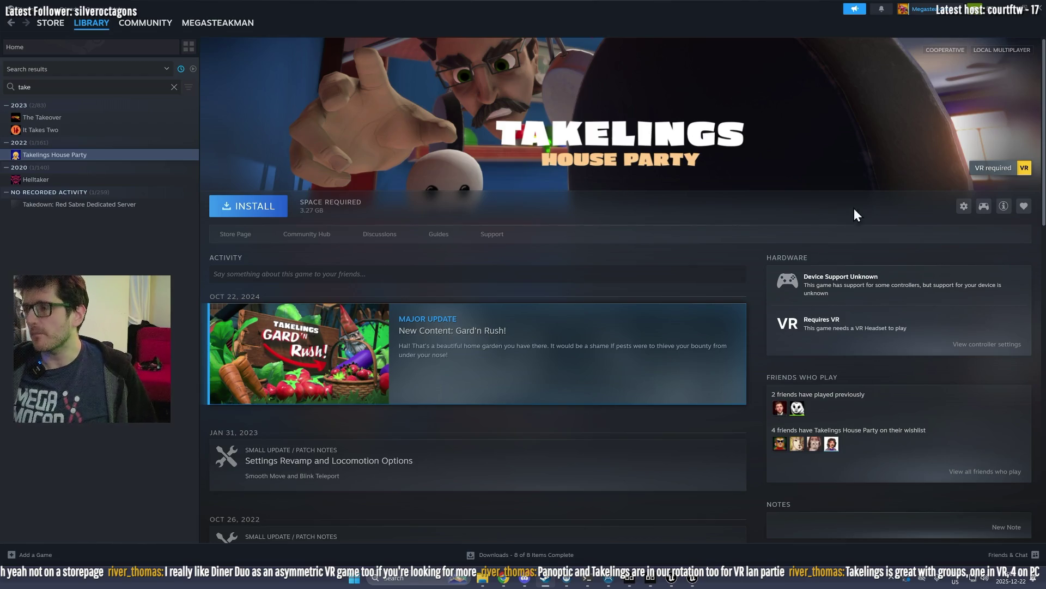
left_click(174, 87)
type("acron")
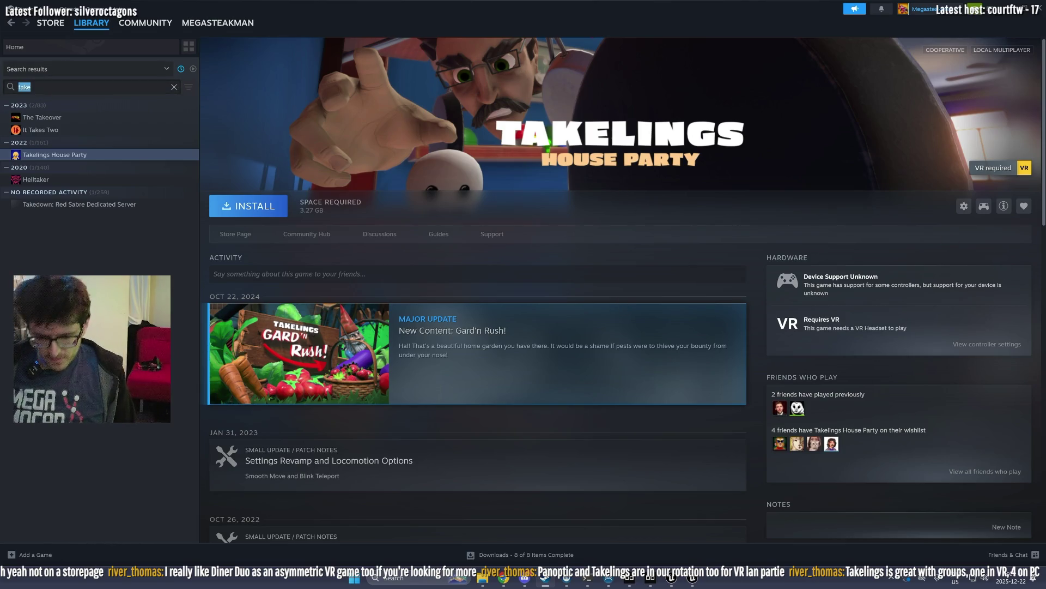
Step: Open the Acron: Attack of the Squirrels! store page and view its third to fifth screenshots
left_click(71, 117)
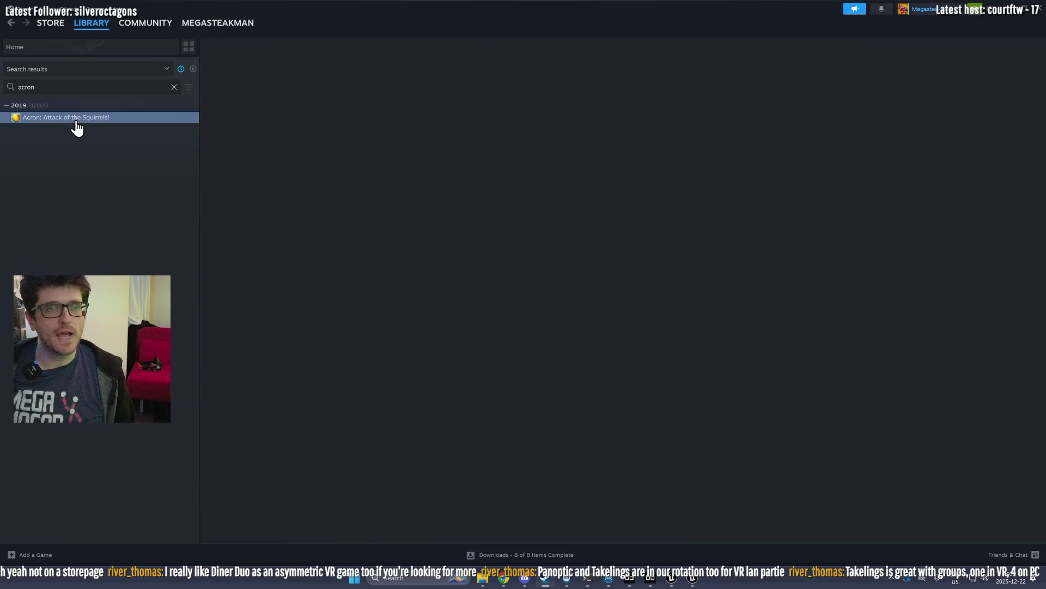
left_click(240, 238)
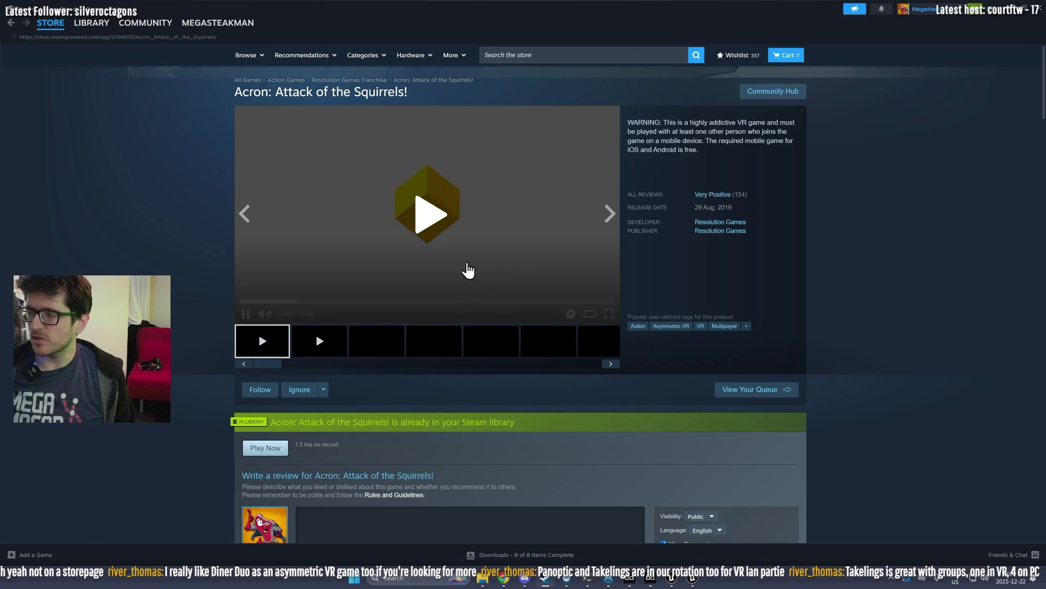
left_click(364, 346)
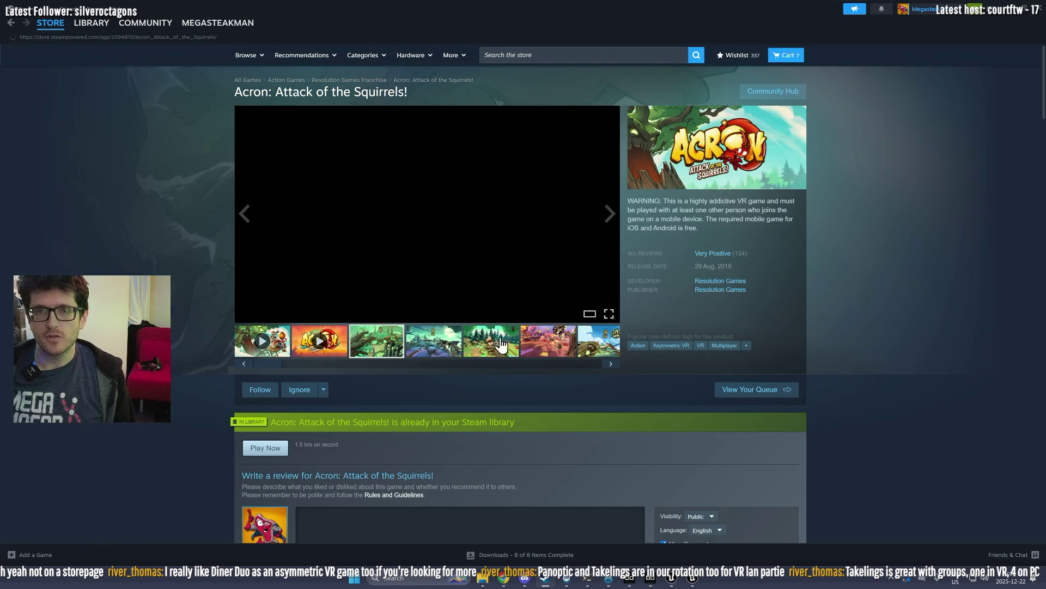
left_click(433, 344)
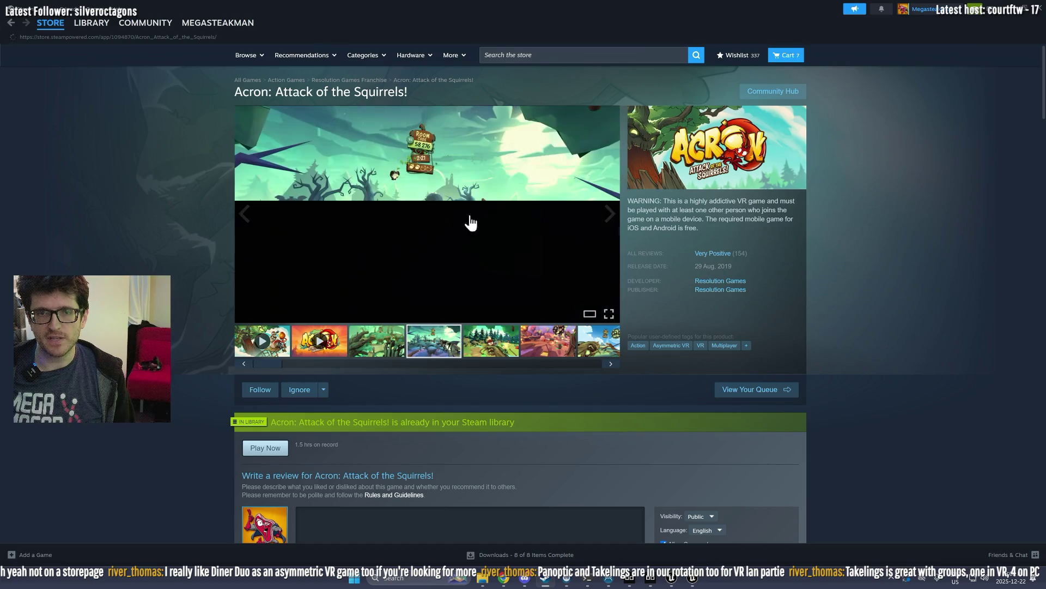
left_click(491, 345)
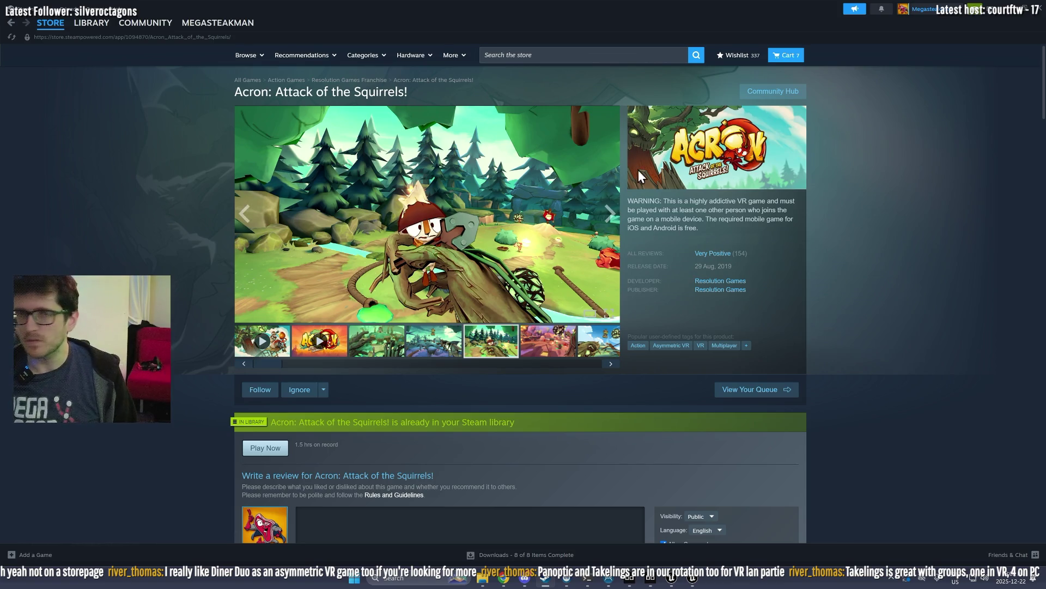
Step: Return to the Acron library page, then restore and hide the Steam window
left_click(94, 24)
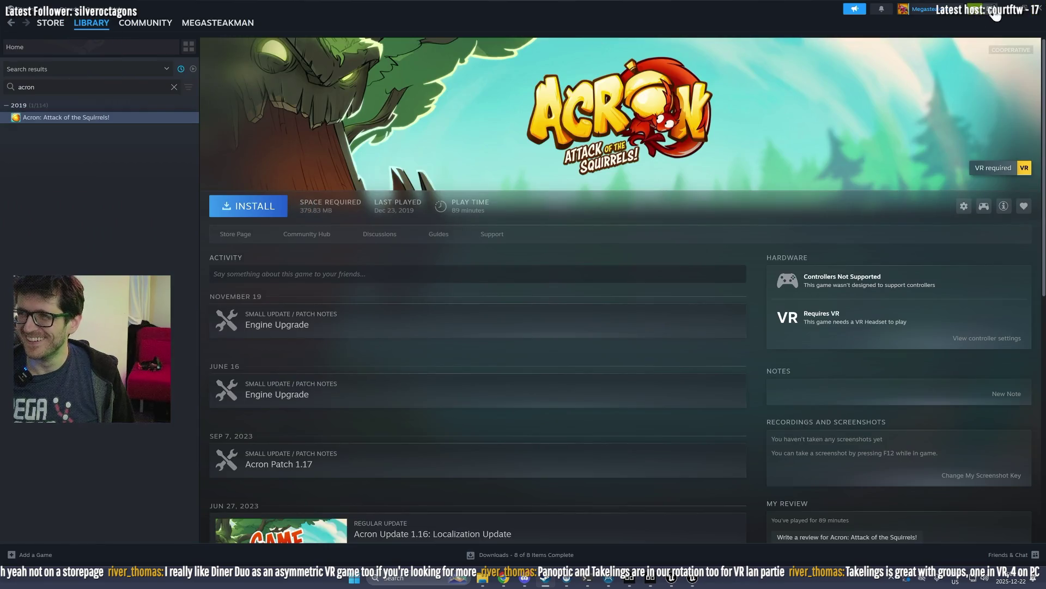
left_click(1028, 7)
left_click(531, 278)
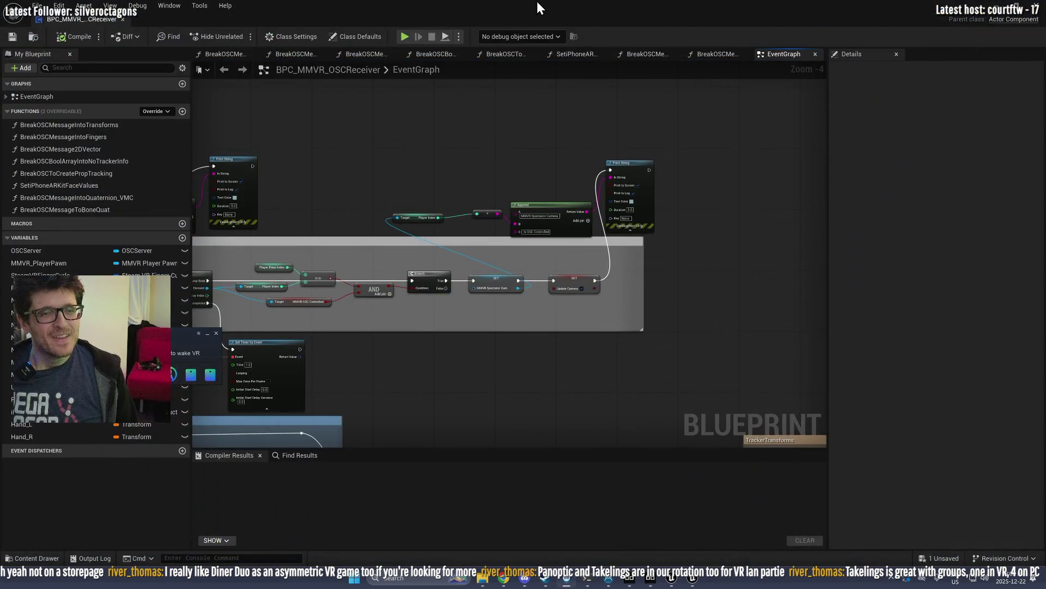
Step: Reveal both level editors, play the right one, and load the saved 173.0 player-height calibration
mouse_move(545, 7)
left_mouse_down()
mouse_move(504, 112)
mouse_move(0, 137)
left_mouse_up()
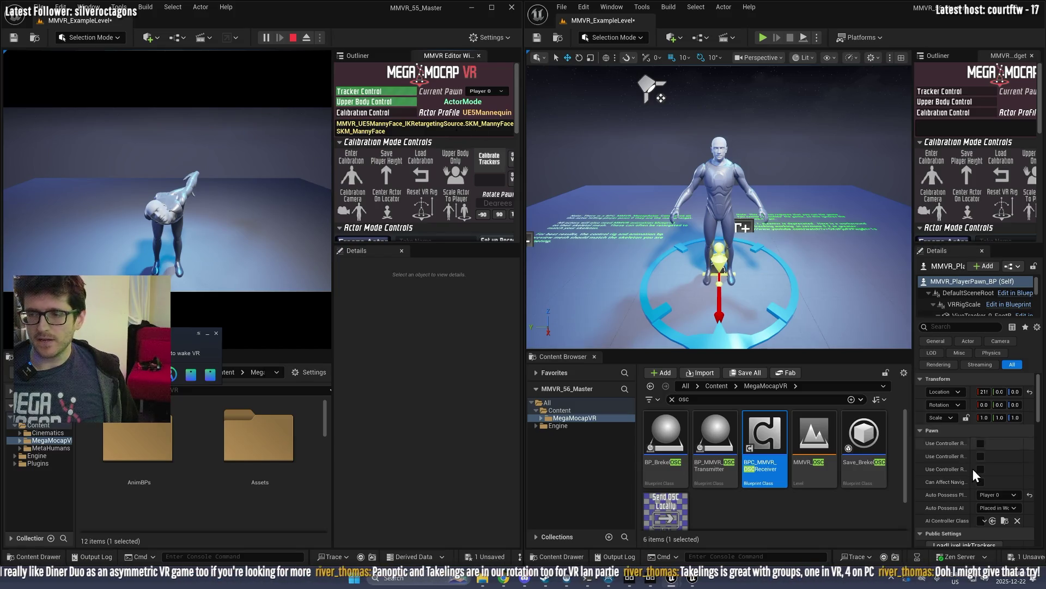
scroll(955, 507, "down", 3)
scroll(955, 510, "down", 1)
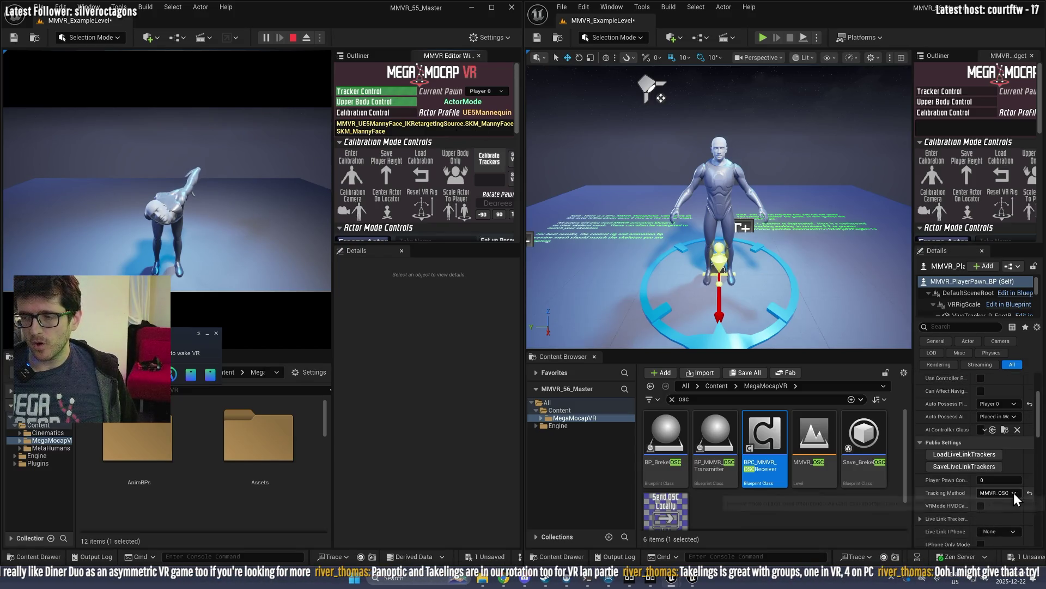
left_click(762, 37)
left_click(1009, 175)
left_click_drag(913, 172, 828, 173)
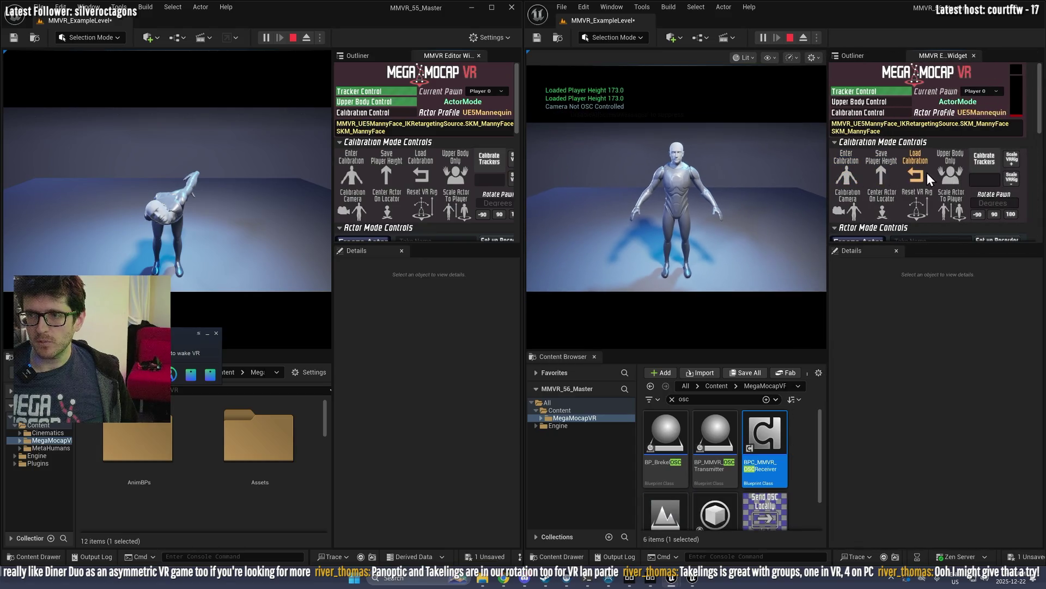
Step: Stop Play in the right and left editors, then restart the left and right ones
left_click(790, 38)
left_click(294, 37)
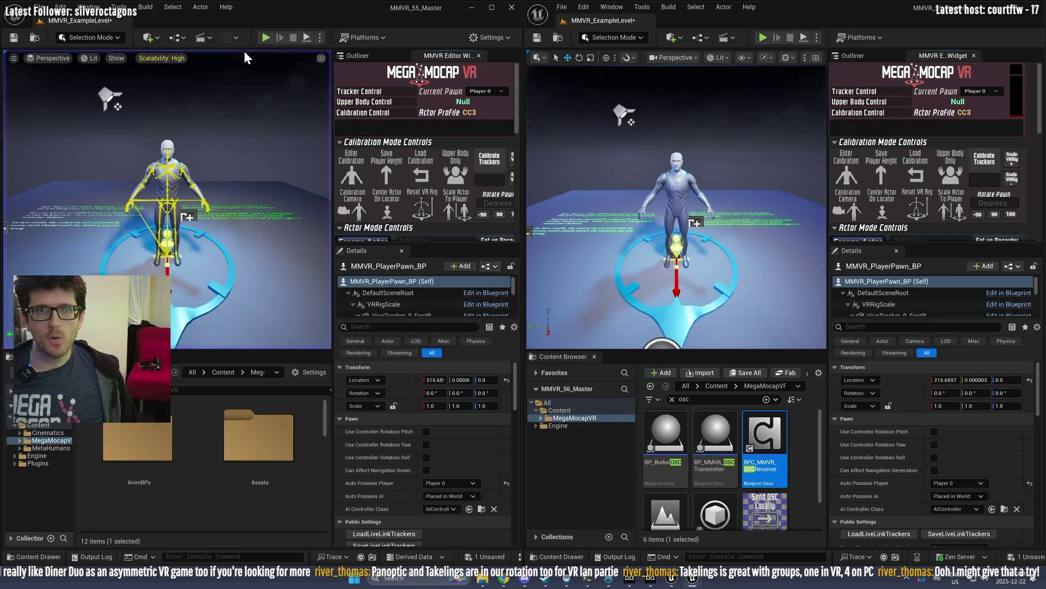
left_click(266, 38)
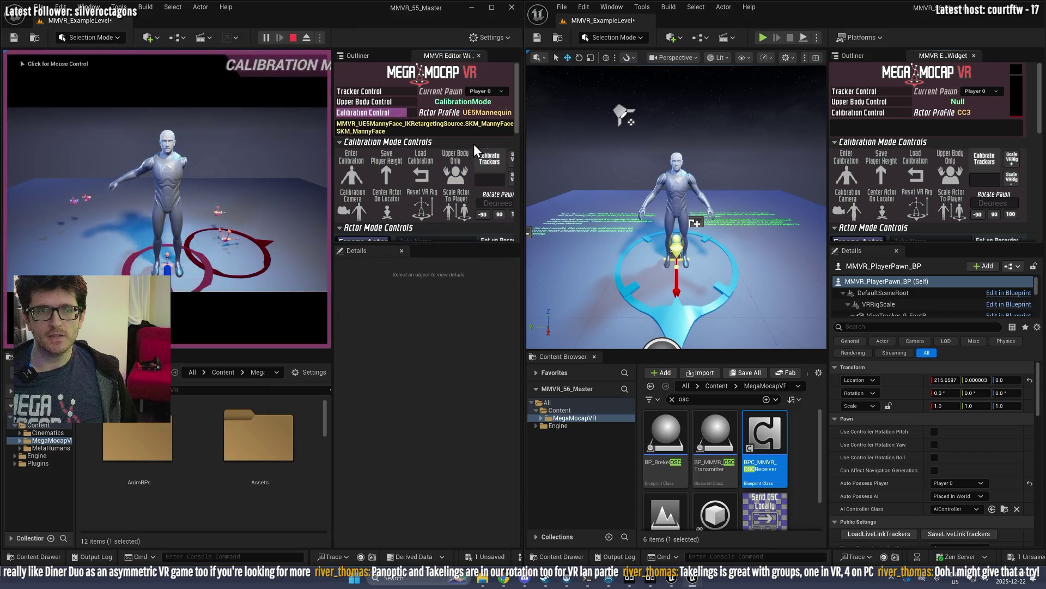
left_click(762, 37)
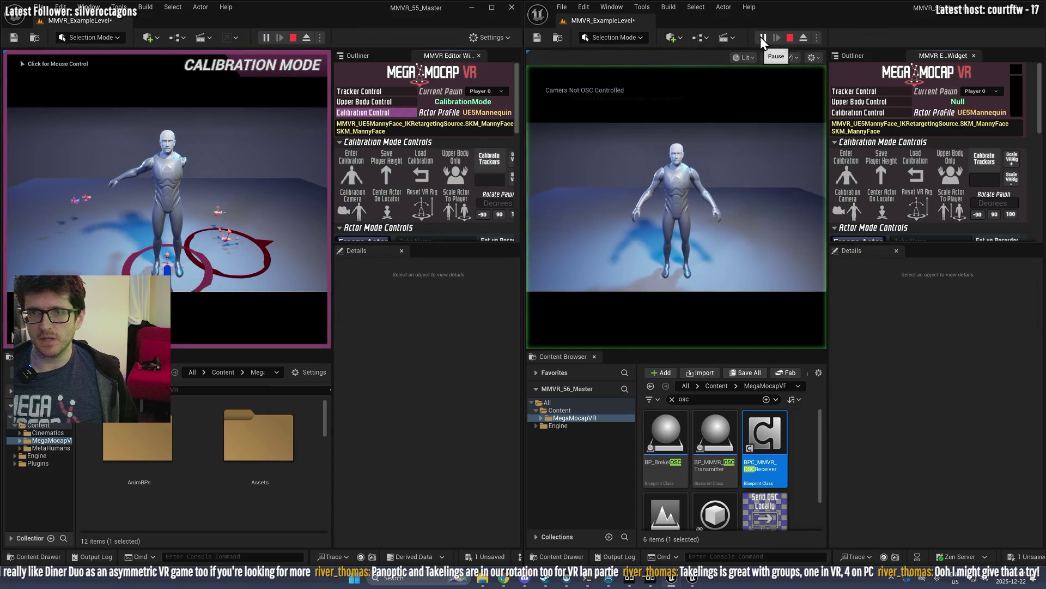